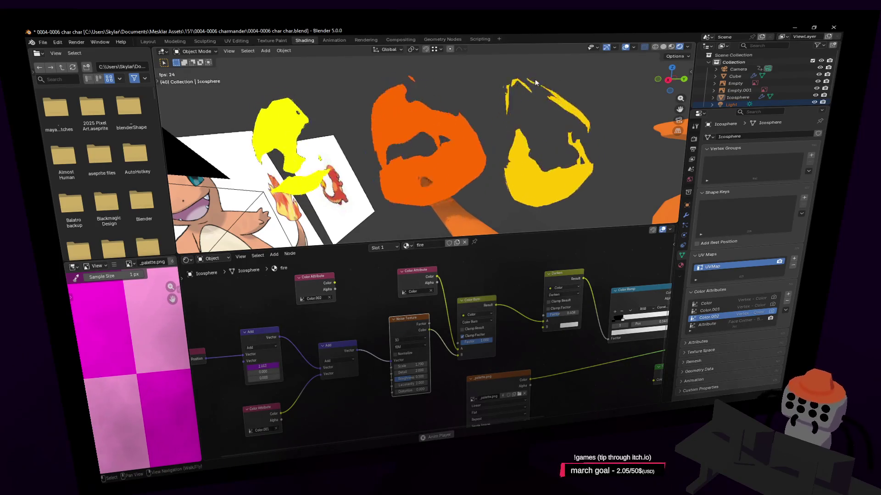
Step: Wire the Color.002 attribute node into the Darken blend node, rerouting its link to Factor
middle_click_drag(420, 342, 389, 344)
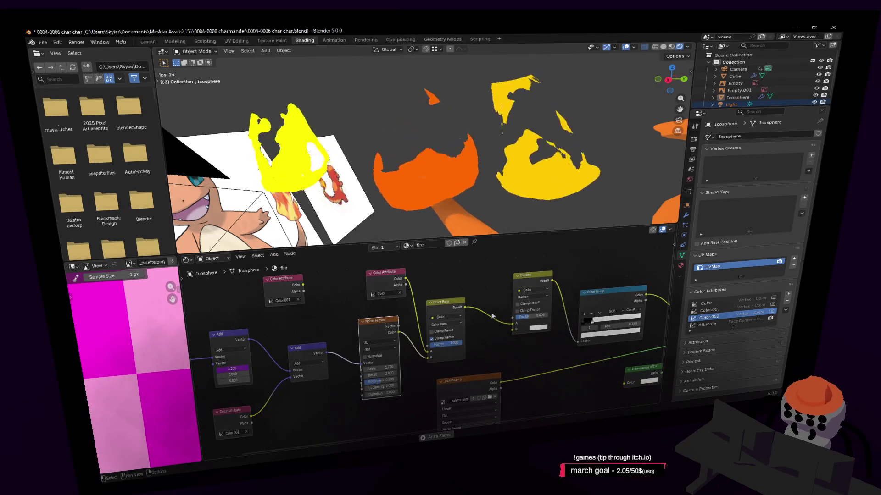
mouse_move(276, 279)
left_mouse_down()
mouse_move(482, 260)
mouse_move(446, 264)
left_mouse_up()
middle_click_drag(446, 263, 349, 294)
left_click_drag(381, 295, 419, 361)
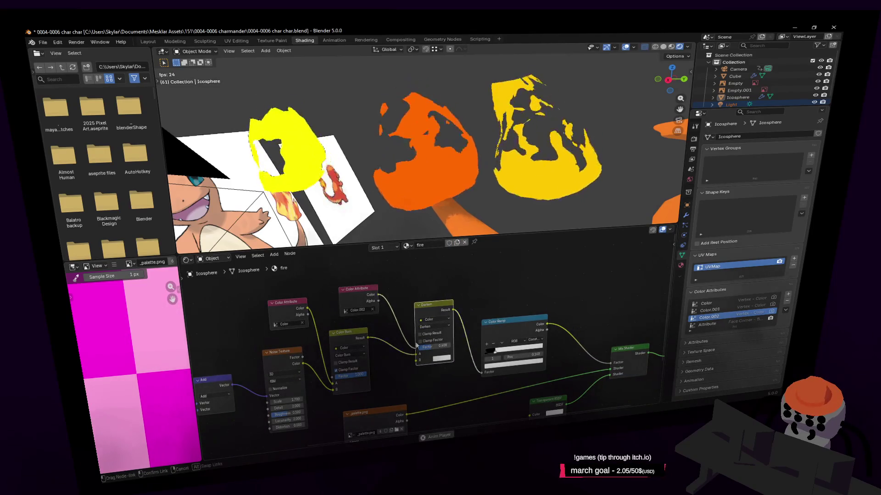
left_click_drag(419, 361, 418, 348)
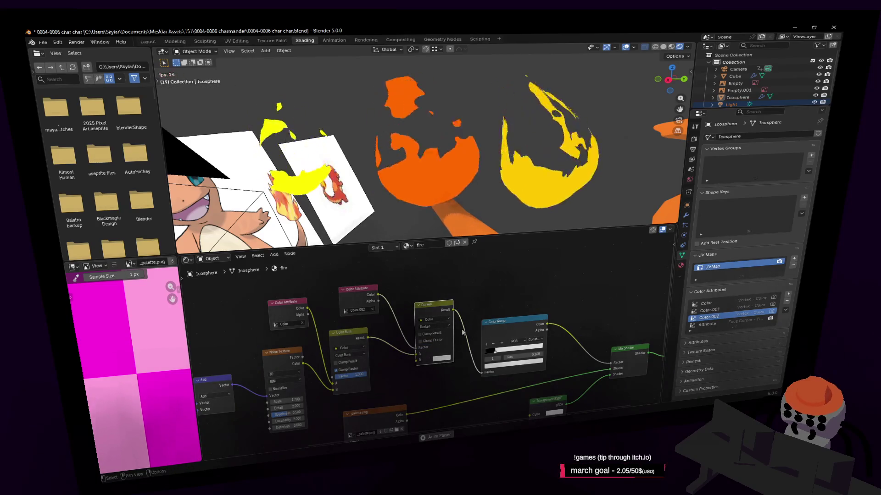
Step: Switch the blend mode to Lighten, unplug its Factor and lower it to about 0.058
middle_click_drag(403, 310, 467, 292)
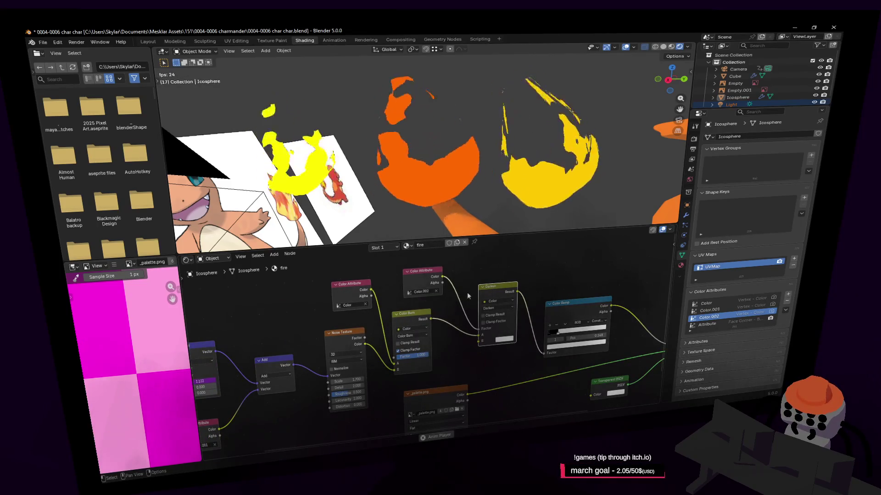
middle_click_drag(467, 293, 409, 312)
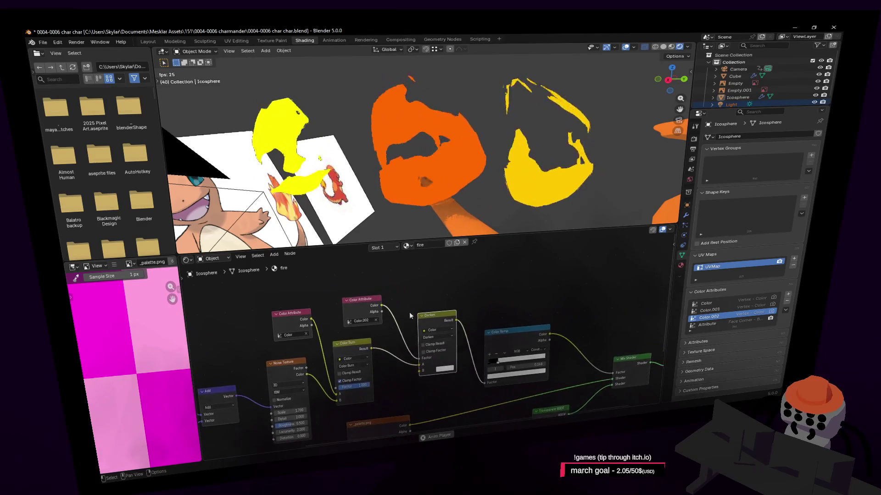
left_click(435, 337)
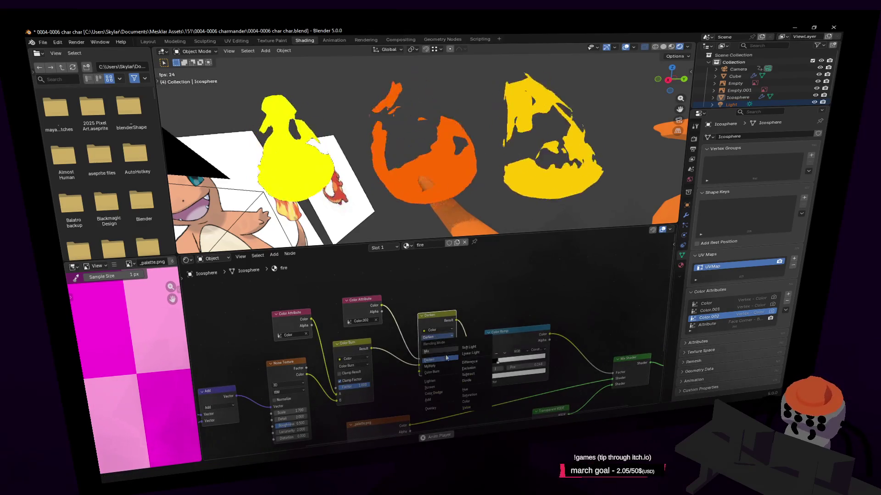
left_click(442, 378)
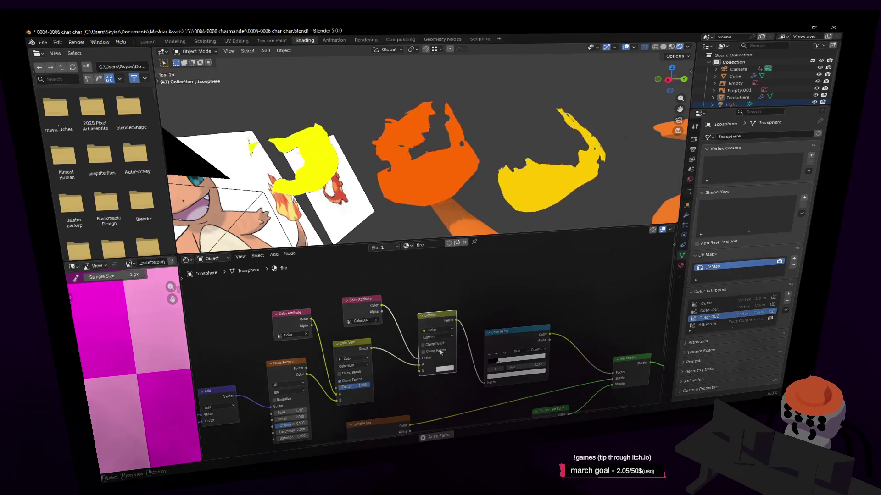
left_click_drag(420, 358, 424, 376)
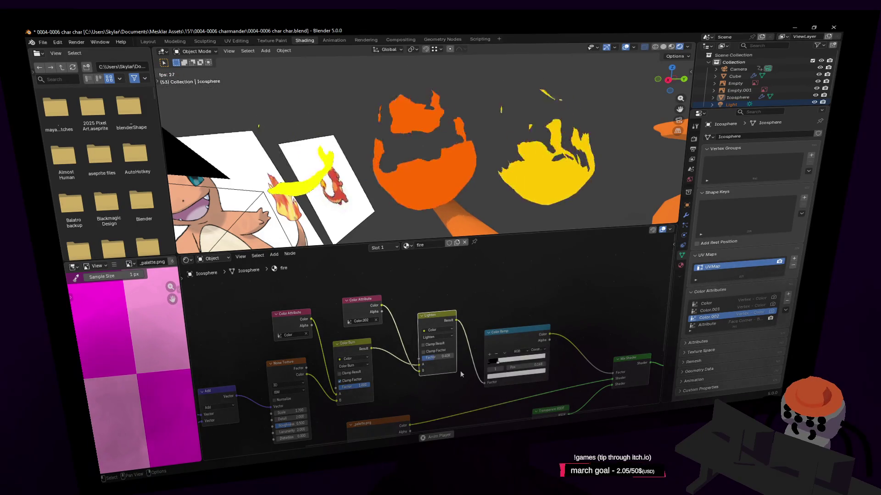
mouse_move(435, 360)
left_mouse_down()
mouse_move(419, 360)
mouse_move(430, 359)
left_mouse_up()
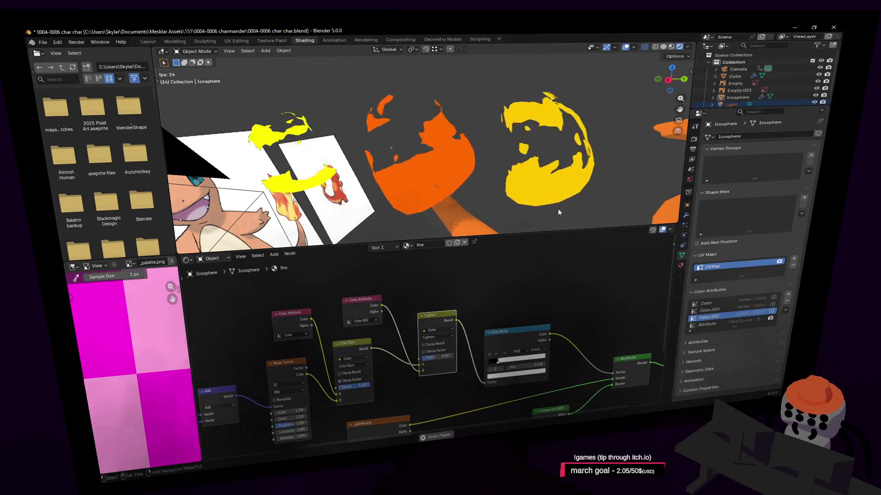
key("shift+grave")
Step: In Edit Mode, select one flame piece's connected mesh and move it, viewed along X
key("s")
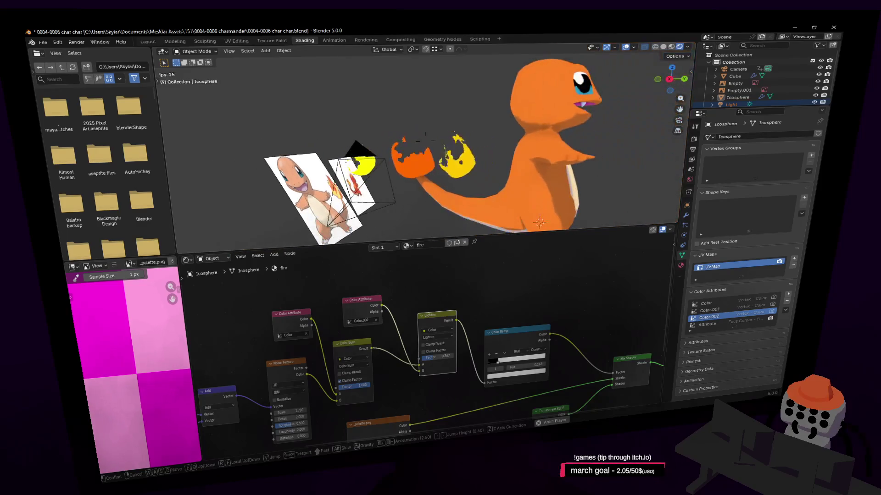
key("w")
key("Return")
left_click(528, 140)
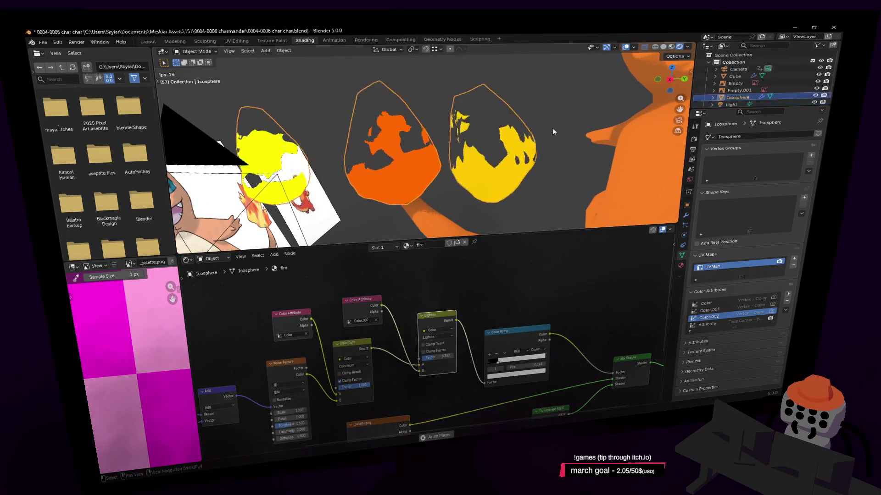
key("Tab")
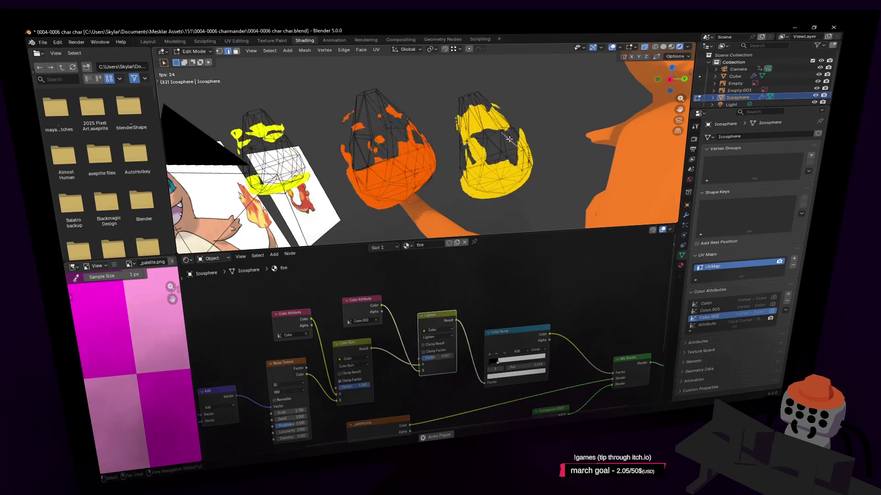
key("ctrl+l")
left_click(670, 79)
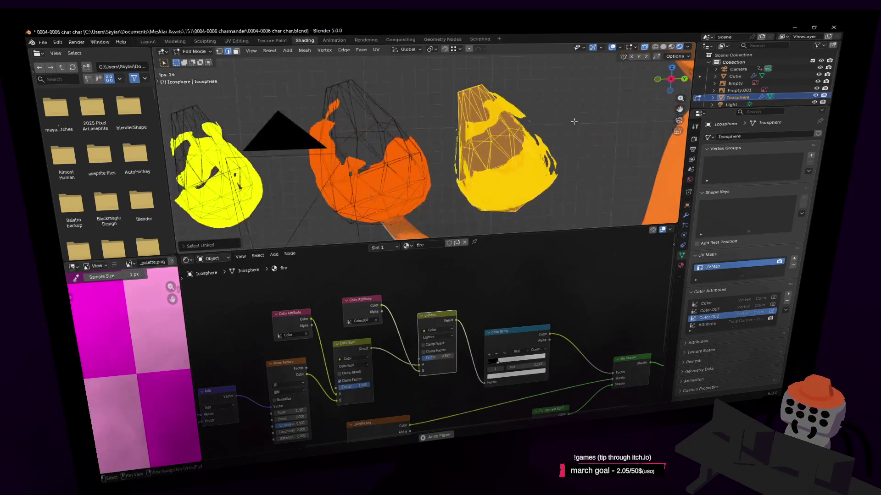
key("g")
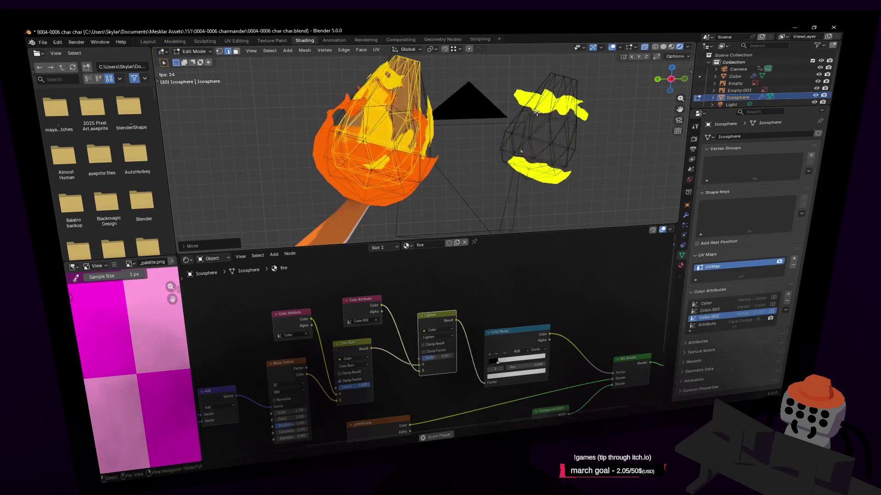
left_click(526, 147)
Step: Move the right flame piece onto the left one, enlarge it, then narrow it with Shift+Z scaling
key("l")
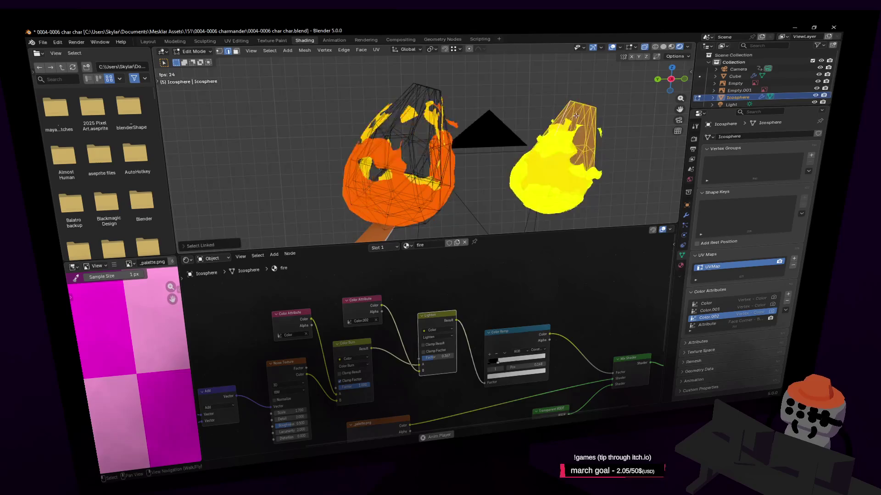
key("g")
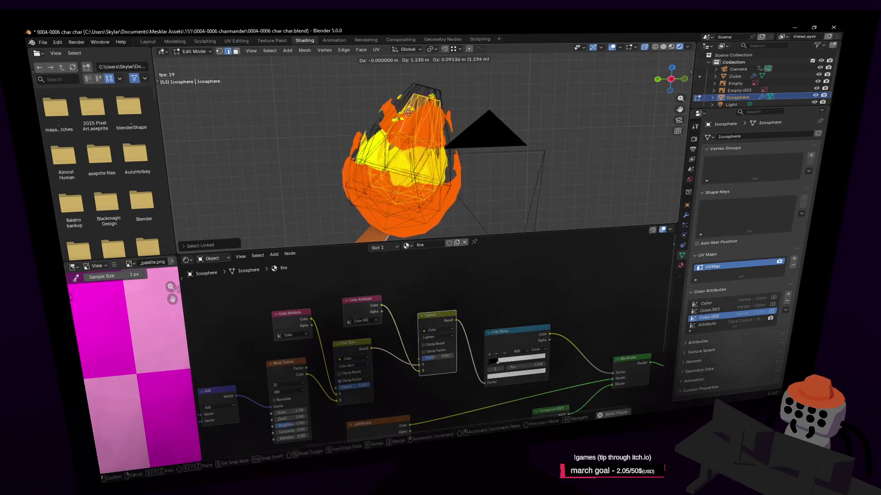
left_click(408, 112)
key("s")
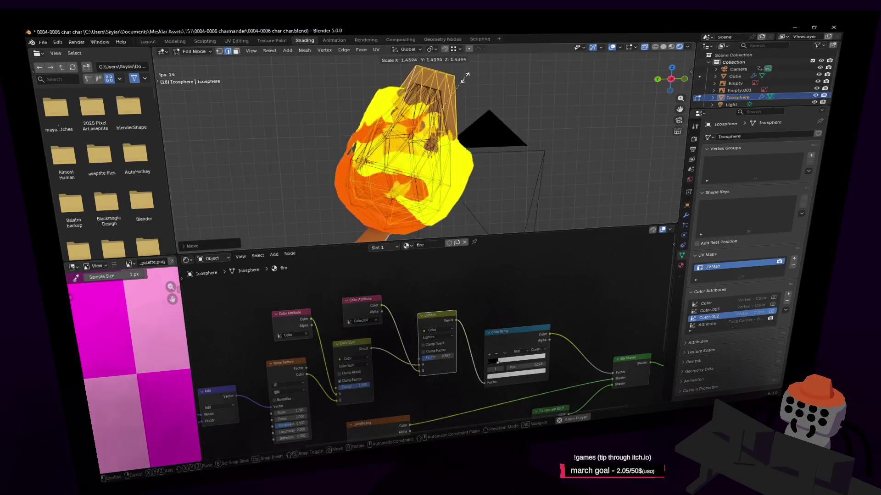
left_click(466, 88)
key("s")
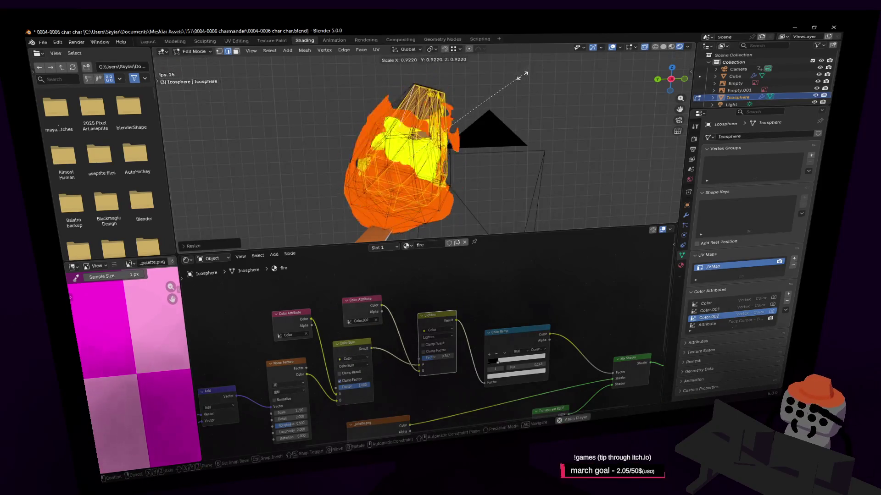
key("shift+z")
left_click(482, 99)
key("Tab")
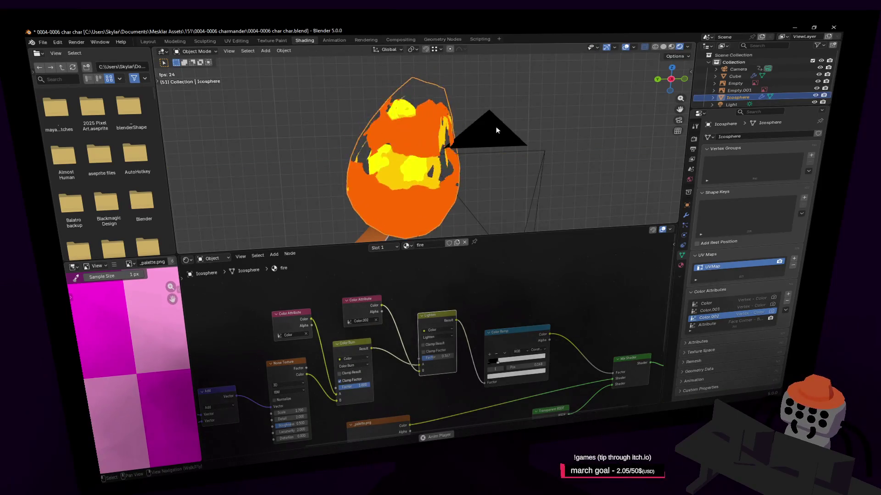
left_click(562, 134)
Step: Select all the flame's vertices and slim its width without changing its height
key("shift+grave")
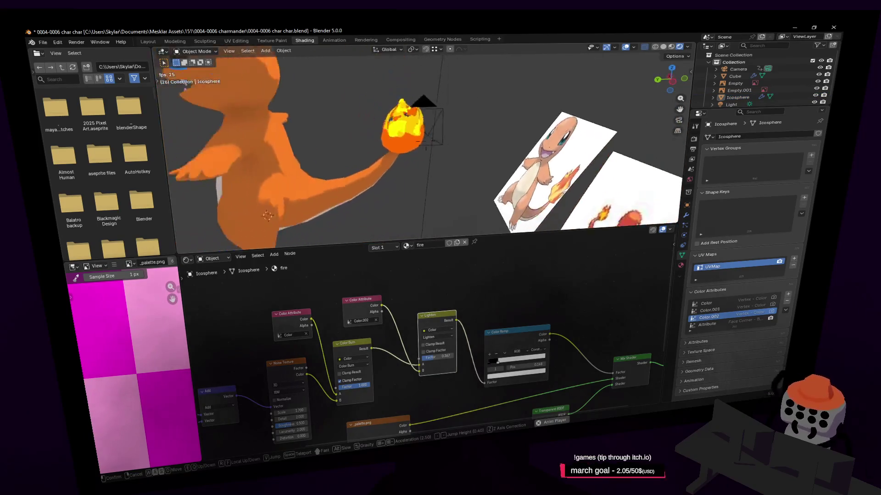
key("w")
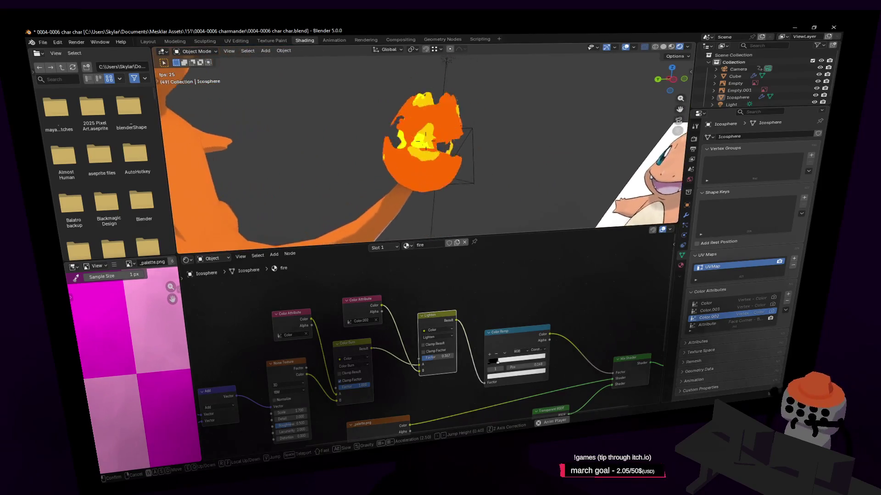
left_click(535, 142)
key("Tab")
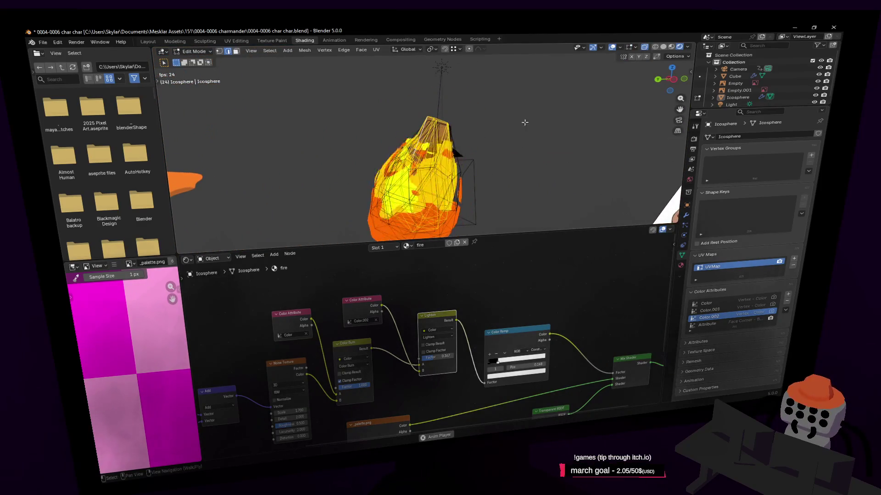
mouse_move(518, 118)
left_mouse_down()
mouse_move(395, 85)
mouse_move(367, 145)
left_mouse_up()
key("shift+grave")
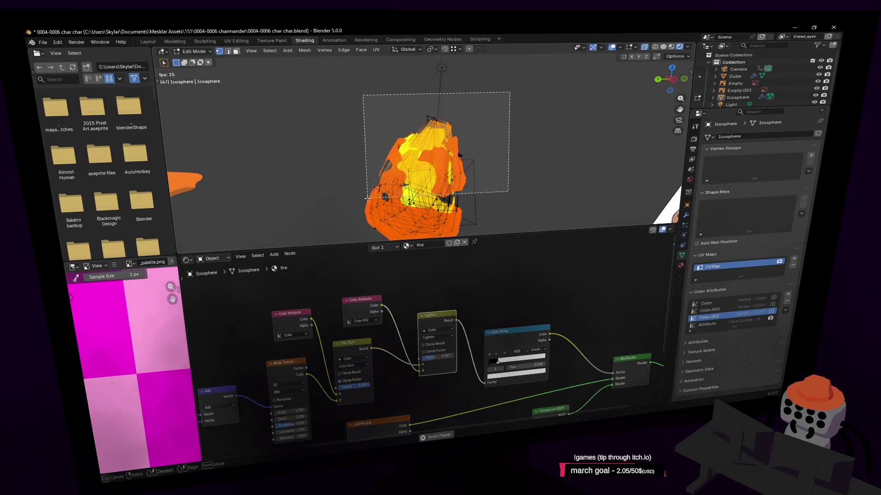
left_click(426, 141)
key("s")
key("shift+z")
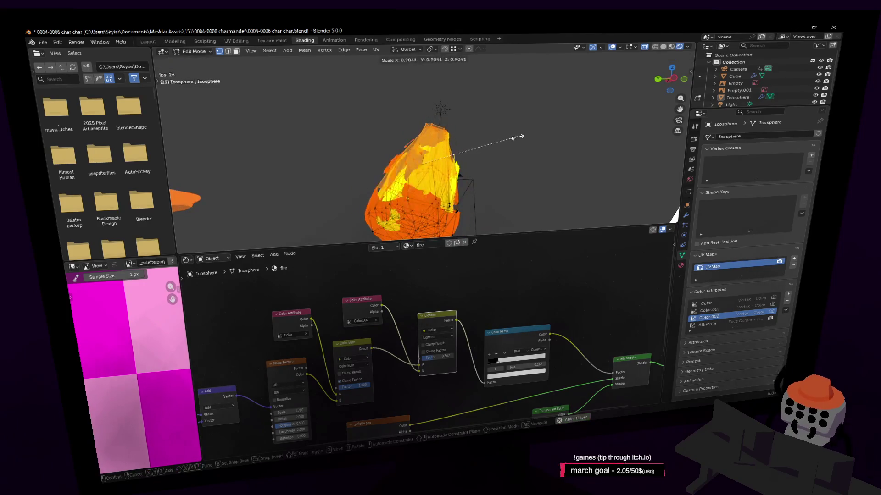
left_click(491, 138)
key("Tab")
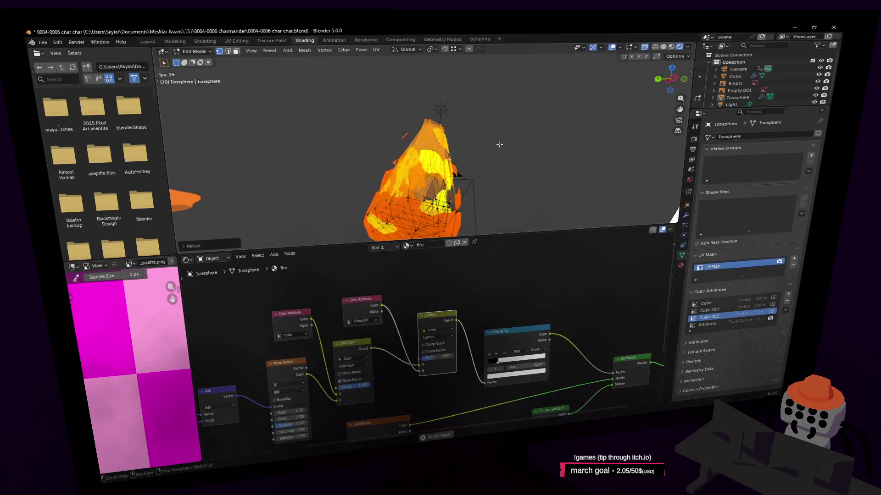
Step: Stretch the flame mesh taller so it sits on the tail tip
key("shift+grave")
key("s")
left_click(517, 125)
key("a")
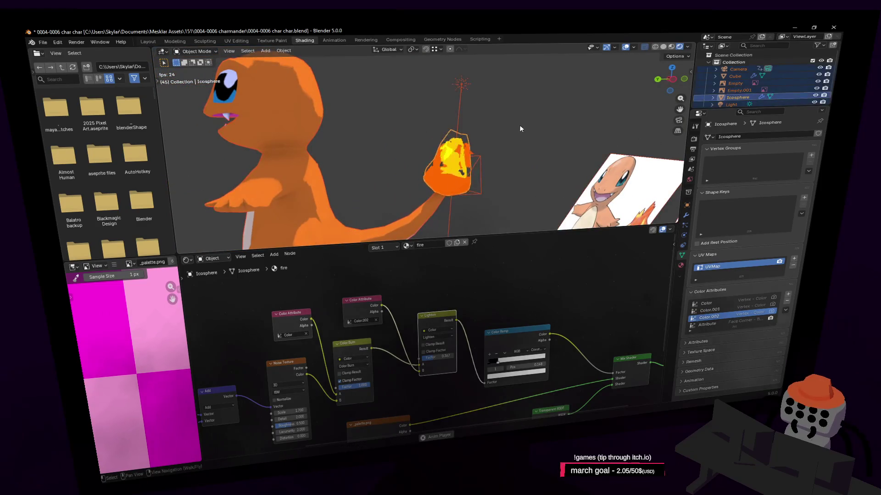
left_click(465, 133)
key("Tab")
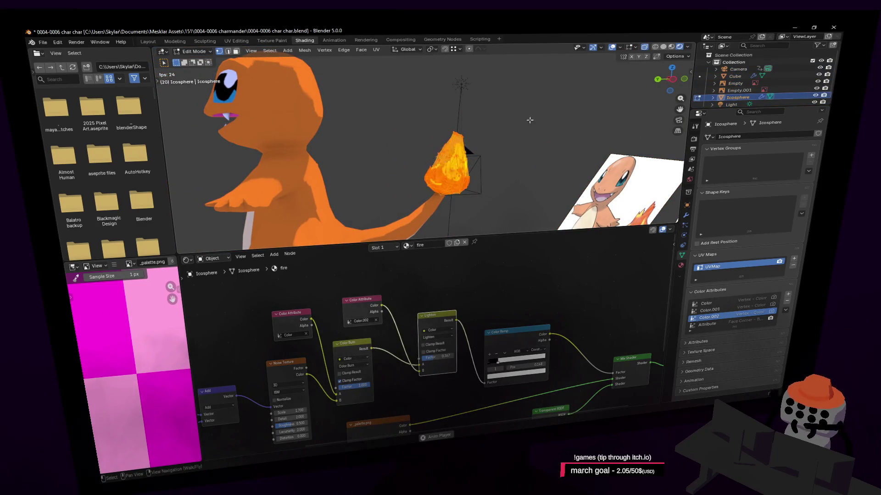
key("s")
left_click(549, 114)
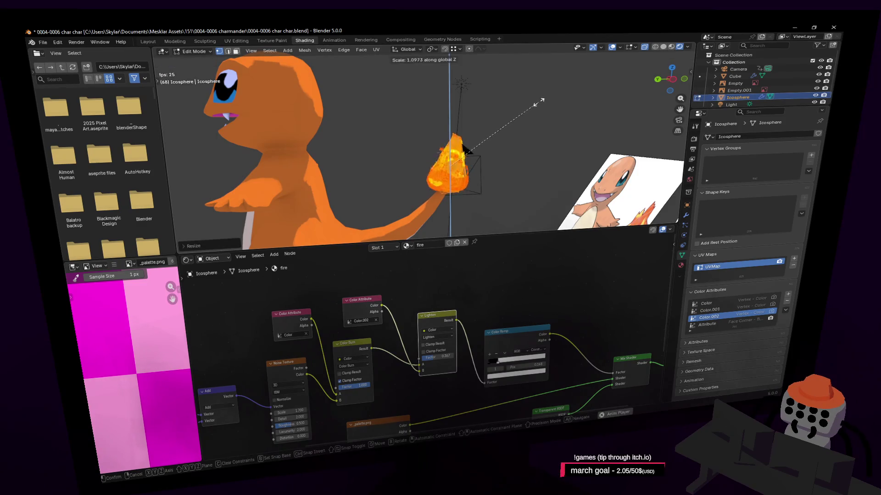
scroll(539, 95, "down", 6)
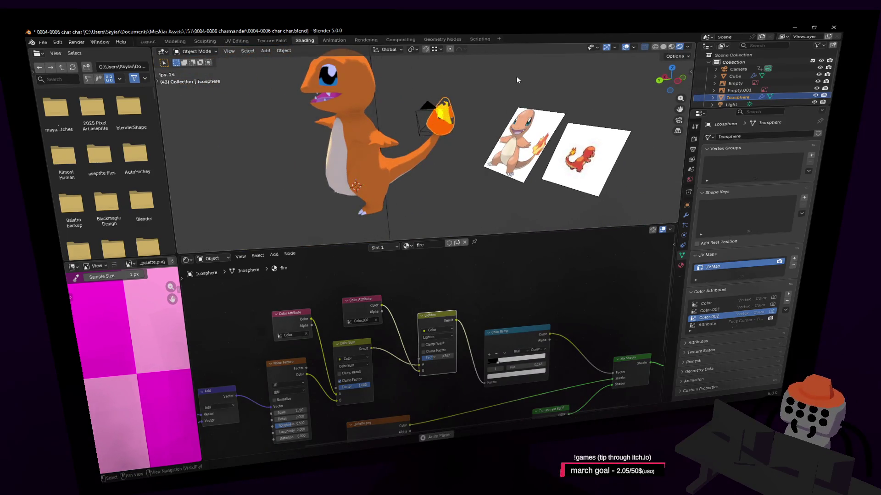
key("Tab")
key("shift+grave")
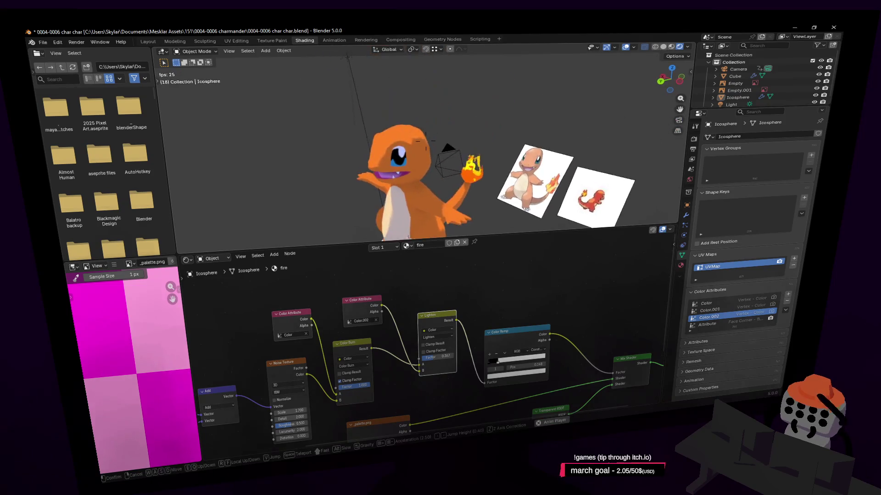
left_click(497, 122)
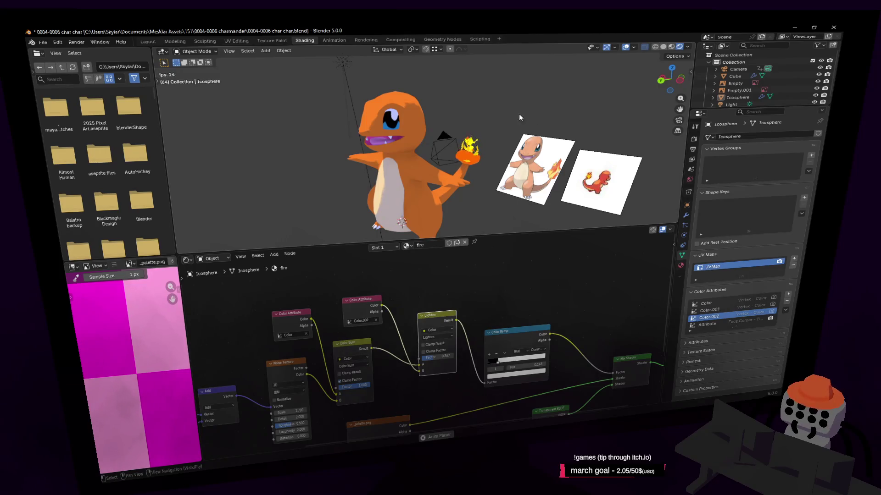
key("shift+grave")
key("s")
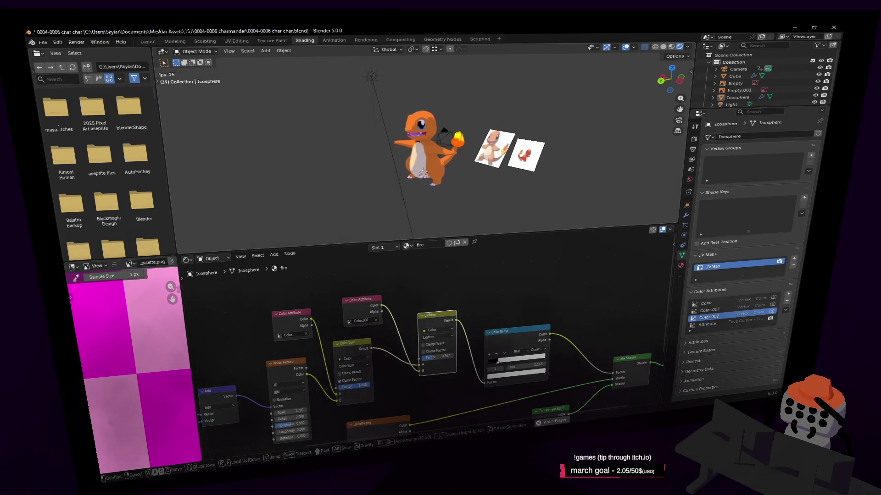
key("w")
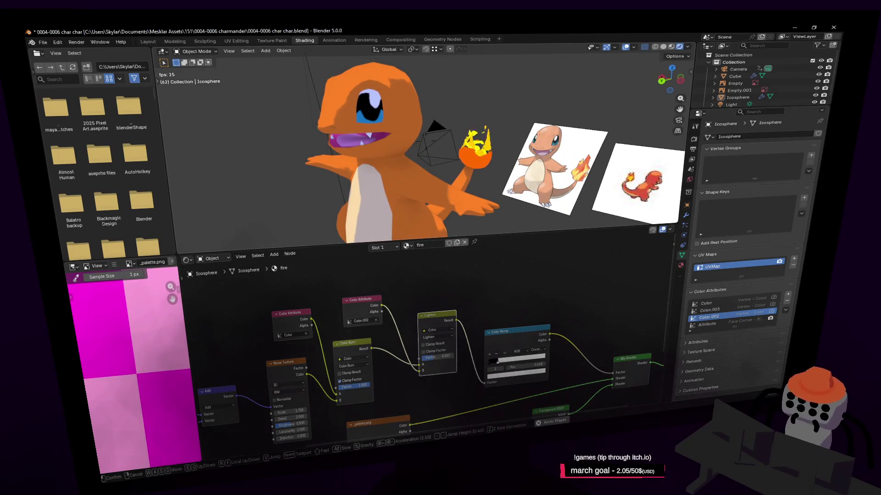
left_click(500, 122)
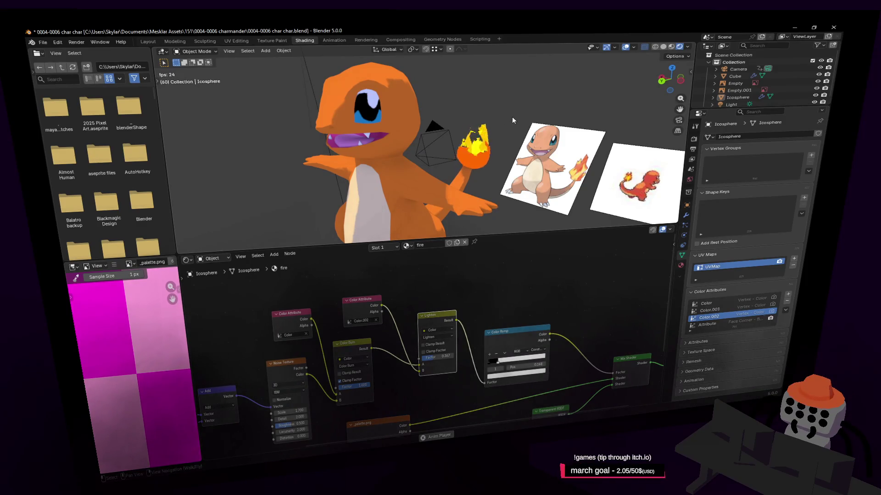
key("shift+grave")
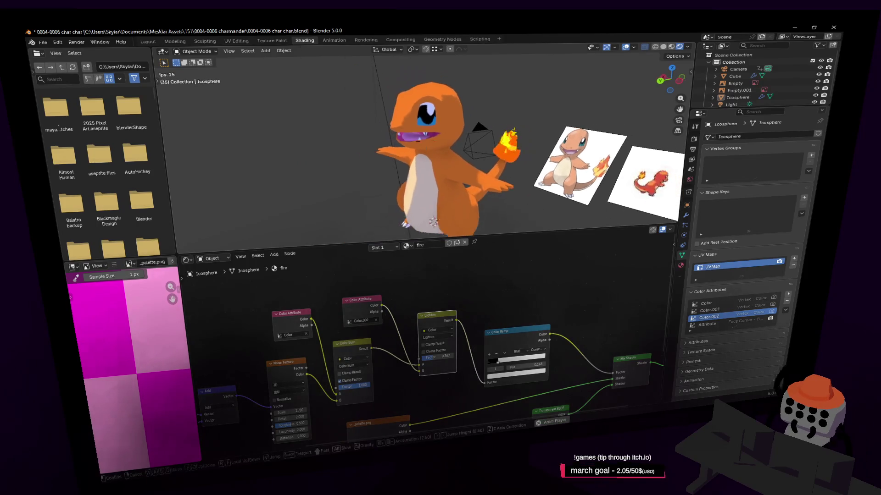
key("w")
key("Escape")
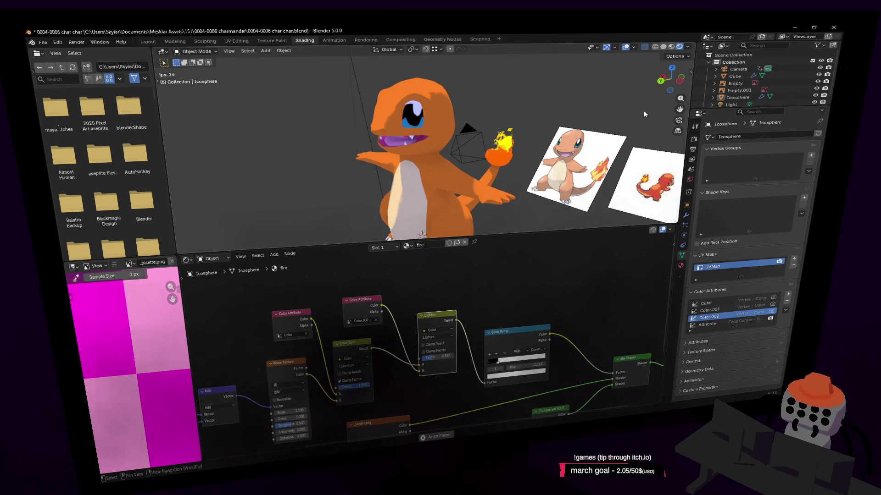
key("Up")
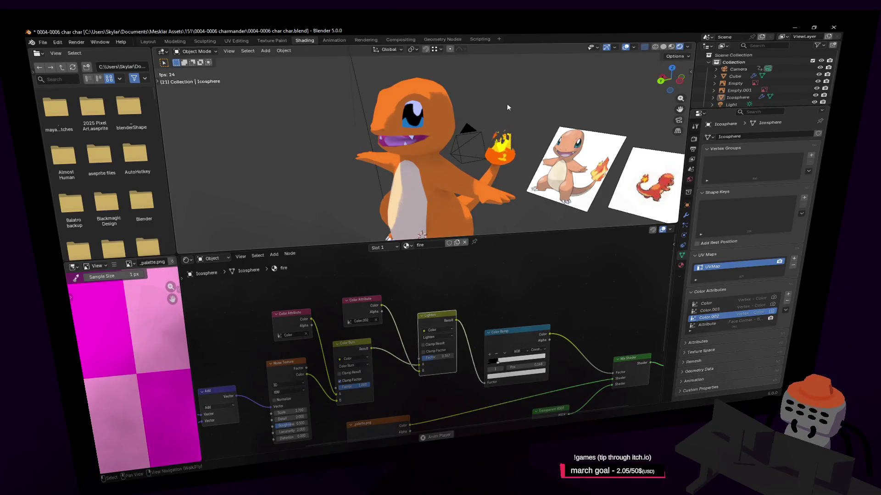
key("shift+grave")
key("w")
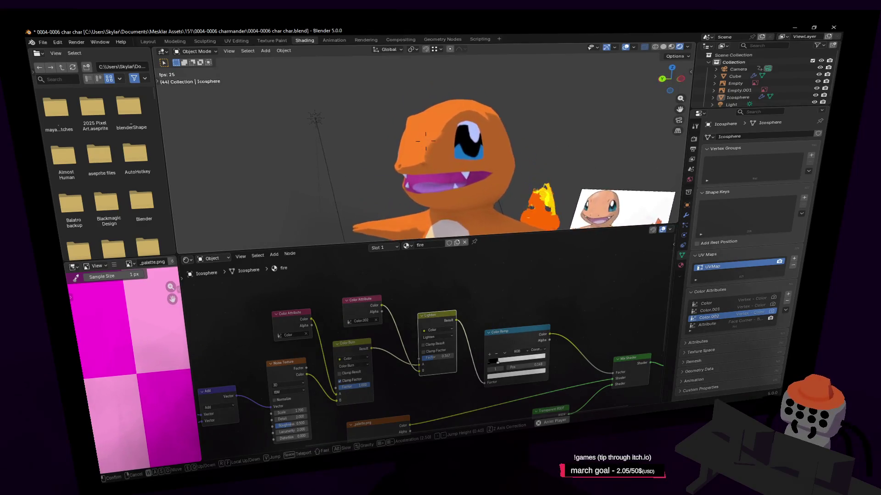
key("Return")
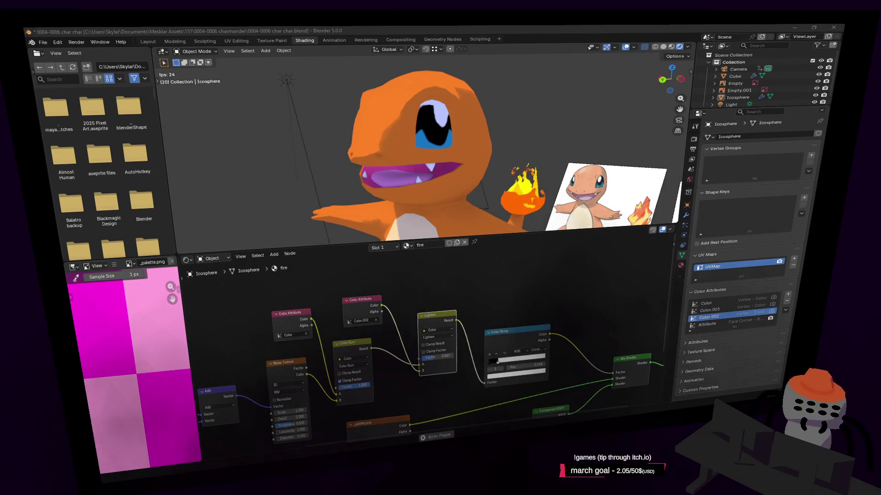
mouse_move(843, 141)
left_mouse_down()
mouse_move(628, 141)
mouse_move(434, 122)
left_mouse_up()
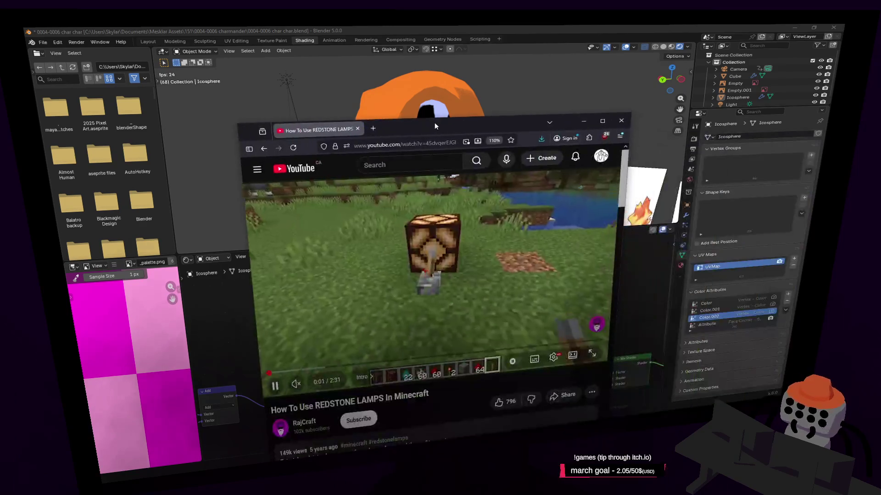
double_click(434, 123)
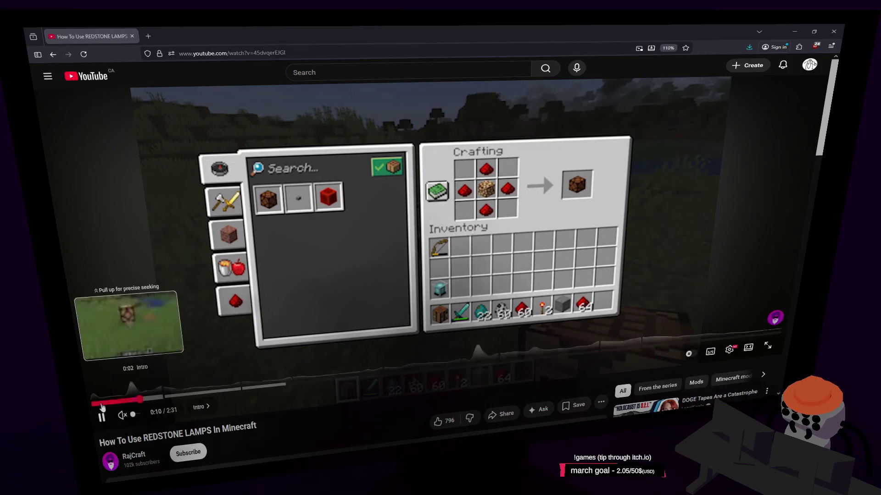
left_click(104, 402)
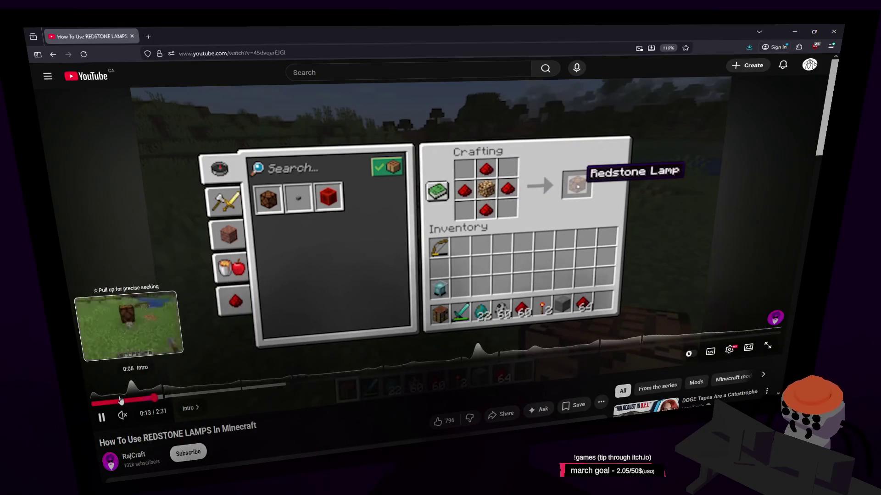
left_click(131, 402)
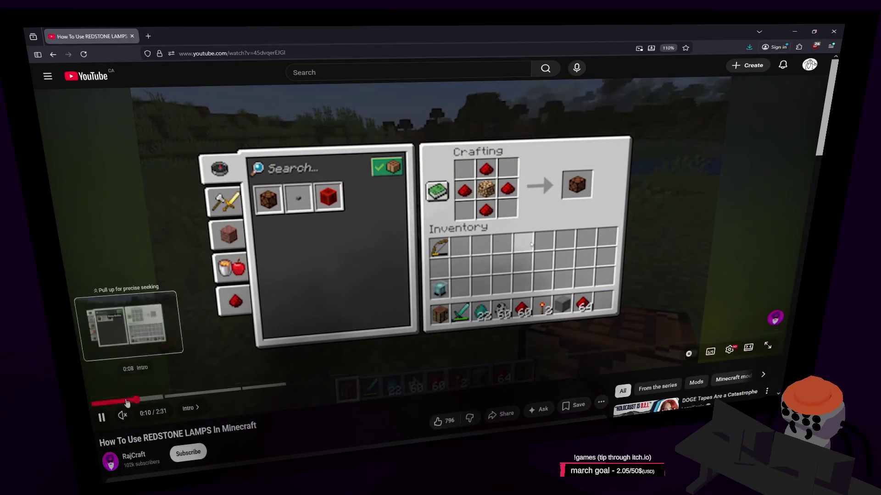
left_click(111, 403)
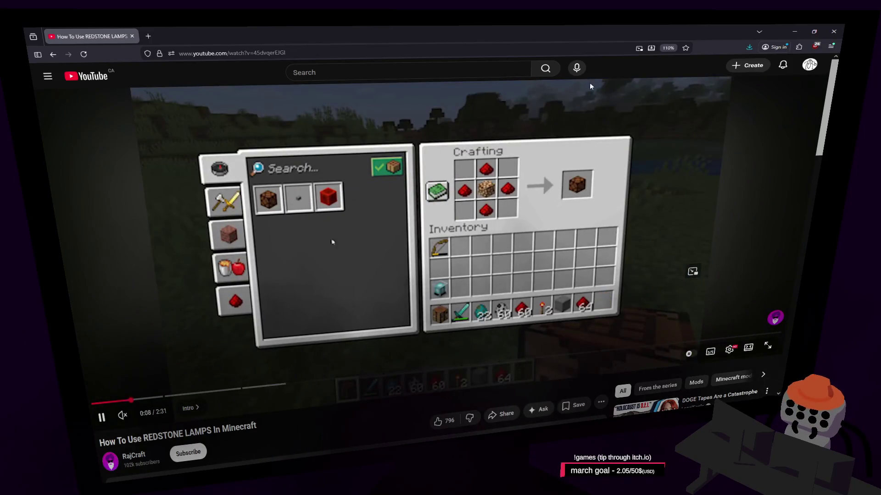
left_click(833, 31)
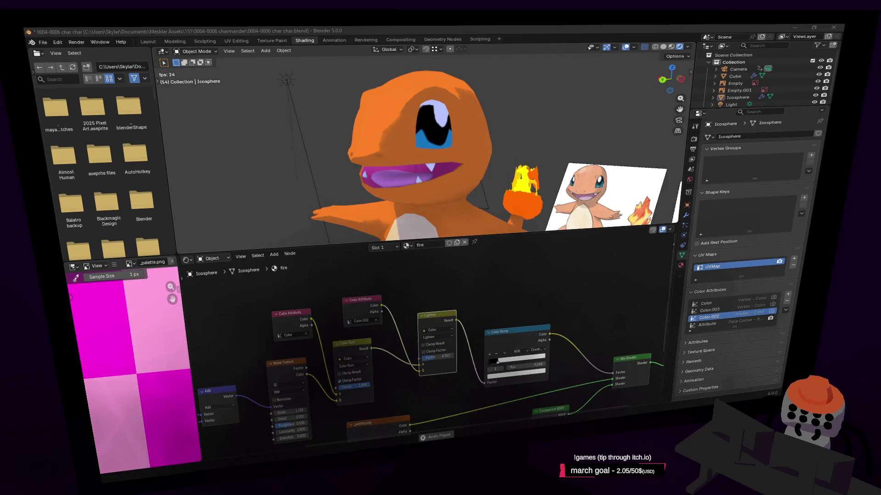
key("shift+grave")
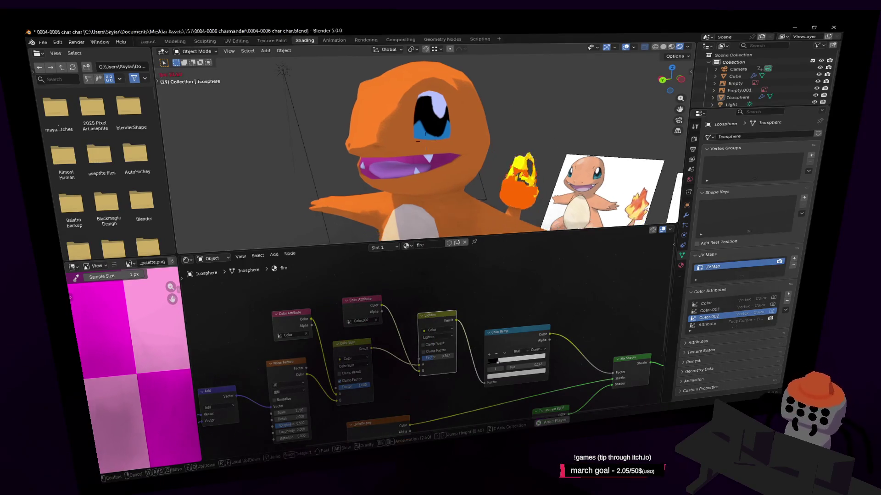
Step: Navigate to the tail flame, select its Icosphere, and switch the viewport to Solid shading
key("Escape")
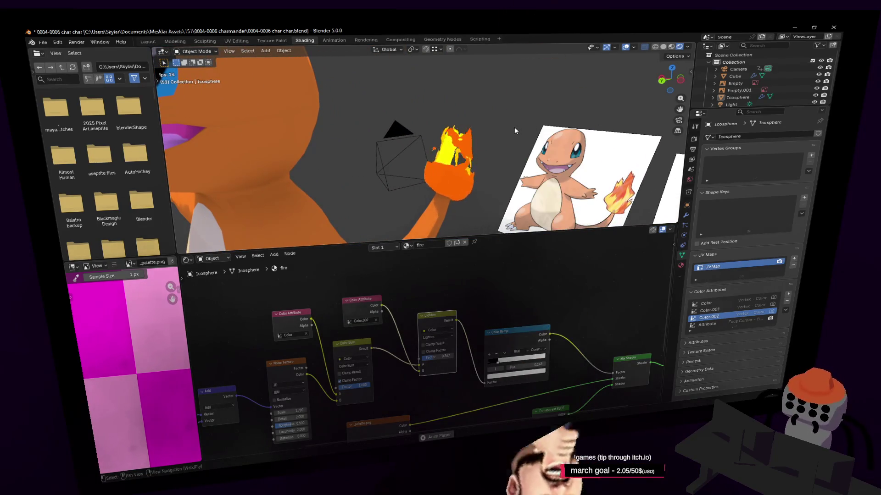
key("shift+grave")
key("w")
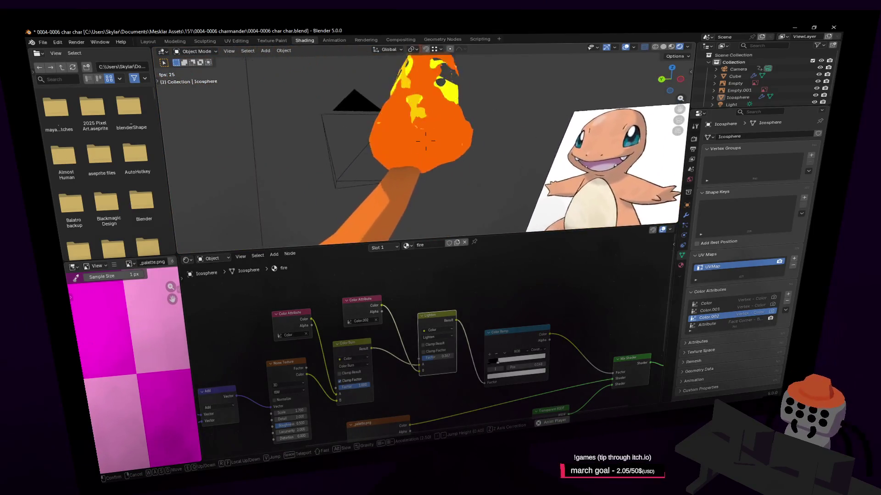
key("Escape")
left_click(449, 136)
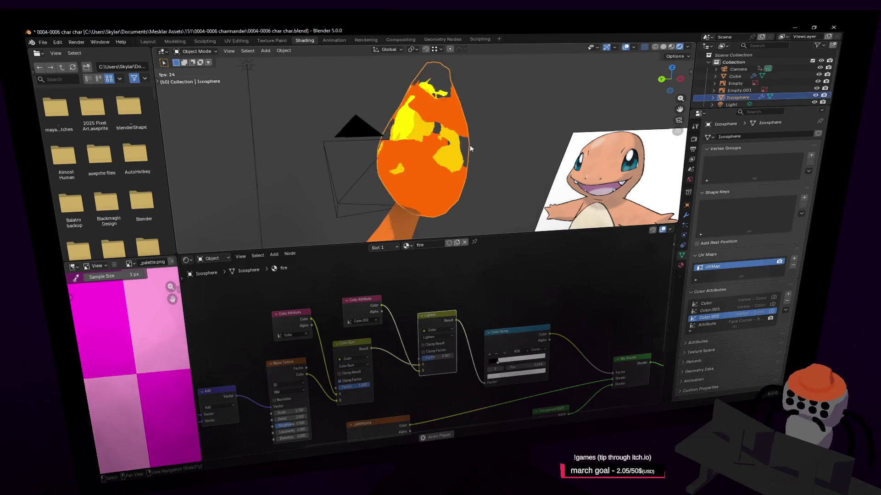
key("shift+grave")
key("Escape")
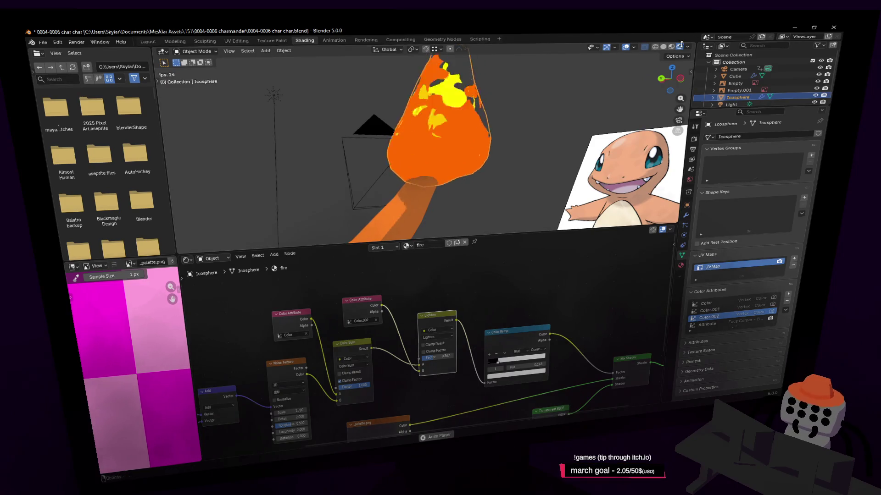
left_click(663, 47)
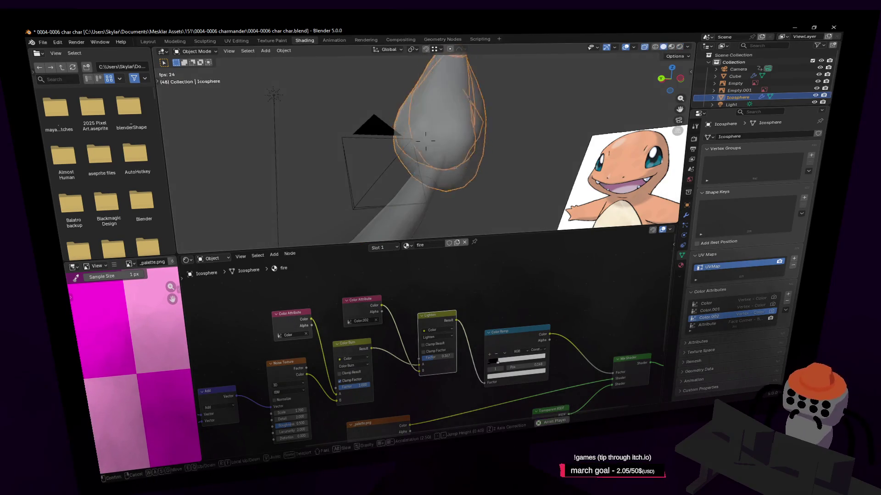
middle_click_drag(528, 114, 505, 128)
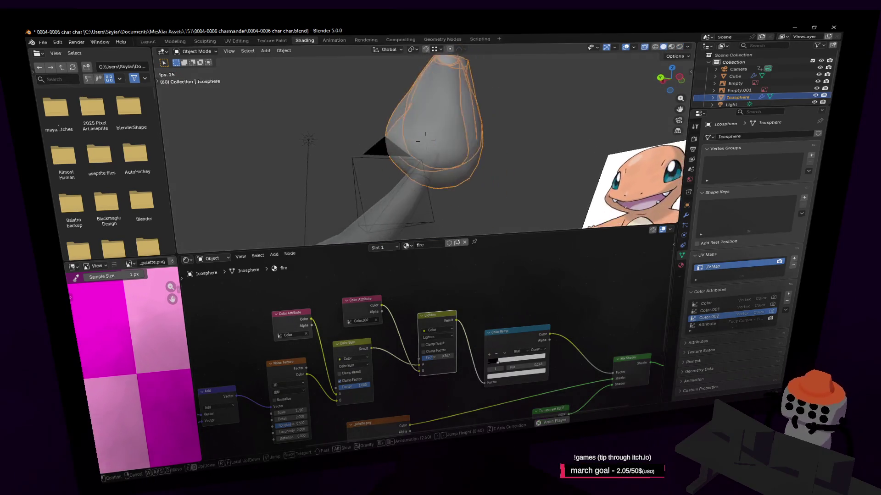
Step: Put the flame into Vertex Paint mode with Color as the active attribute and swapped paint colours
left_click(196, 51)
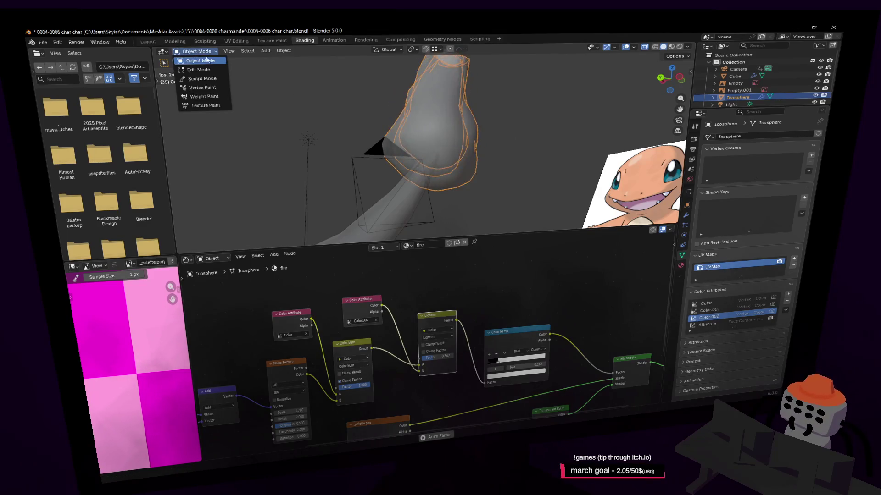
left_click(217, 90)
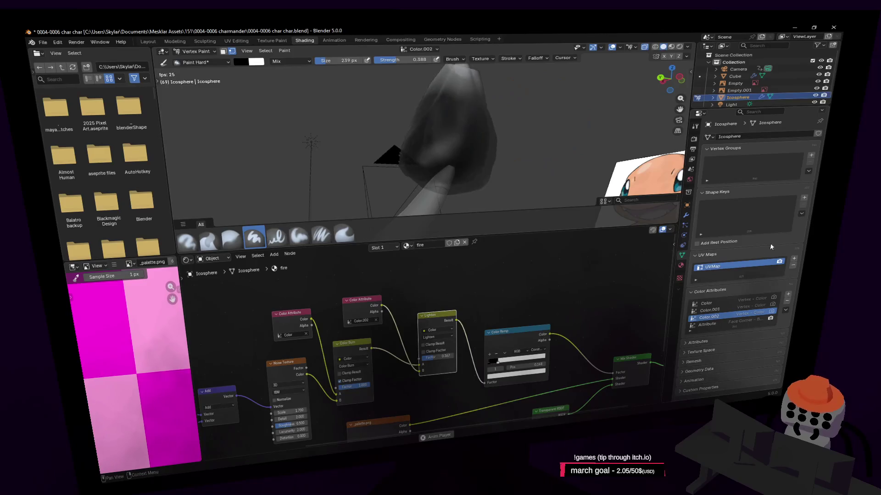
left_click(723, 303)
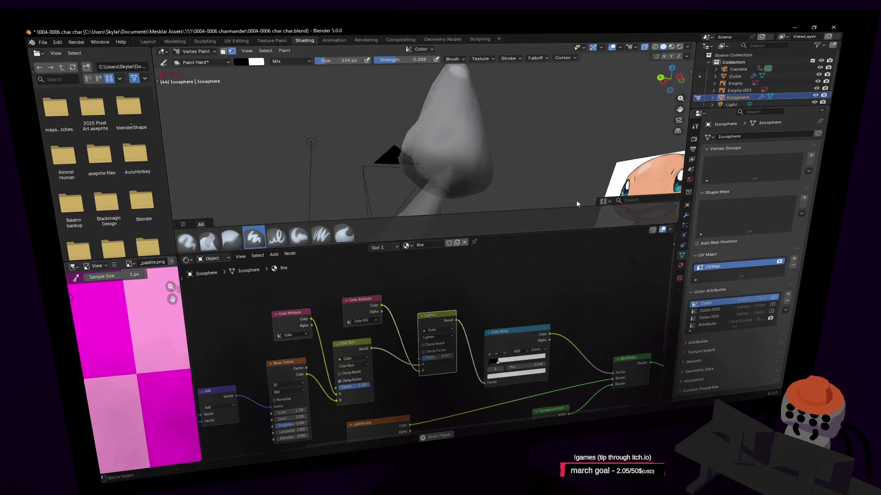
key("x")
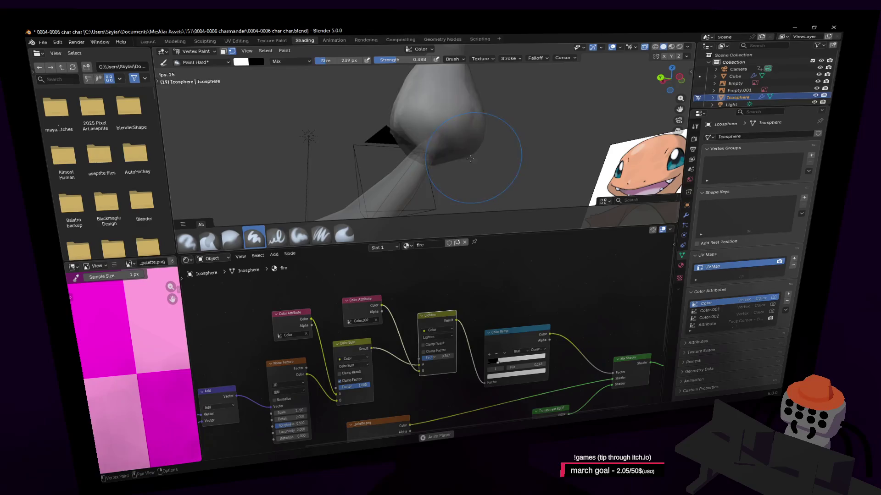
key("Tab")
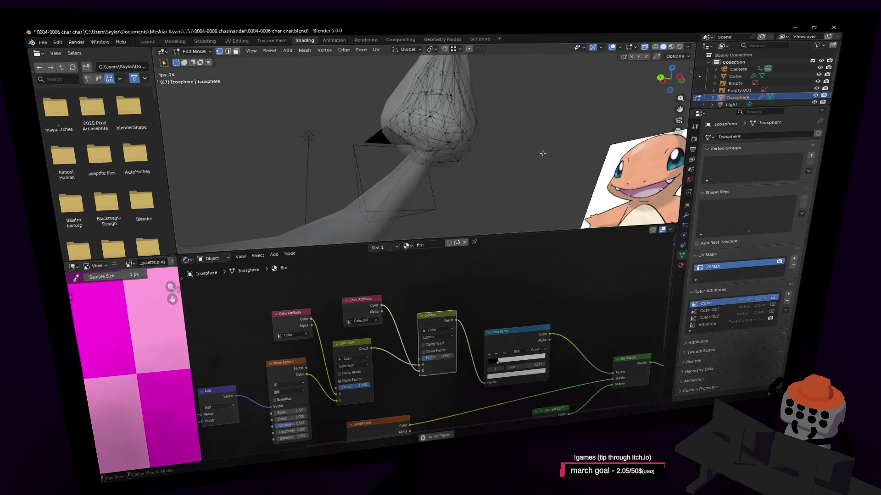
key("Tab")
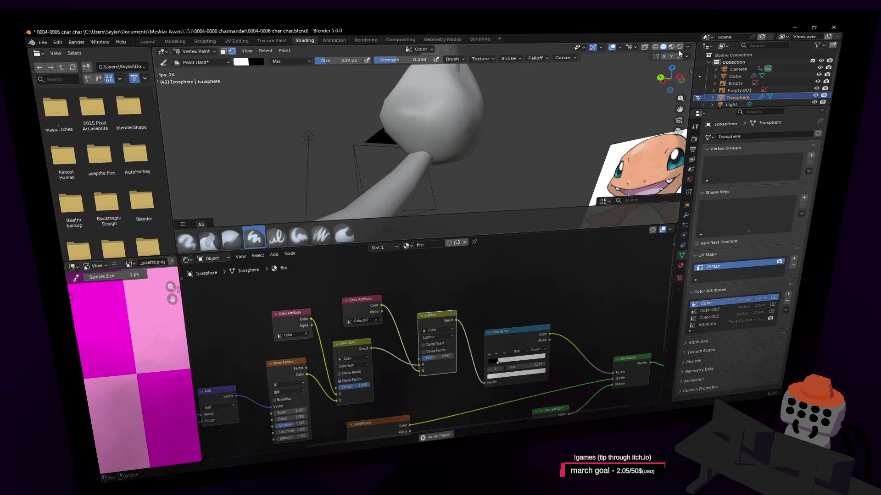
Step: Switch the viewport to Rendered shading and inspect the fire while vertex painting
left_click(679, 46)
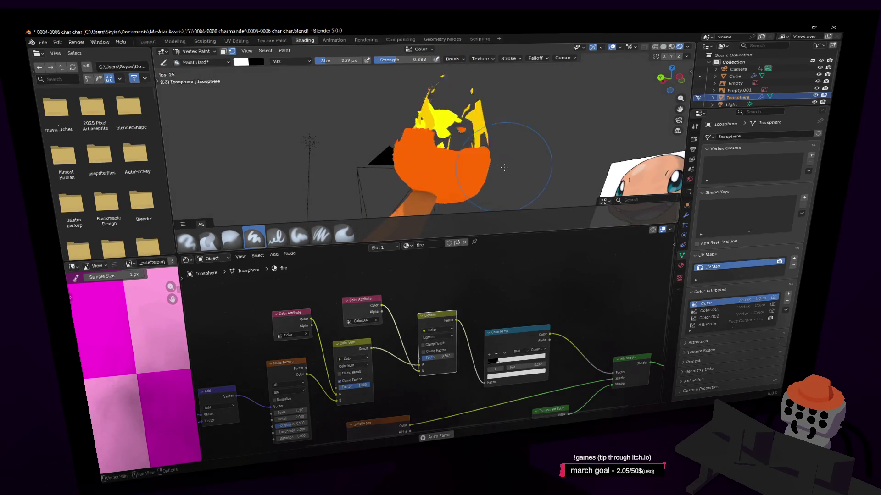
key("Tab")
key("shift+grave")
key("Return")
key("Tab")
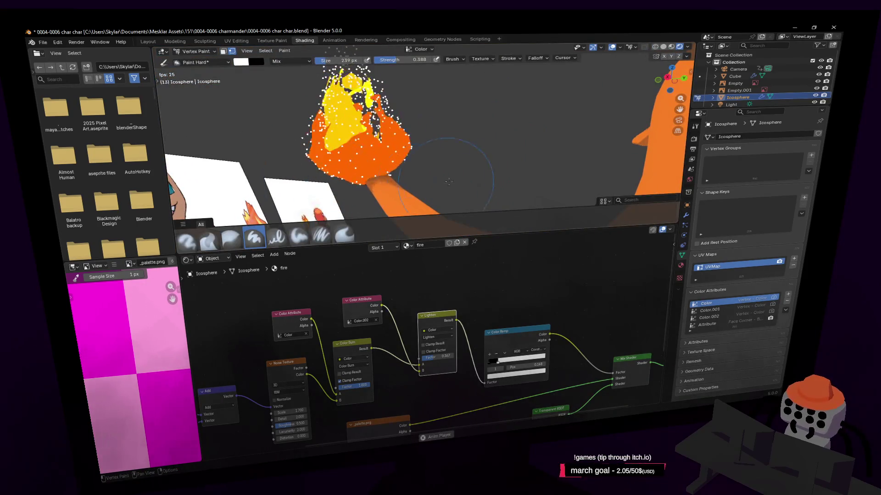
right_click(431, 123)
middle_click_drag(589, 139, 558, 176)
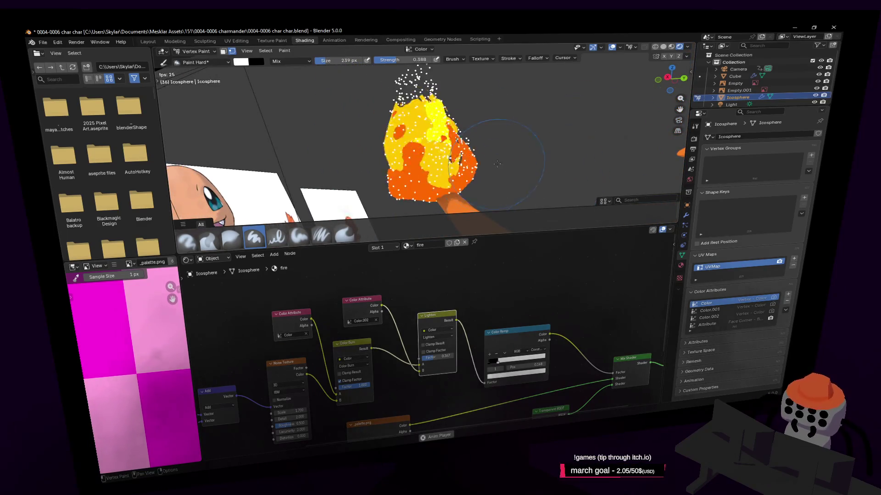
Step: Walk the view close to the tail flame, then switch to the Layout workspace
key("Tab")
middle_click_drag(508, 162, 453, 163)
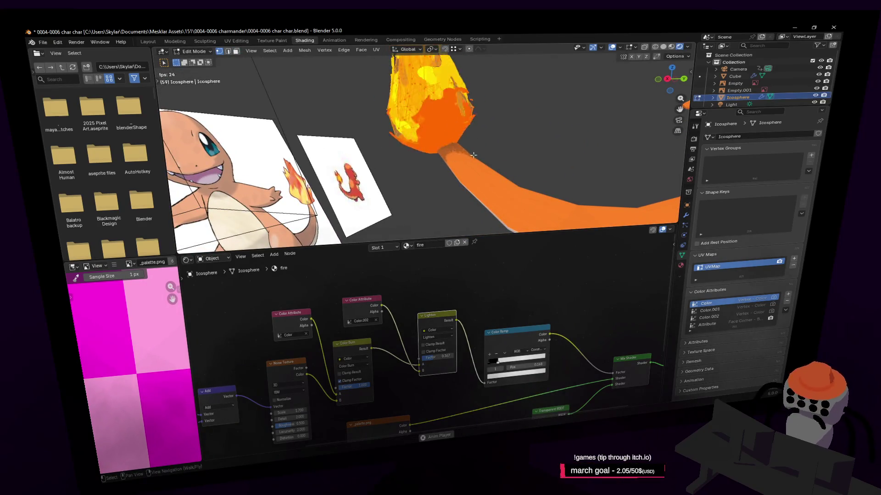
key("shift+grave")
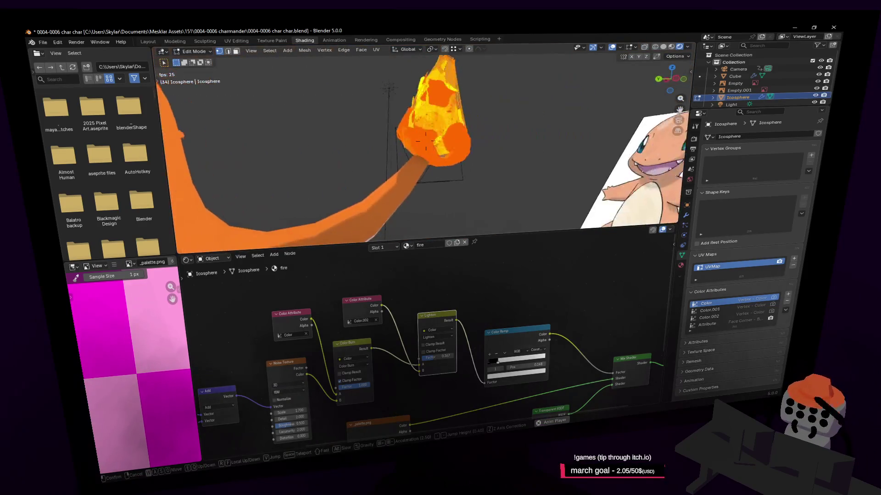
key("w")
key("Return")
key("Tab")
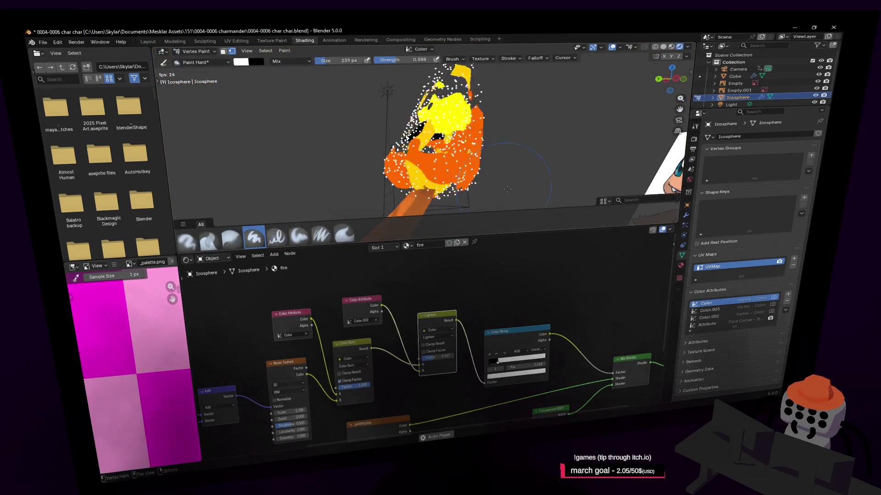
key("Tab")
key("shift+grave")
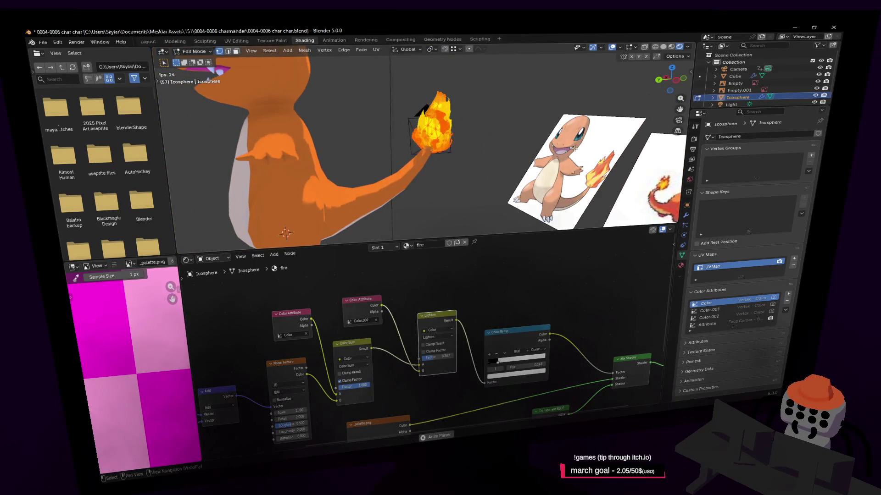
key("w")
key("w")
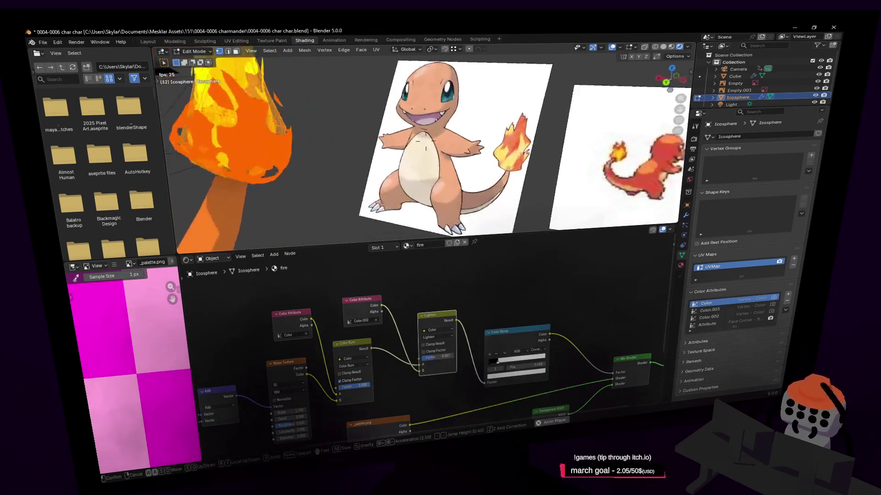
left_click(426, 141)
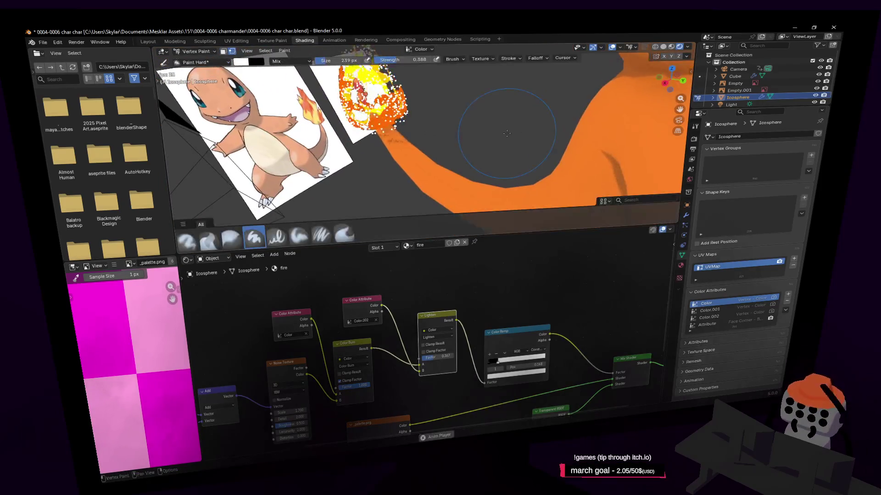
left_click(155, 42)
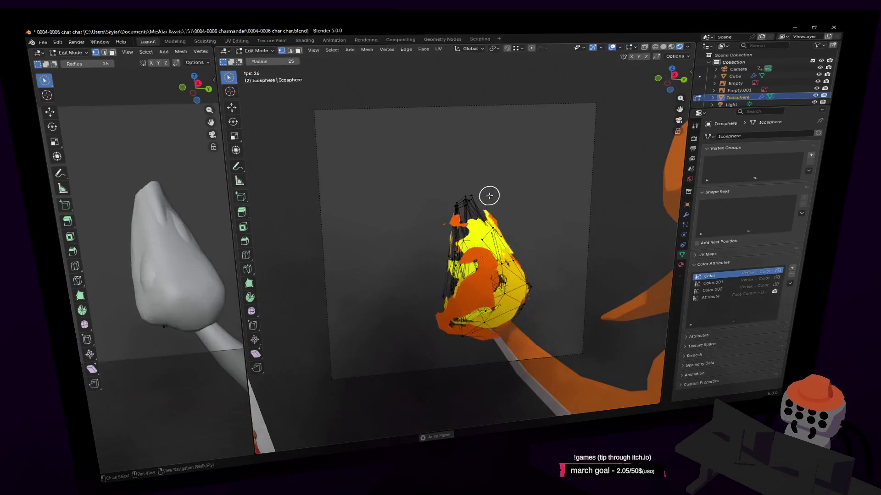
Step: Inspect the flame mesh in the Modeling workspace, then return to the Shading workspace
key("shift+grave")
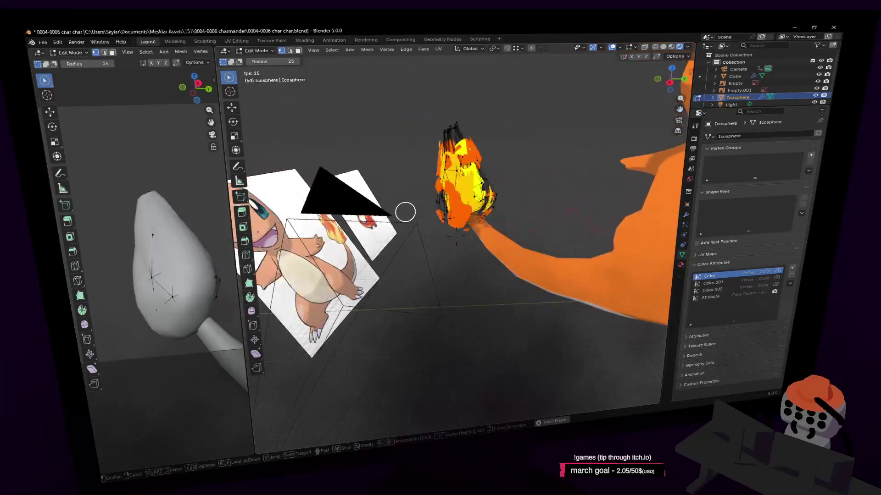
left_click(507, 161)
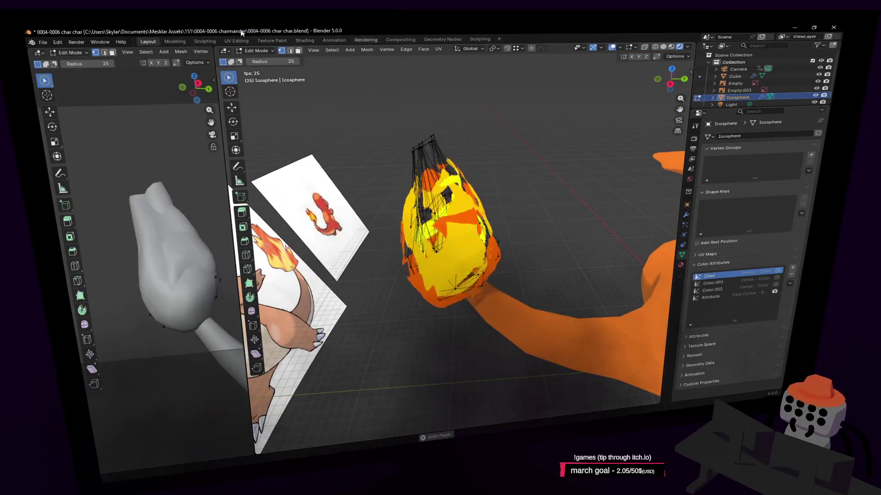
left_click(175, 41)
mouse_move(389, 121)
middle_mouse_down("shift")
mouse_move(460, 122)
mouse_move(468, 137)
mouse_move(483, 128)
middle_mouse_up("shift")
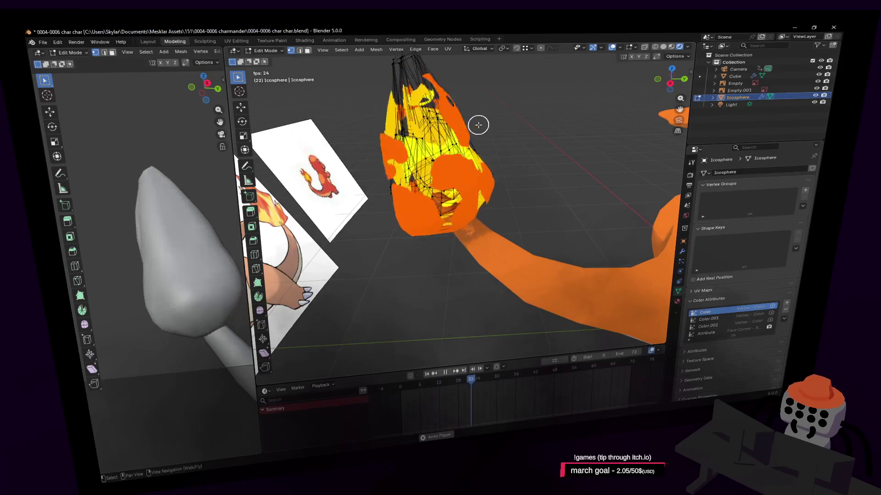
key("shift+grave")
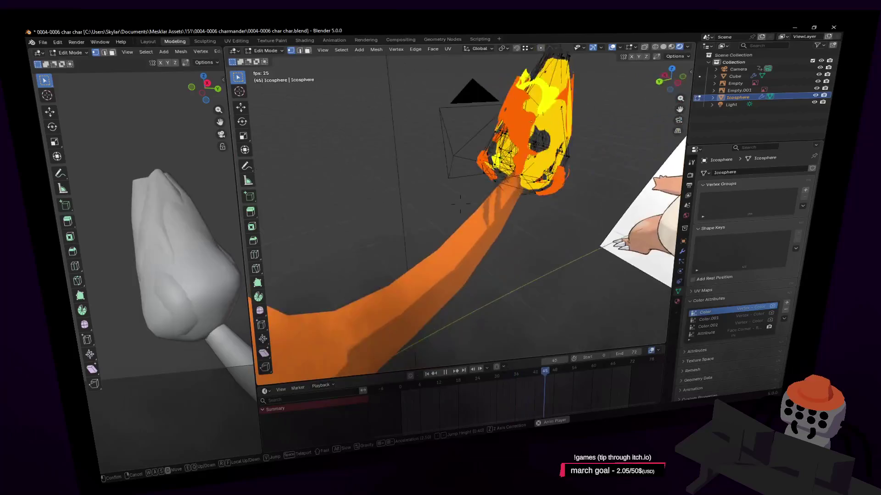
left_click(460, 204)
key("shift+grave")
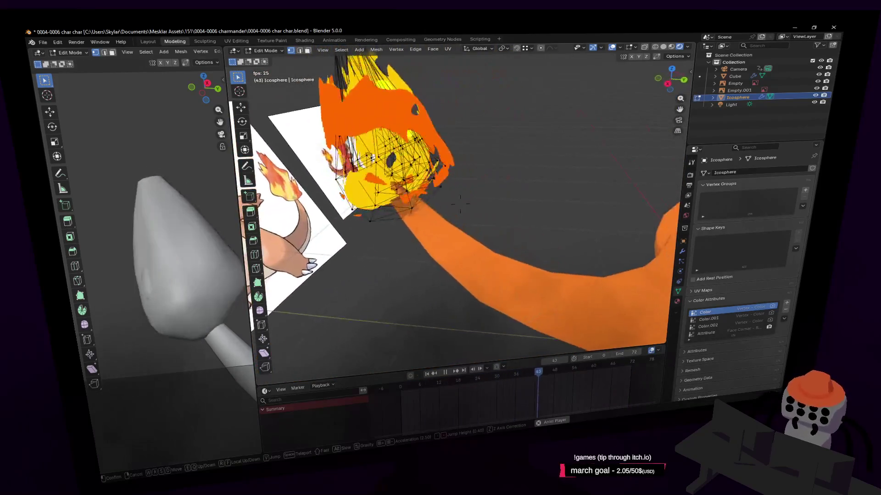
left_click(521, 160)
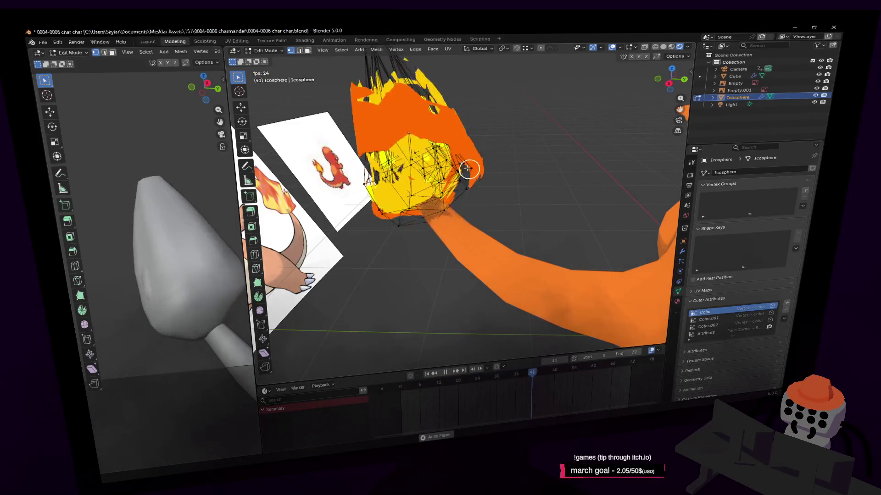
mouse_move(495, 174)
middle_mouse_down("shift")
mouse_move(496, 147)
mouse_move(509, 142)
mouse_move(496, 173)
middle_mouse_up("shift")
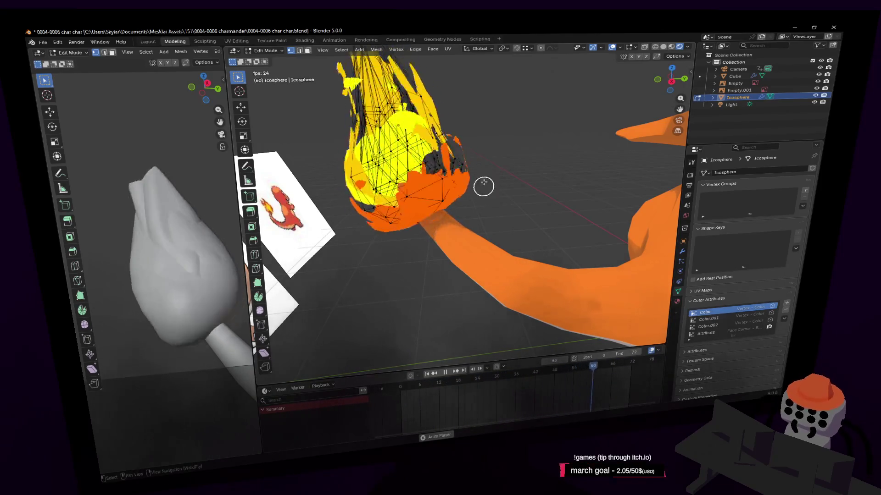
left_click(298, 41)
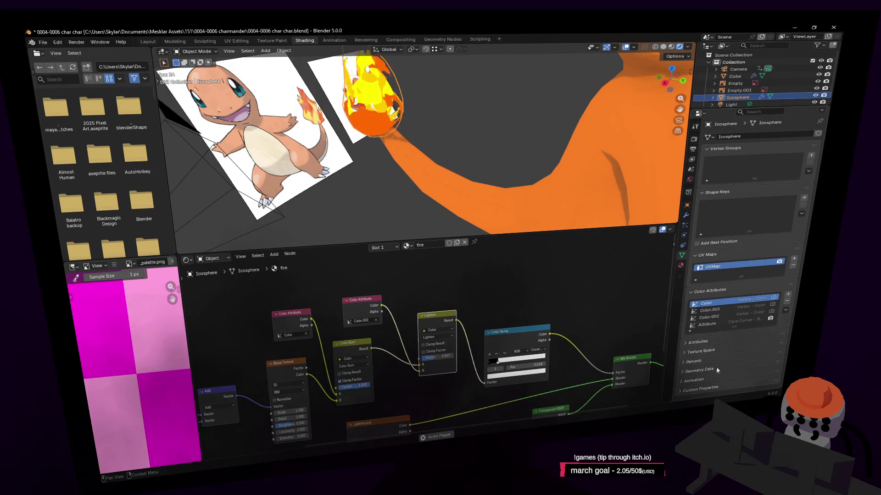
Step: Show the fire material in Material Properties and scroll to its Surface and Settings panels
left_click(682, 266)
scroll(719, 286, "down", 3)
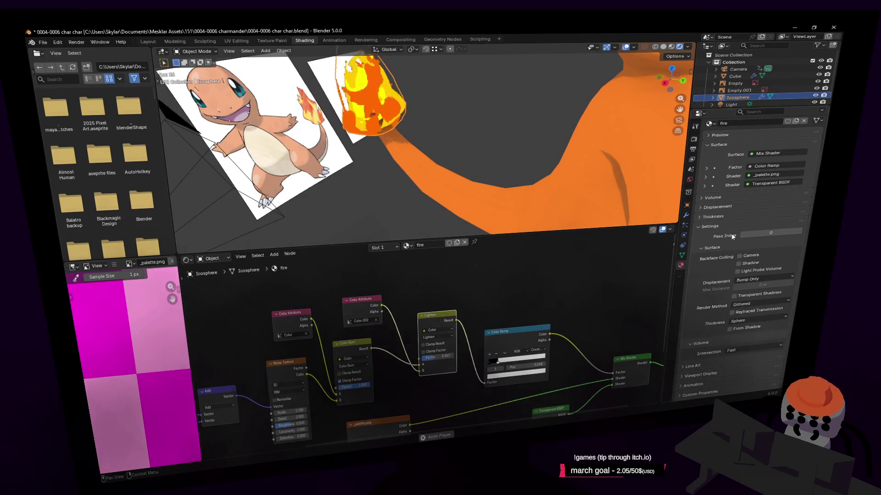
Step: Duplicate the Mix Shader and drop the copy onto the link into Material Output
mouse_move(513, 289)
middle_mouse_down()
mouse_move(493, 320)
mouse_move(399, 342)
mouse_move(418, 310)
mouse_move(364, 282)
middle_mouse_up()
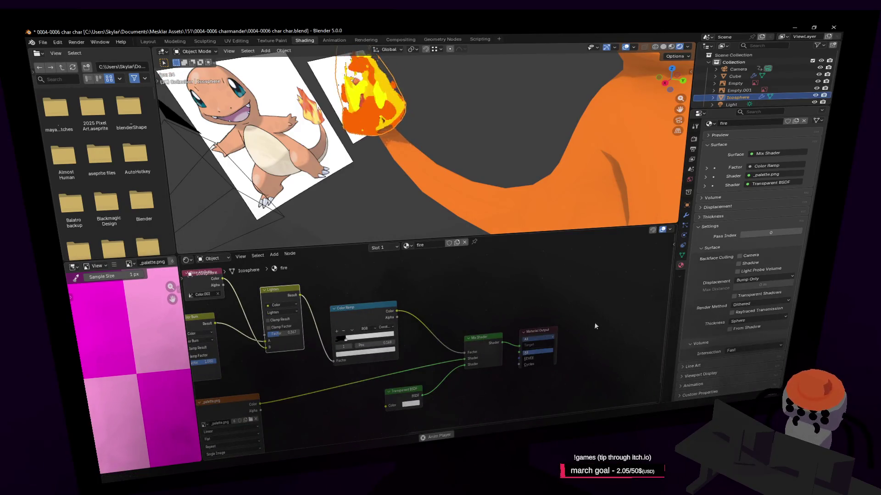
mouse_move(533, 325)
left_mouse_down()
mouse_move(564, 323)
mouse_move(544, 332)
mouse_move(619, 312)
left_mouse_up()
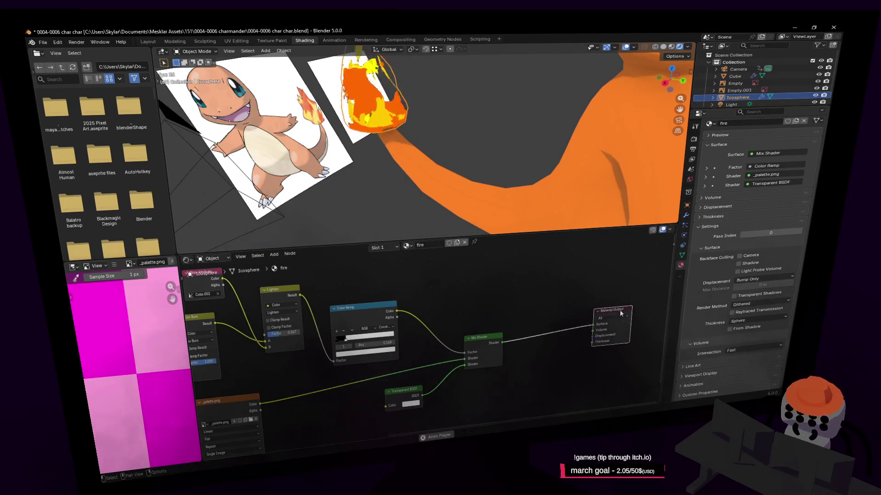
middle_click_drag(491, 352, 550, 328)
left_click_drag(551, 328, 568, 331)
left_click(420, 351)
key("shift+d")
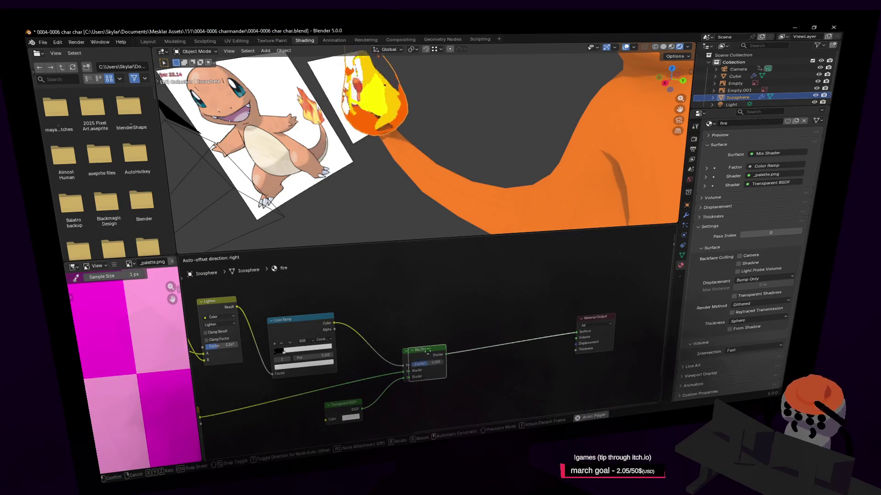
left_click(517, 344)
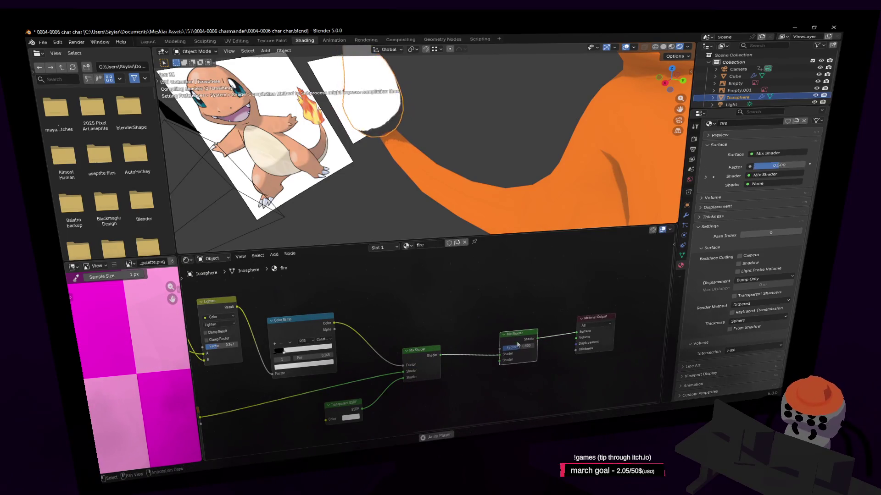
Step: Duplicate the Transparent BSDF beside the new Mix Shader and connect its output to it
left_click(356, 401)
key("shift+d")
left_click(468, 390)
middle_click_drag(502, 373, 476, 364)
mouse_move(470, 356)
left_mouse_down()
mouse_move(484, 352)
mouse_move(455, 353)
left_mouse_up()
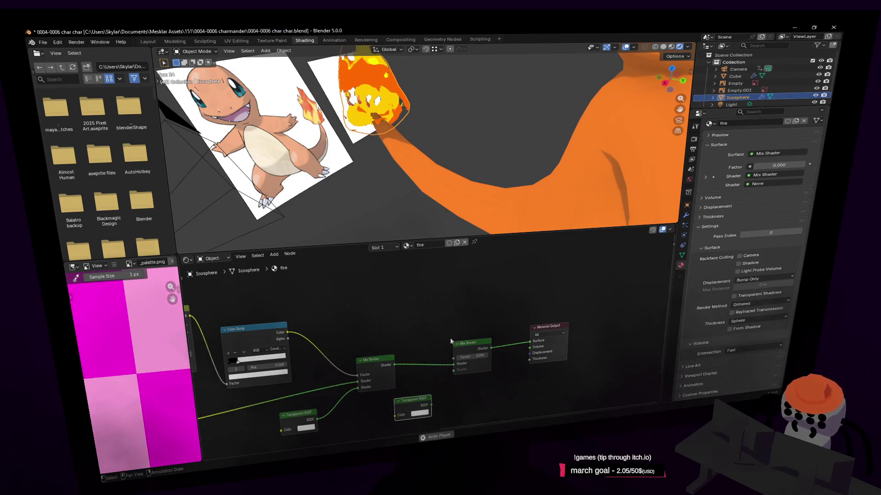
middle_click_drag(451, 341, 463, 342)
left_click_drag(426, 400, 466, 370)
Step: Add a Light Path node and connect its Is Shadow Ray to the Mix Shader
key("shift+a")
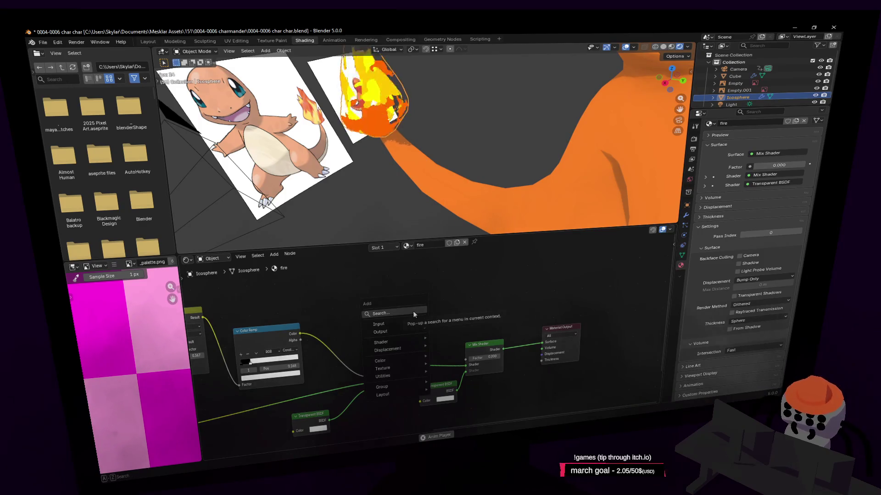
type("sh")
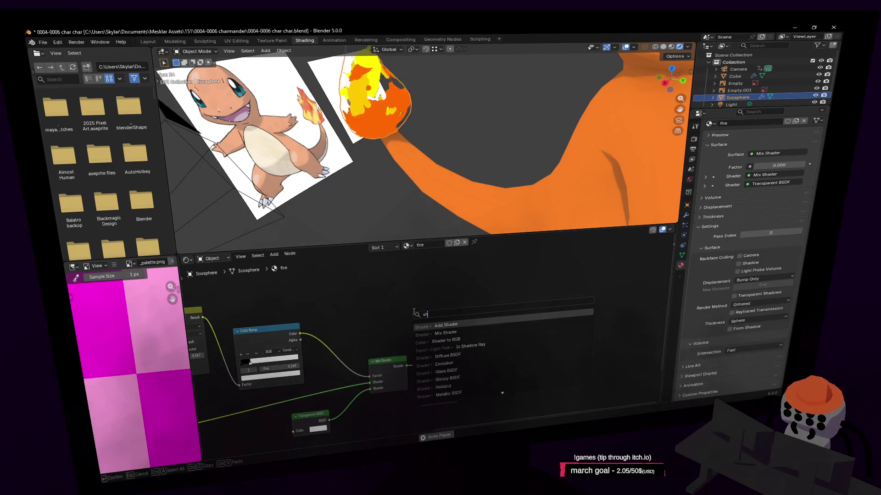
key("BackSpace")
key("BackSpace")
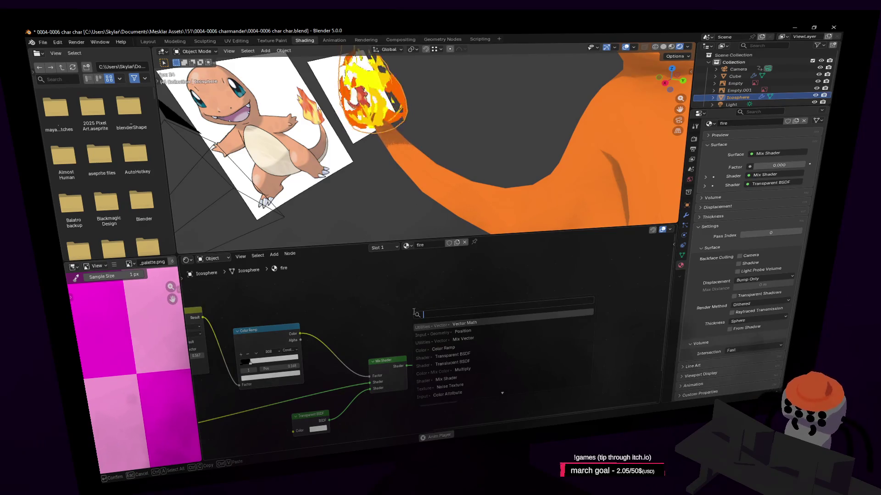
type("lig")
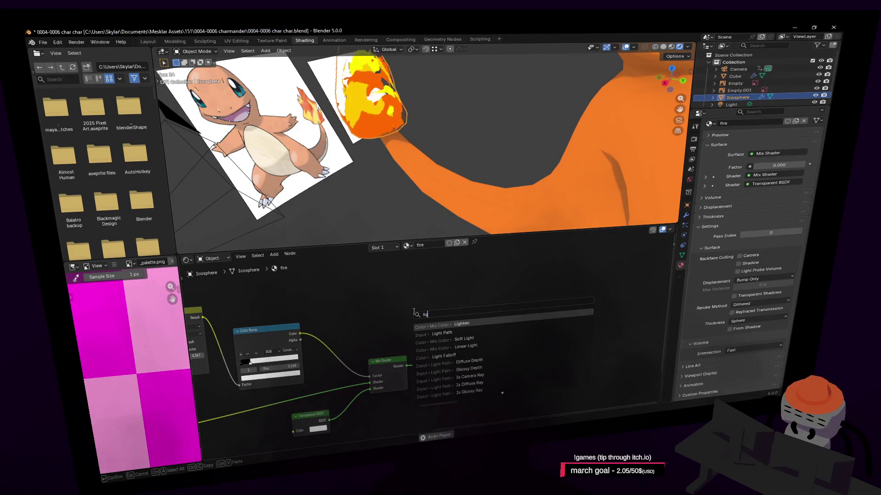
key("Down")
key("Return")
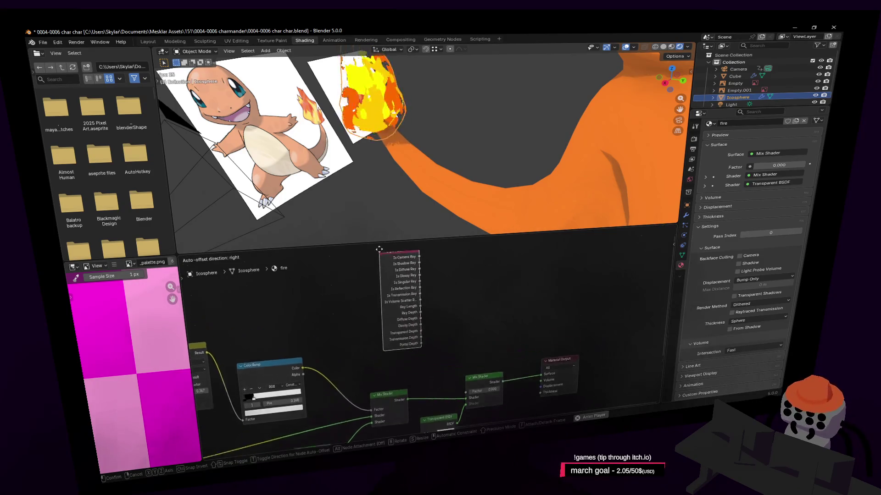
left_click(379, 291)
scroll(379, 291, "down", 3, "ctrl")
mouse_move(351, 288)
left_mouse_down()
mouse_move(418, 400)
mouse_move(416, 390)
left_mouse_up()
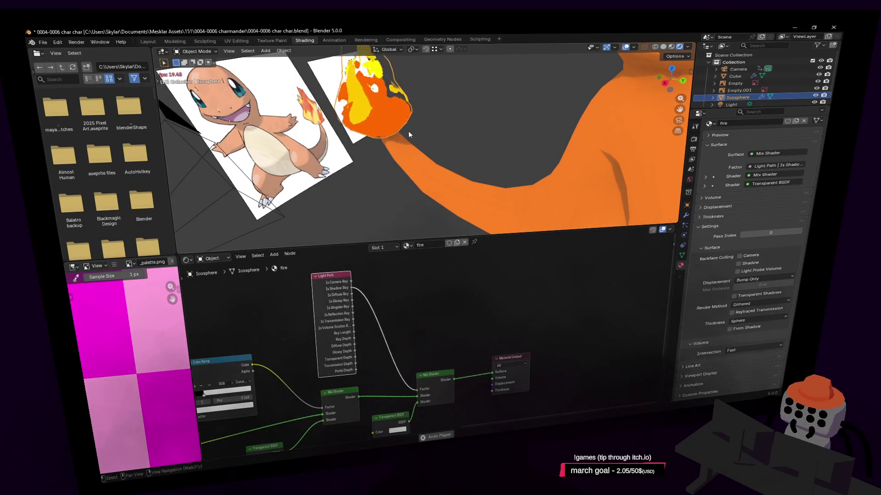
Step: Delete the extra Transparent BSDF and plug the remaining one into the lower Shader input
middle_click_drag(441, 365, 467, 342)
left_click_drag(442, 374, 442, 379)
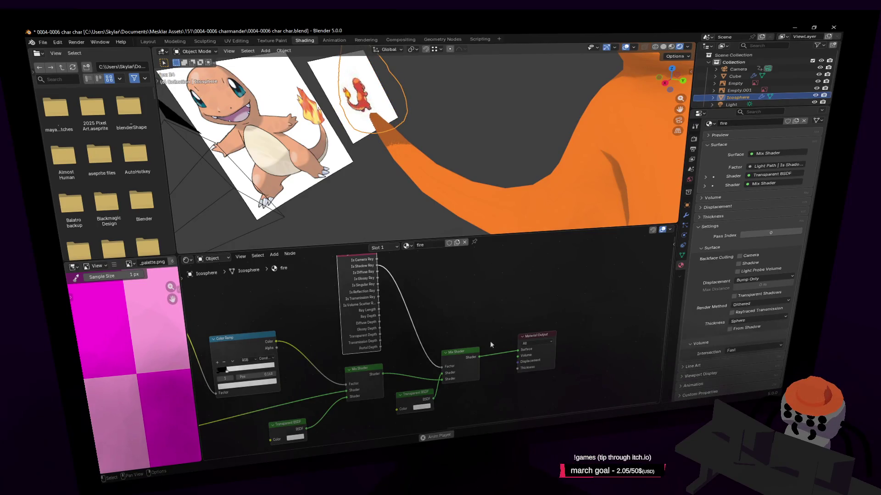
middle_click_drag(490, 338, 513, 339)
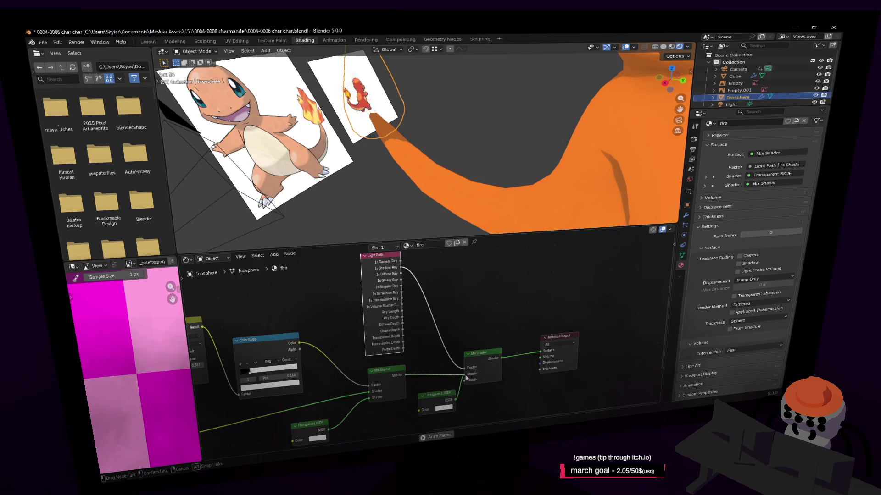
key("ctrl+z")
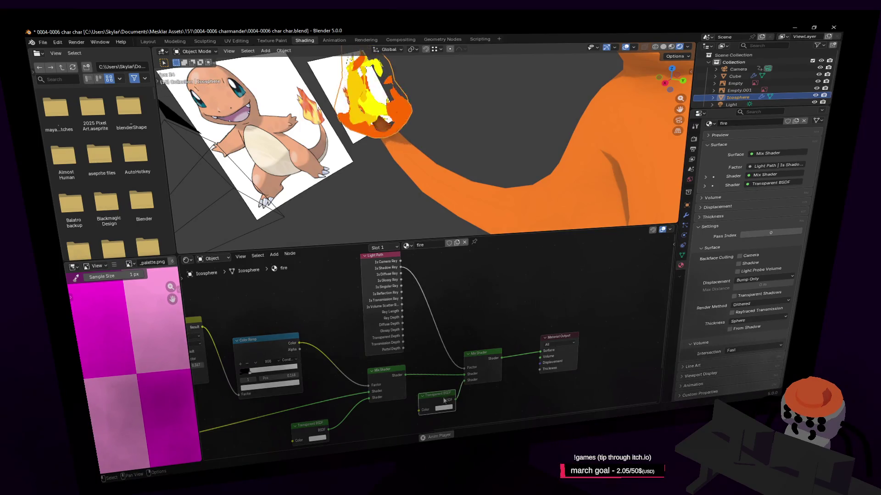
middle_click_drag(463, 386, 478, 352)
left_click_drag(459, 367, 411, 389)
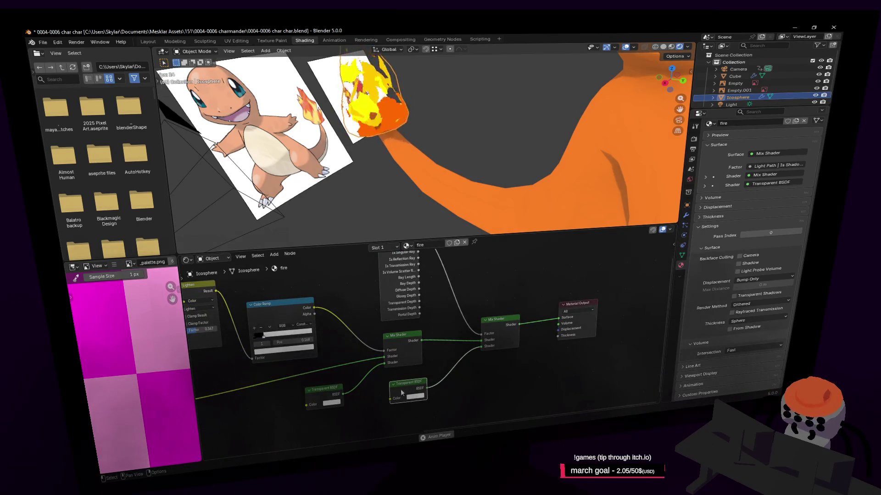
key("x")
left_click_drag(343, 394, 482, 350)
middle_click_drag(426, 343, 398, 359)
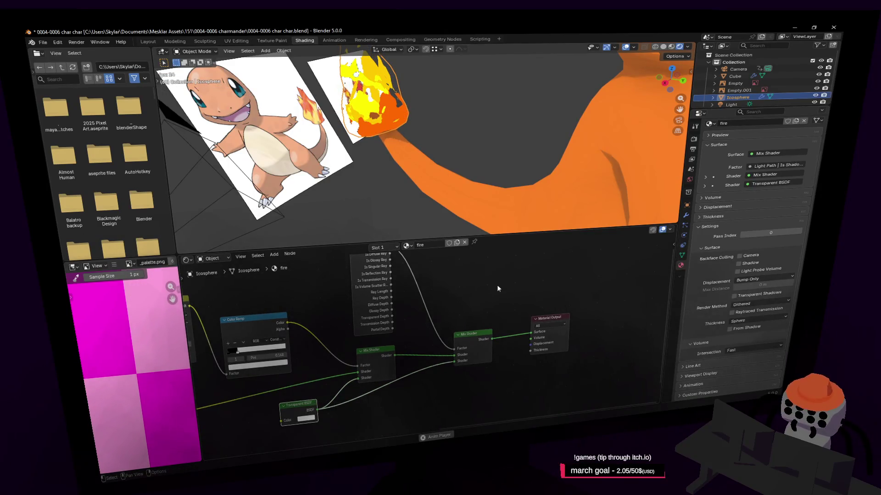
mouse_move(490, 309)
middle_mouse_down()
mouse_move(463, 338)
mouse_move(509, 349)
mouse_move(465, 347)
middle_mouse_up()
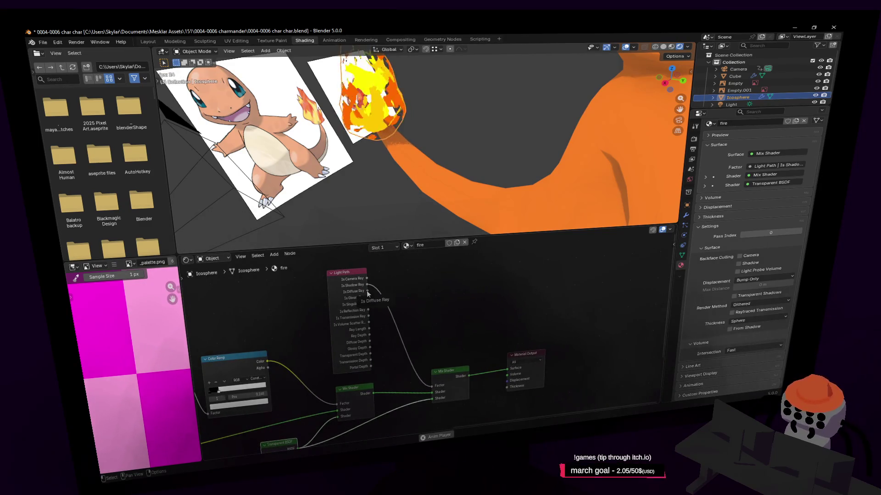
Step: Drive the Mix Shader Factor with Is Shadow Ray after briefly trying Is Diffuse Ray
left_click_drag(367, 290, 434, 384)
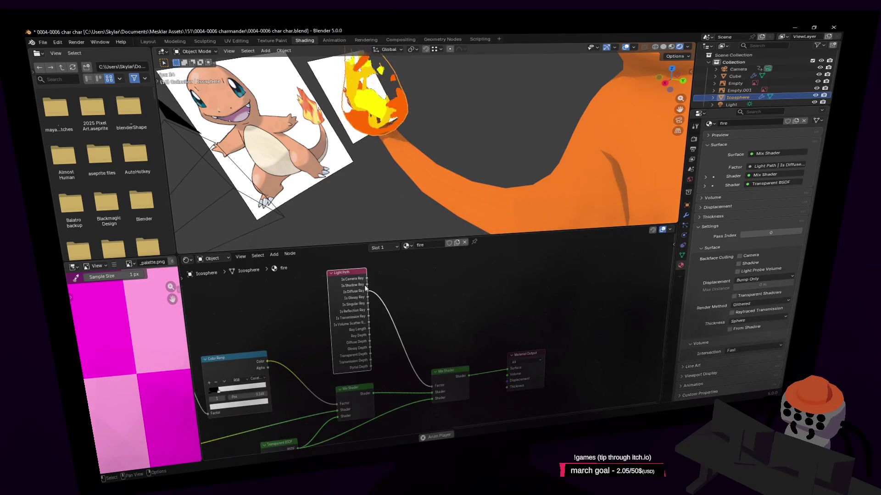
mouse_move(367, 285)
left_mouse_down()
mouse_move(434, 369)
mouse_move(435, 388)
left_mouse_up()
mouse_move(428, 348)
middle_mouse_down()
mouse_move(434, 334)
mouse_move(431, 354)
middle_mouse_up()
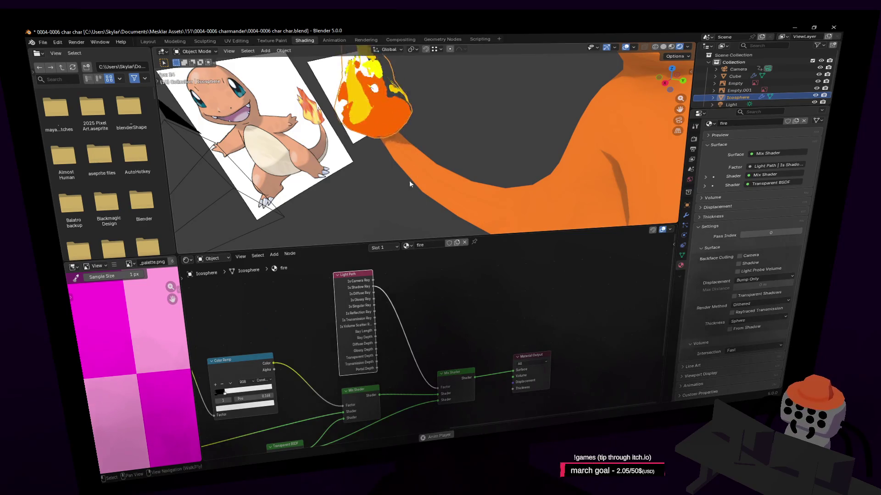
mouse_move(417, 319)
middle_mouse_down()
mouse_move(442, 327)
mouse_move(411, 313)
middle_mouse_up()
mouse_move(459, 358)
middle_mouse_down()
mouse_move(433, 288)
mouse_move(465, 351)
mouse_move(456, 332)
mouse_move(440, 353)
middle_mouse_up()
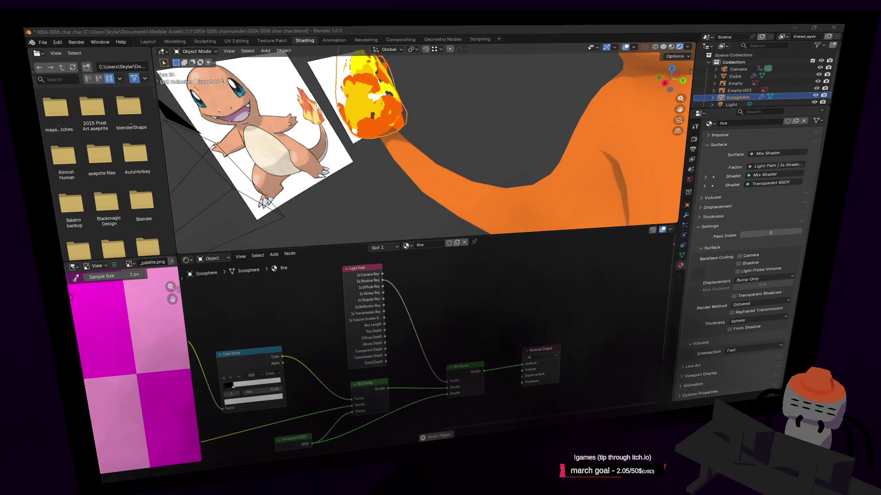
Step: Walk the viewport close to the tail flame, then pan the node graph to show the Light Path node
key("shift+grave")
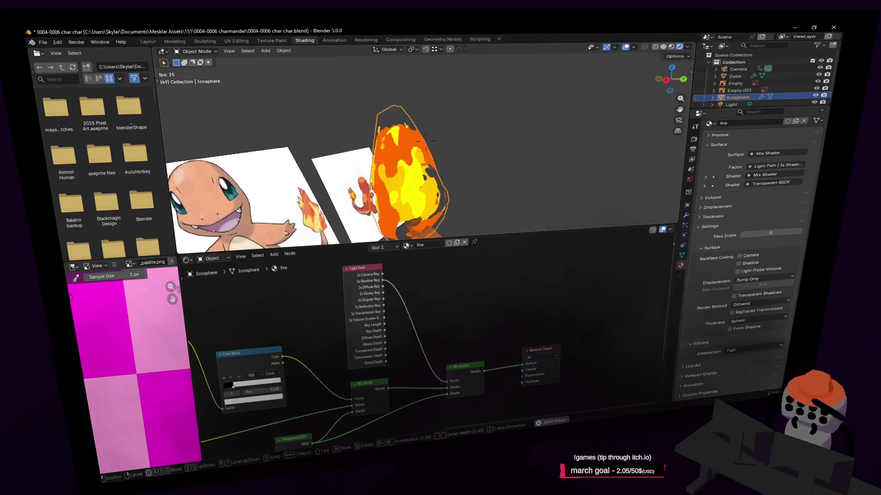
left_click(480, 132)
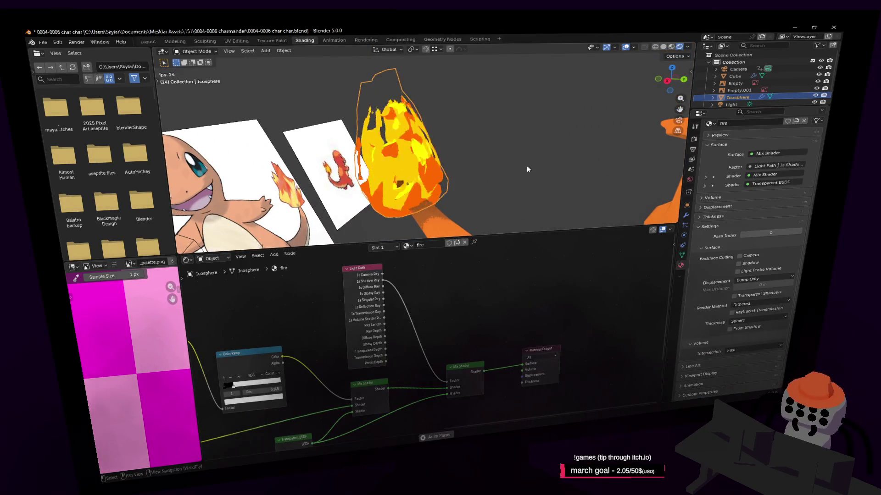
key("shift+grave")
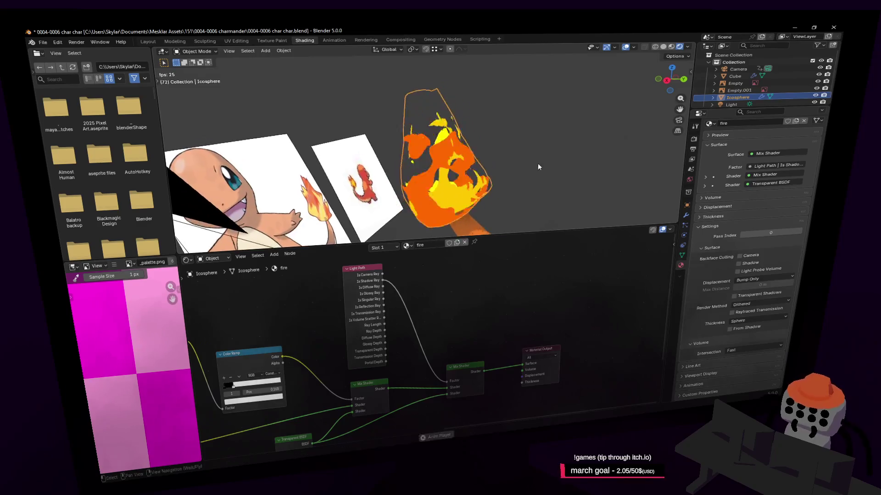
left_click(542, 167)
key("shift+grave")
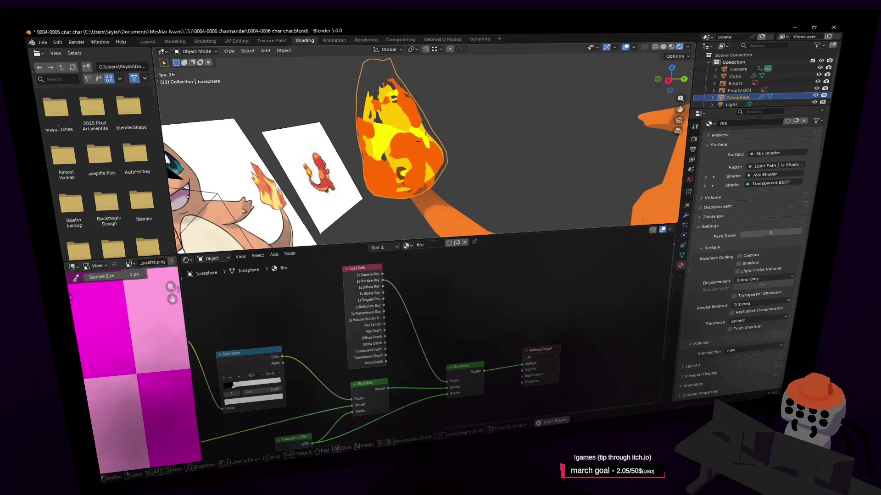
left_click(545, 171)
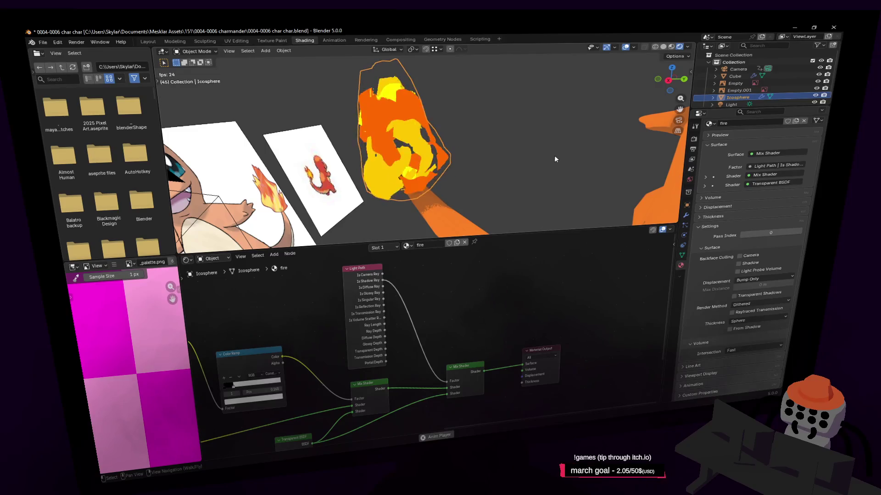
key("shift+grave")
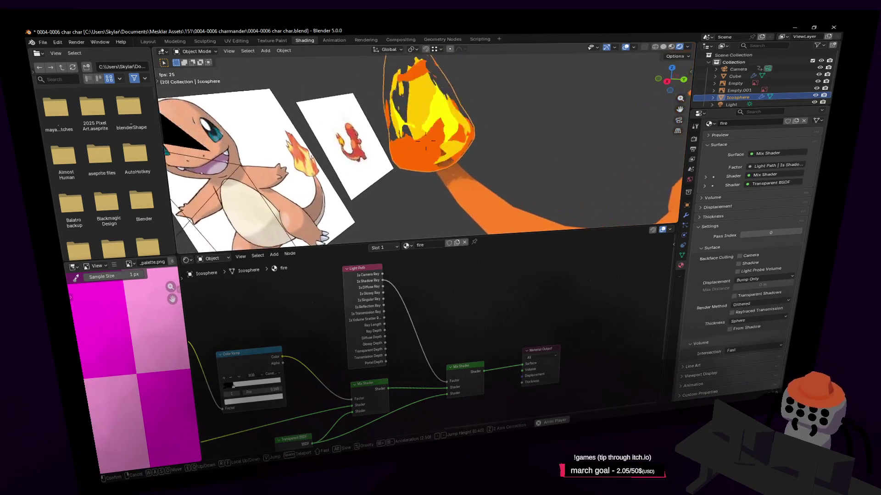
left_click(553, 148)
key("shift+grave")
left_click(547, 169)
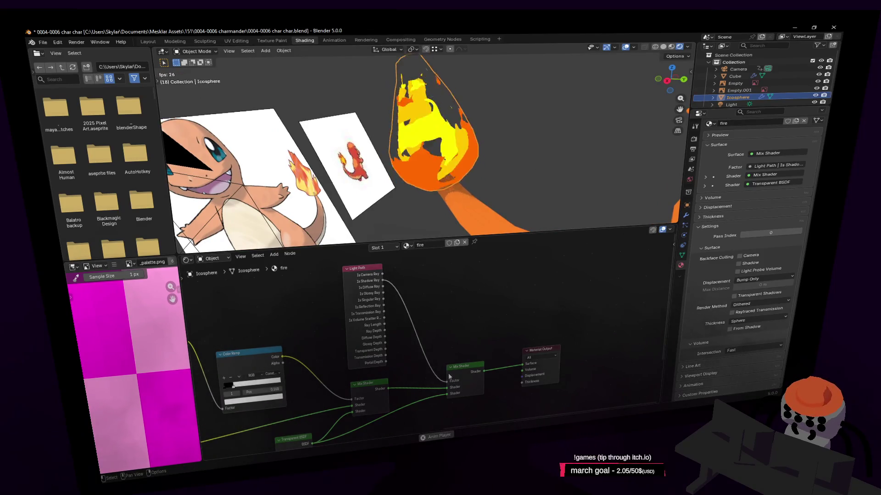
middle_click_drag(471, 369, 477, 329)
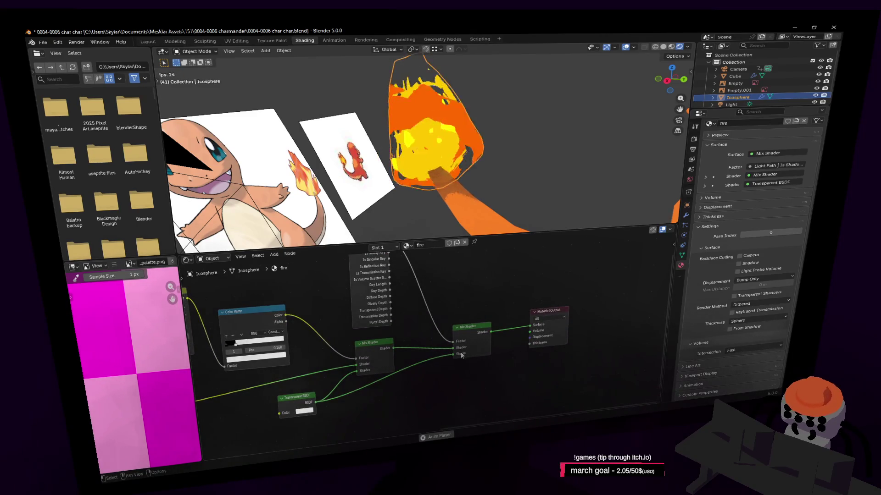
mouse_move(451, 301)
middle_mouse_down()
mouse_move(451, 350)
mouse_move(407, 337)
mouse_move(403, 318)
middle_mouse_up()
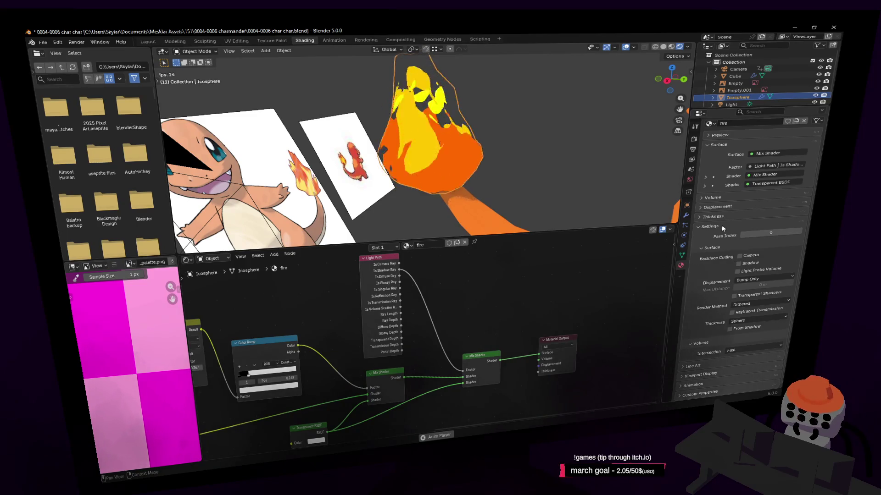
Step: Scroll up the material properties and expand the Volume settings
scroll(709, 335, "up", 1)
scroll(709, 367, "up", 1)
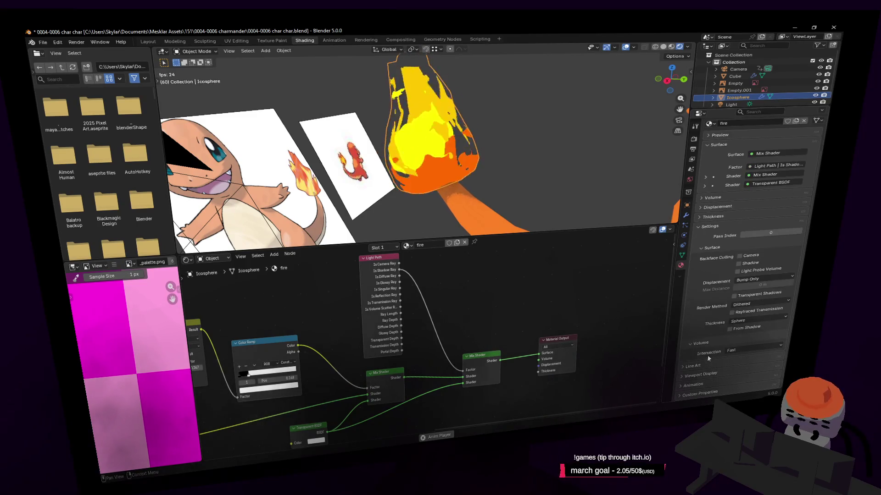
scroll(723, 224, "up", 1)
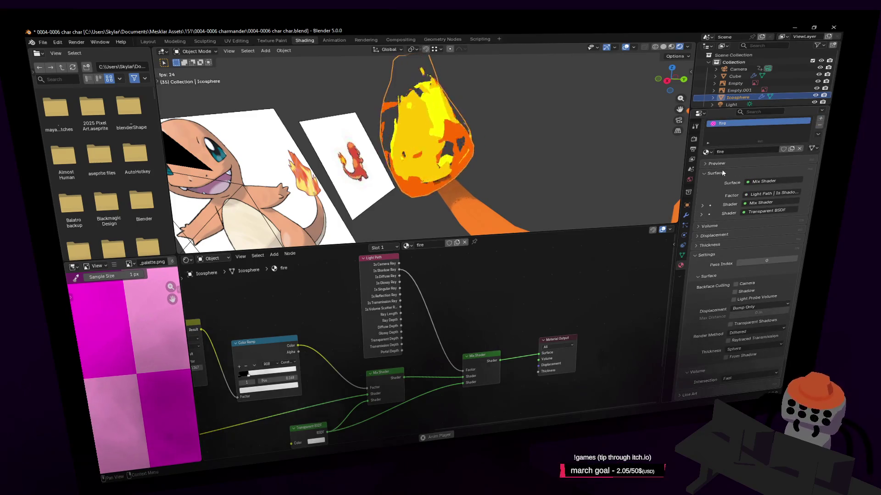
left_click(724, 226)
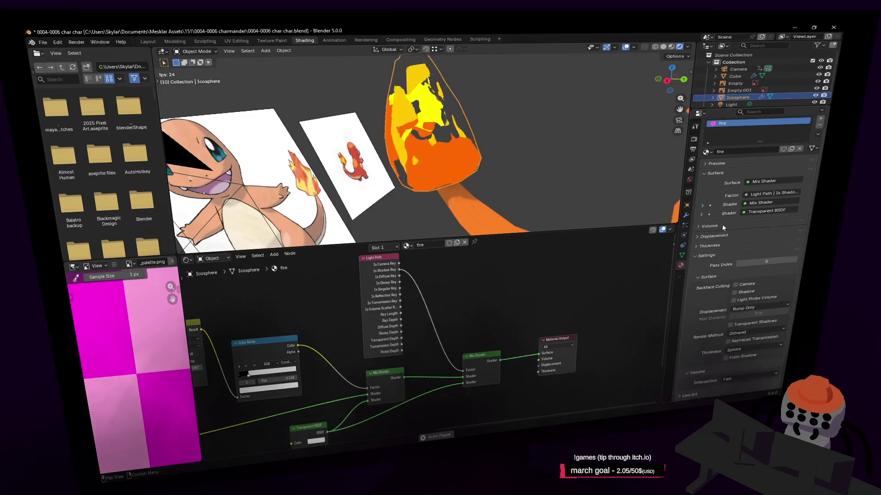
Step: Filter the Icosphere's Object properties with the search term 'shadow'
left_click(687, 205)
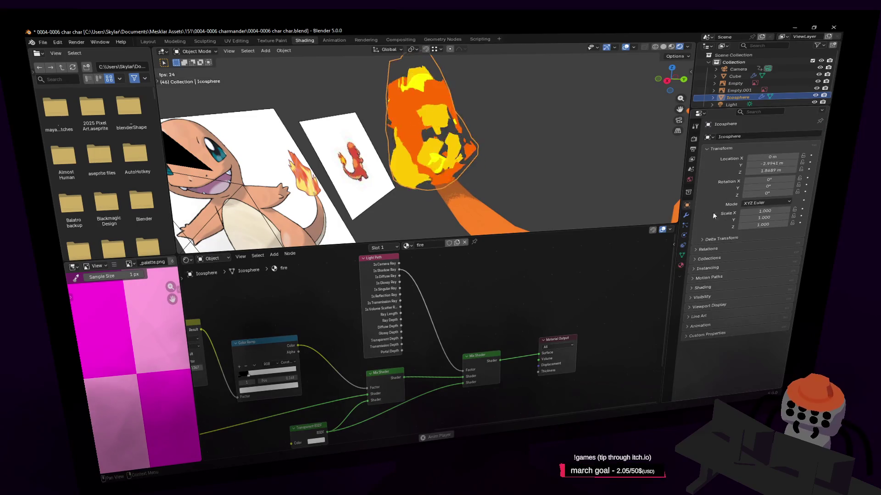
left_click(707, 287)
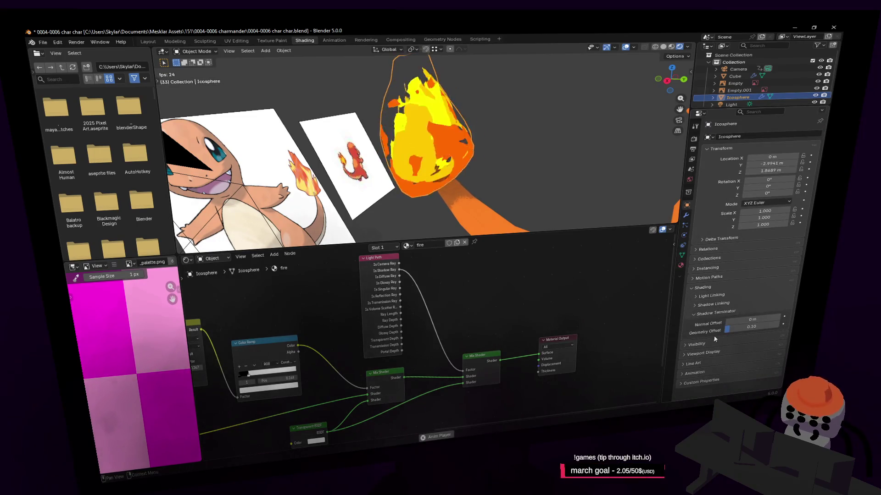
left_click(702, 287)
left_click(755, 112)
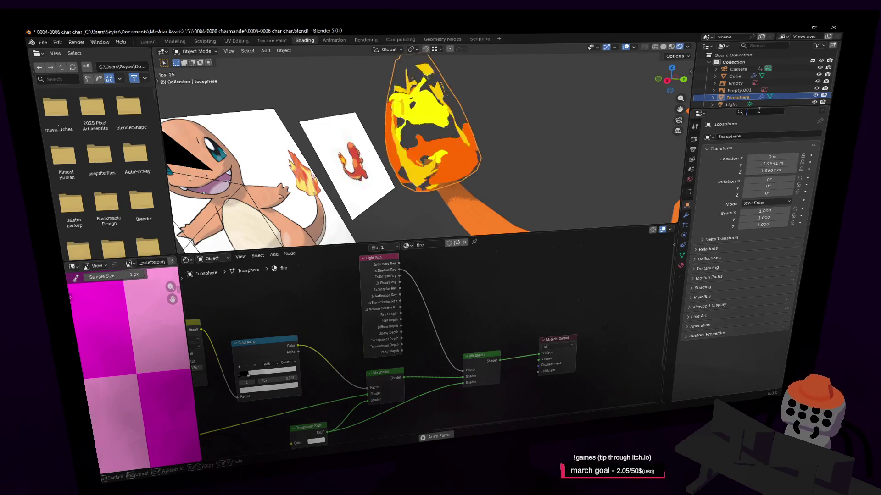
type("shadow")
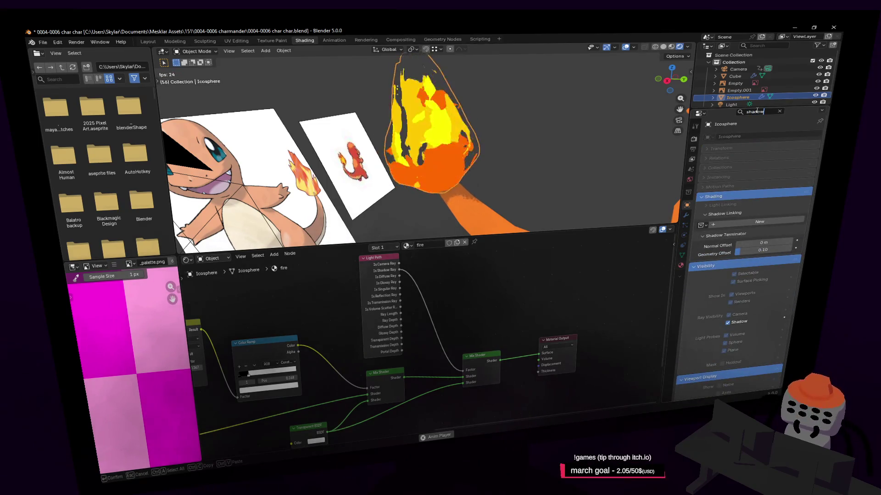
key("Return")
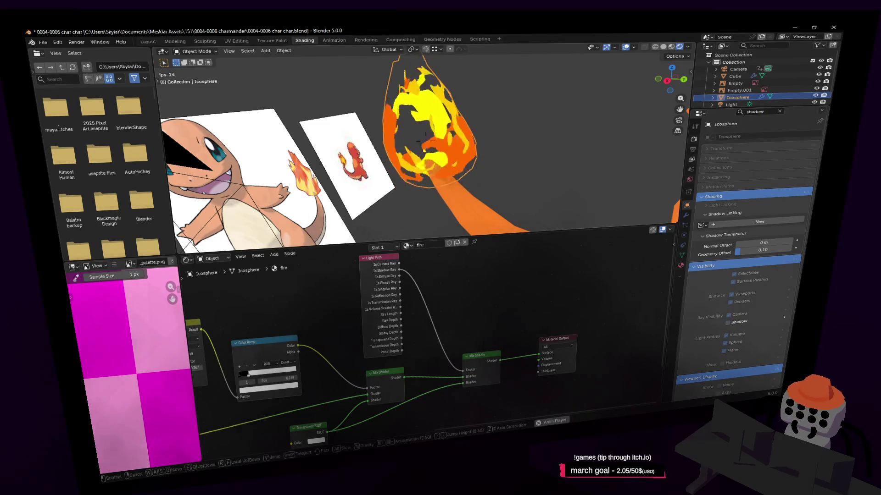
key("shift+grave")
Step: Fly the view around to bring Charmander's body front into view
key("d")
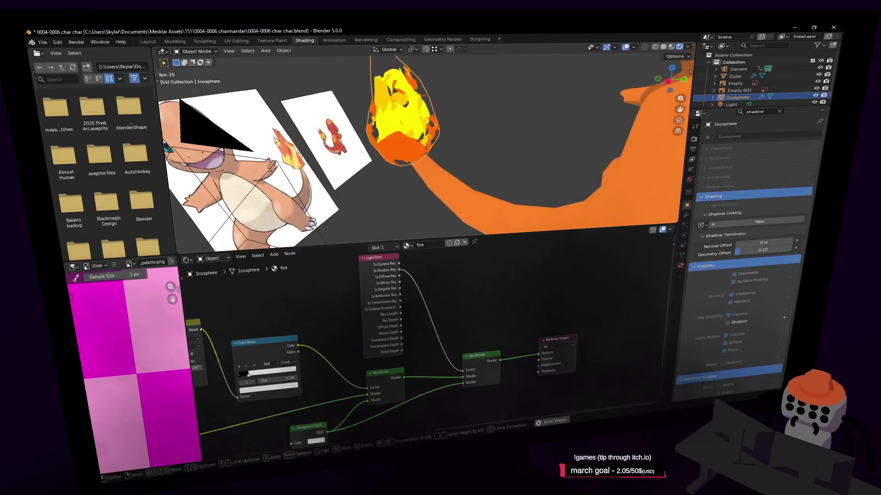
key("s")
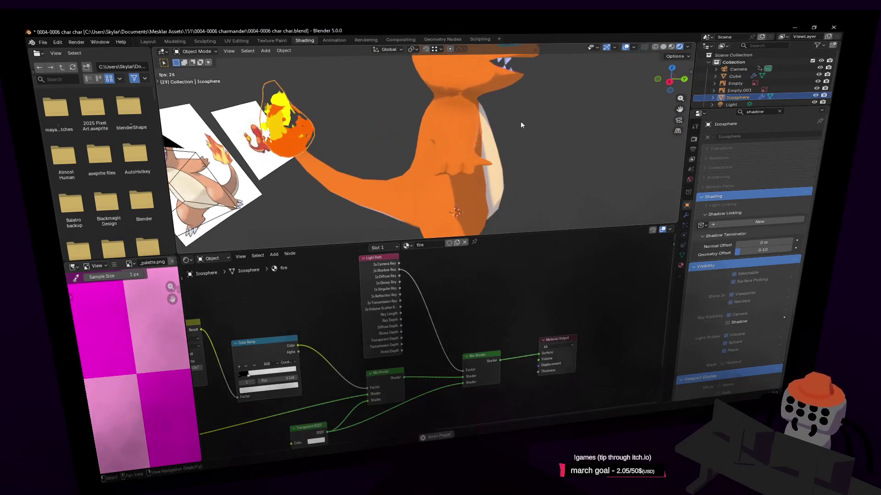
key("w")
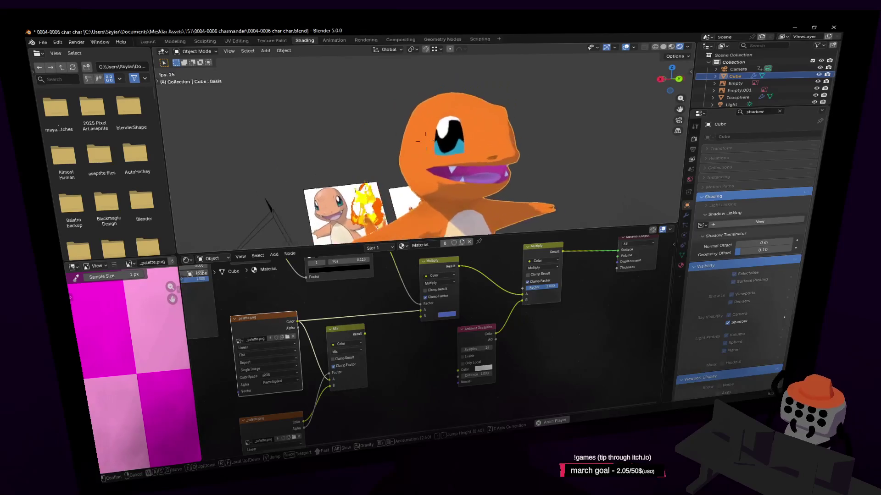
key("Escape")
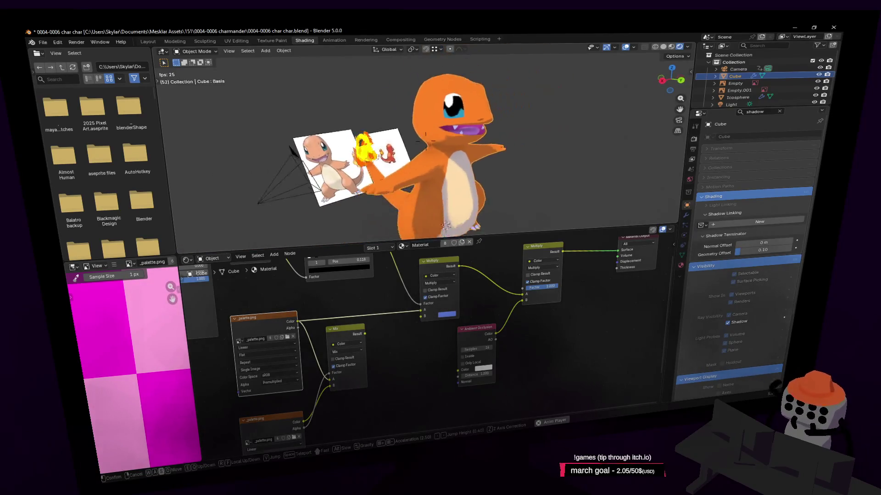
Step: Switch to the Layout workspace, fly close to Charmander's head and enter Edit Mode
left_click(148, 42)
key("shift+grave")
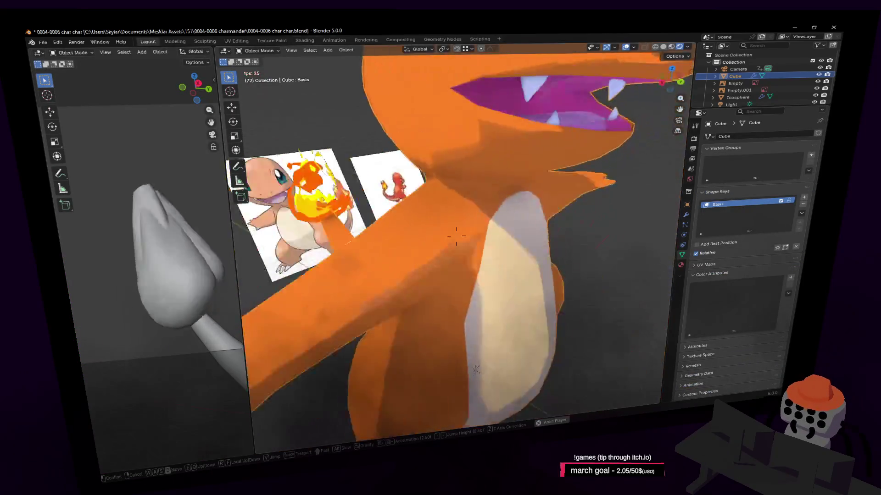
key("Escape")
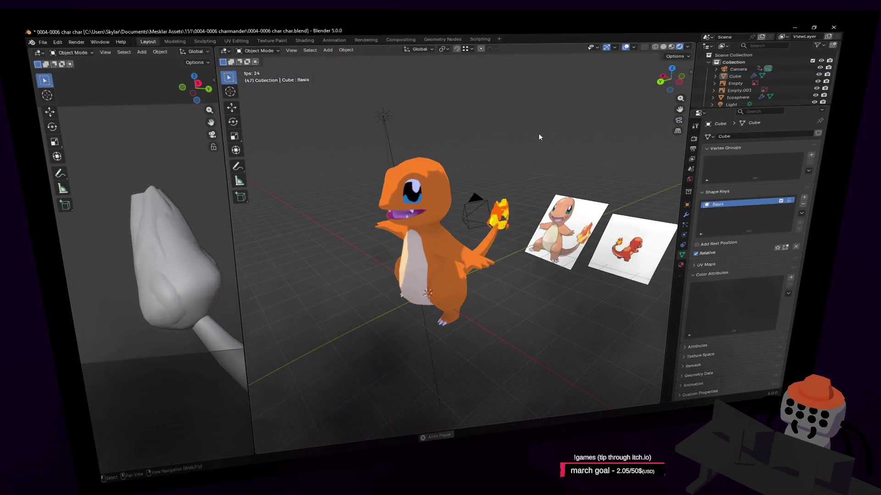
scroll(548, 146, "up", 5)
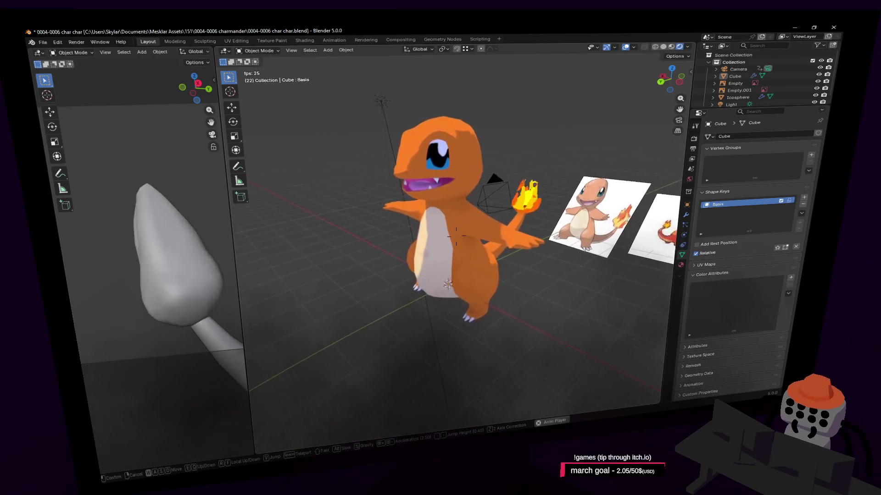
key("shift+grave")
key("w")
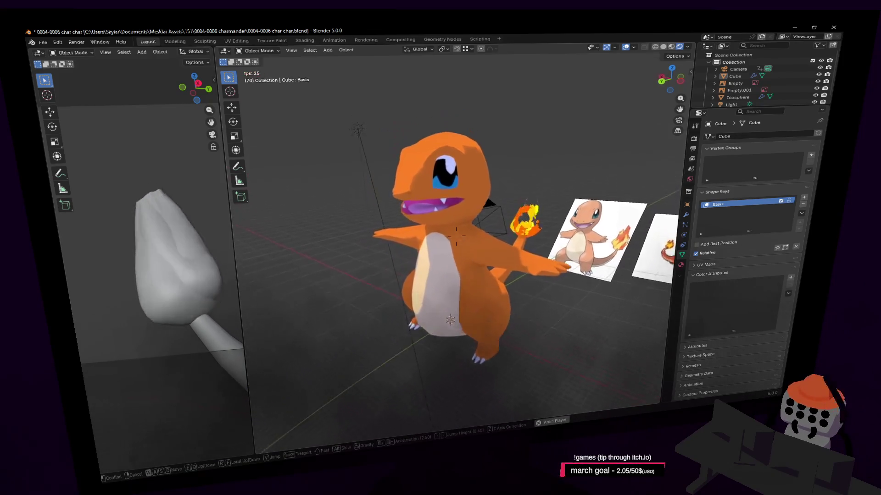
key("Tab")
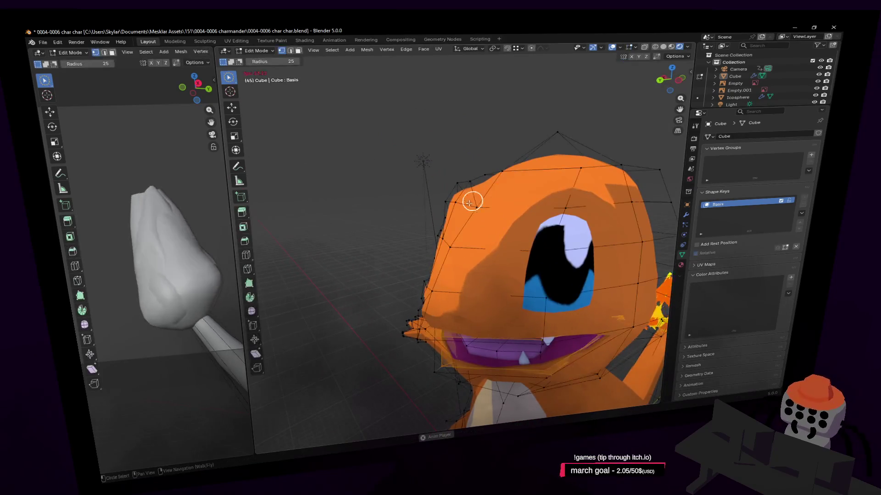
Step: Rotate and move the selected head vertices
left_click(471, 204)
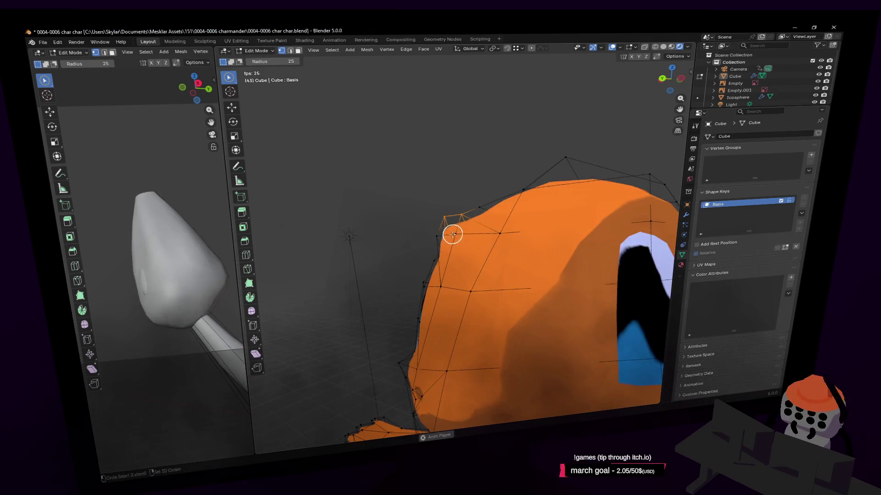
key("r")
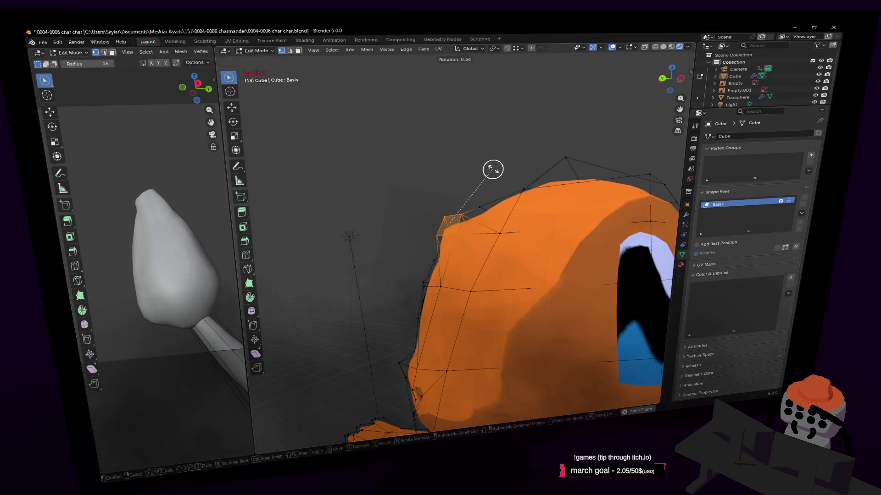
left_click(500, 175)
key("g")
left_click(508, 175)
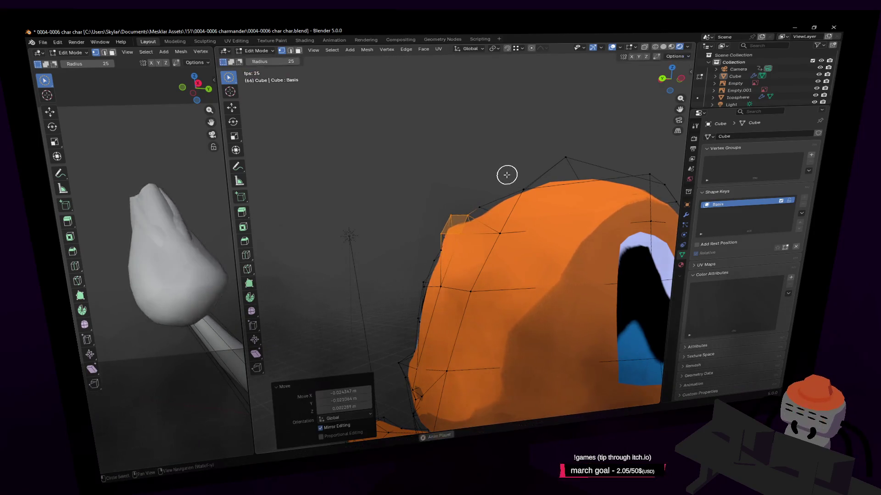
Step: Fly closer to the head and move a single vertex near its top
key("shift+grave")
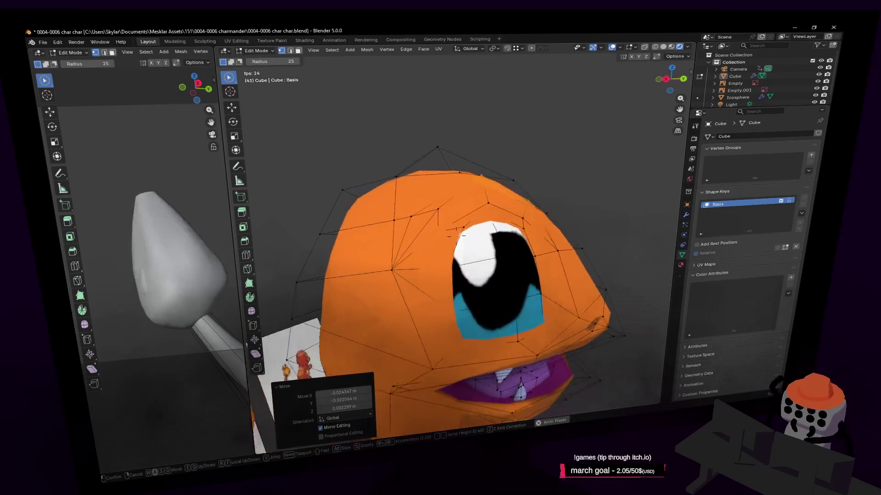
key("w")
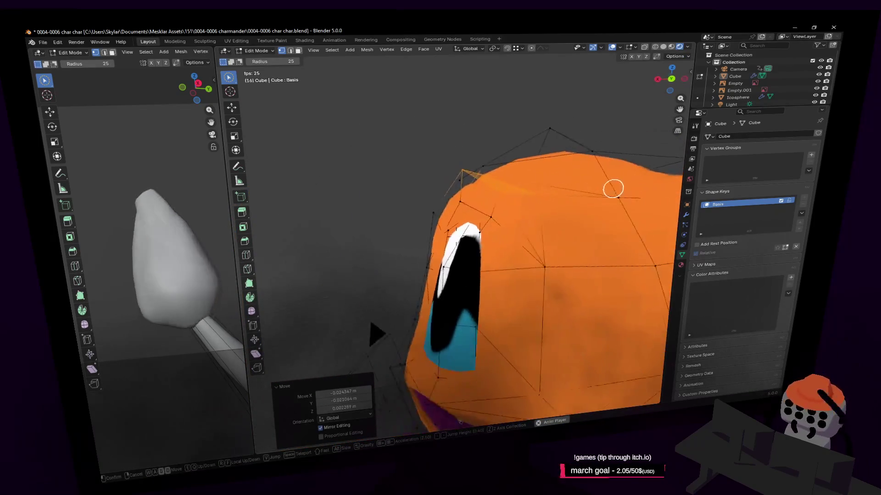
left_click(458, 179)
left_click(450, 185)
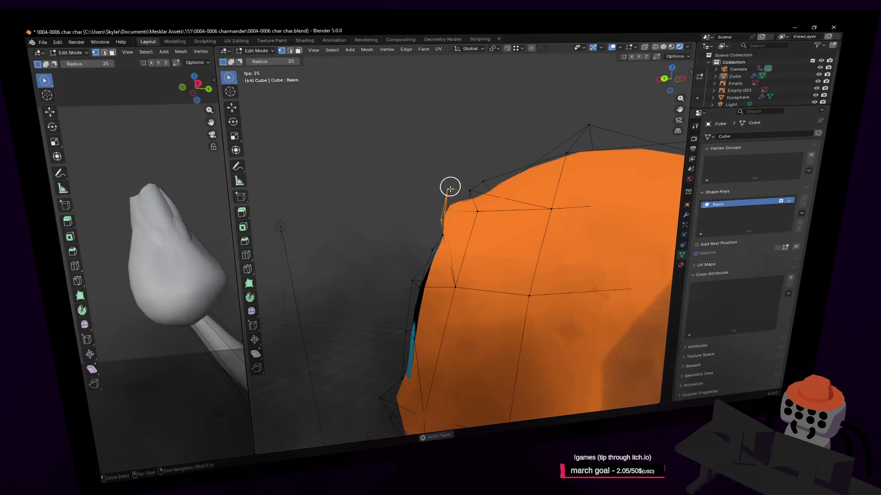
key("g")
left_click(483, 183)
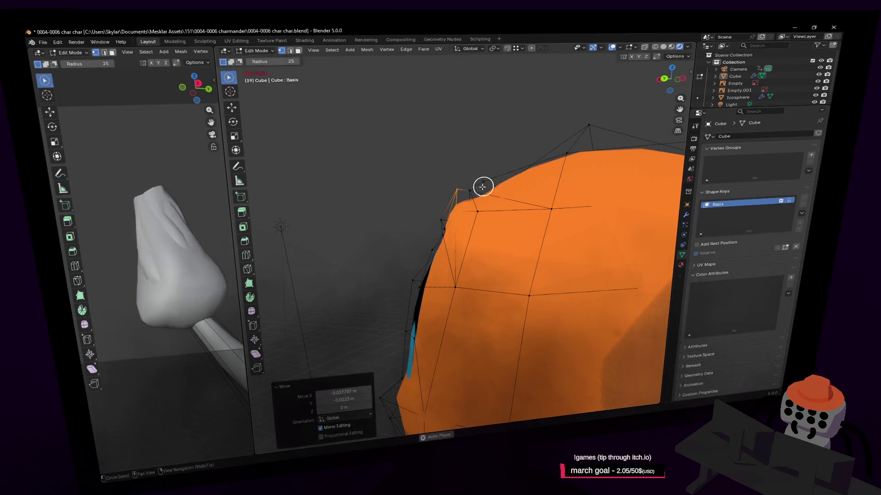
Step: Reposition that head vertex again from Charmander's side
key("shift+grave")
left_click(436, 186)
key("g")
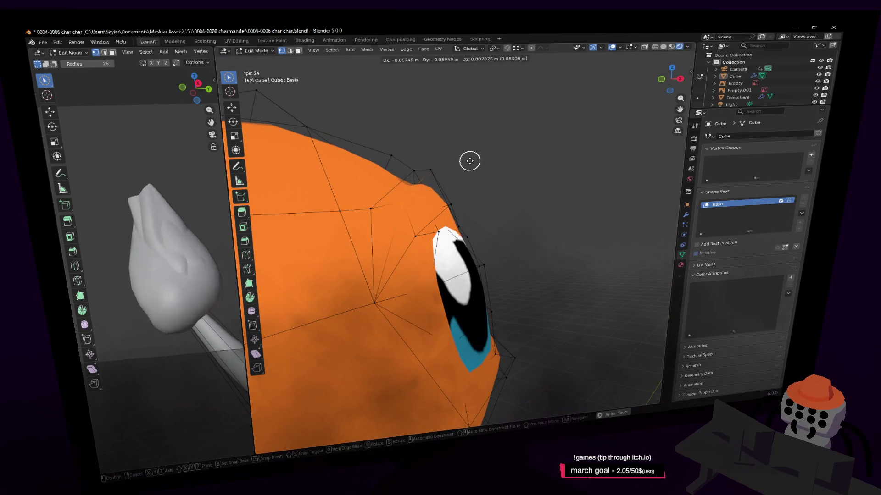
left_click(469, 161)
Step: Check Charmander against the reference images in Object Mode, then return to editing the mesh
key("shift+grave")
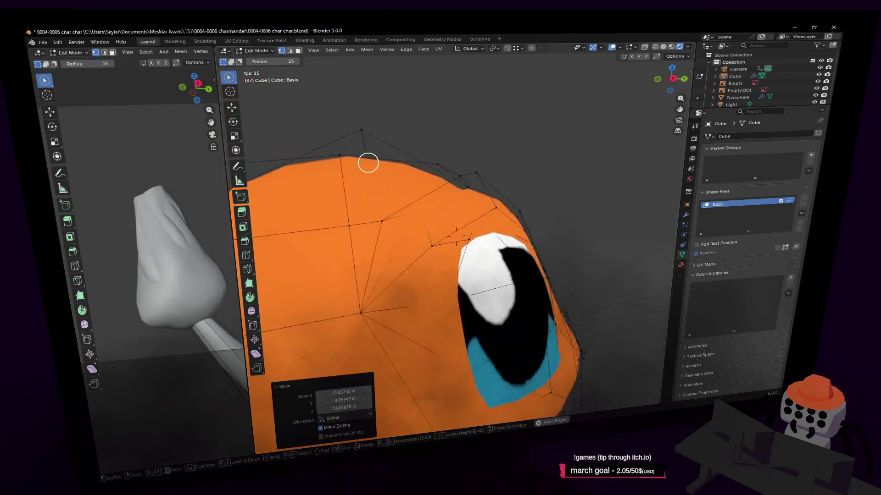
key("s")
key("Tab")
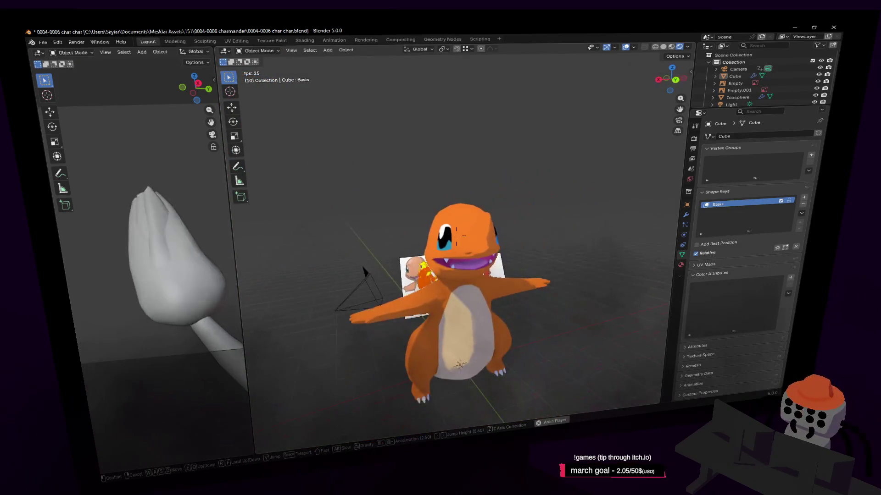
key("Return")
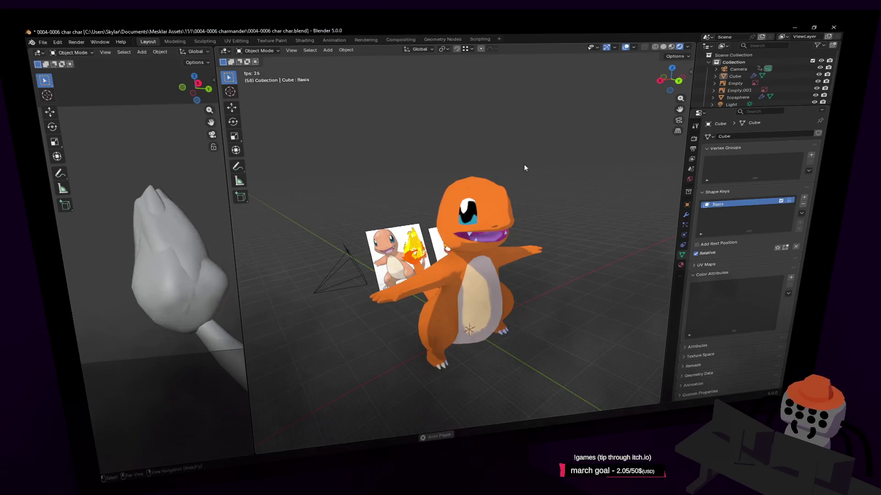
key("Tab")
key("shift+grave")
key("w")
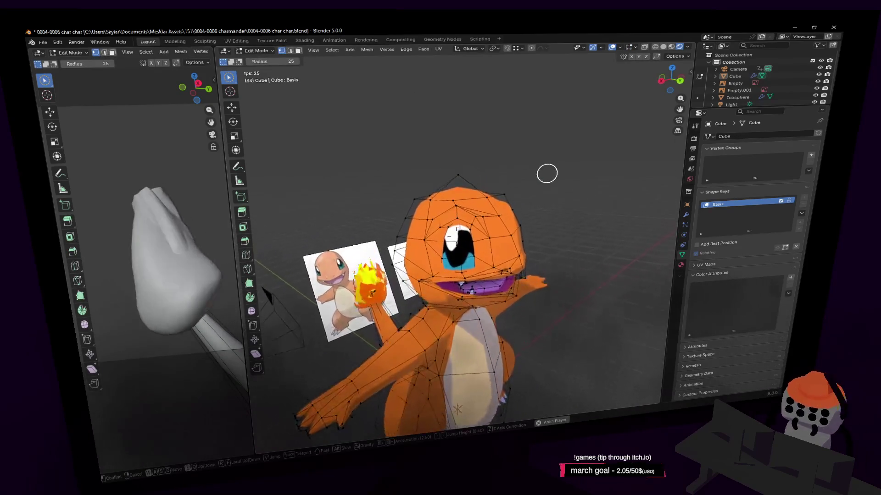
key("Return")
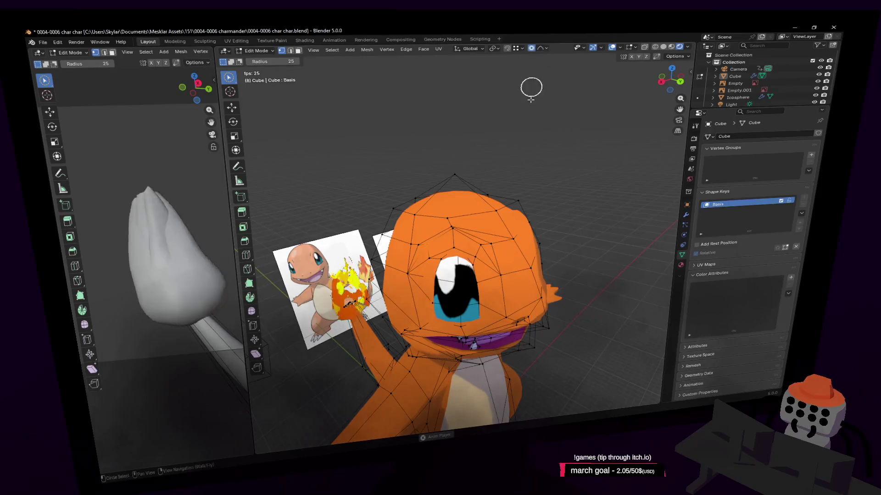
Step: Choose a proportional editing falloff and select the vertices at the top of the head
left_click(550, 50)
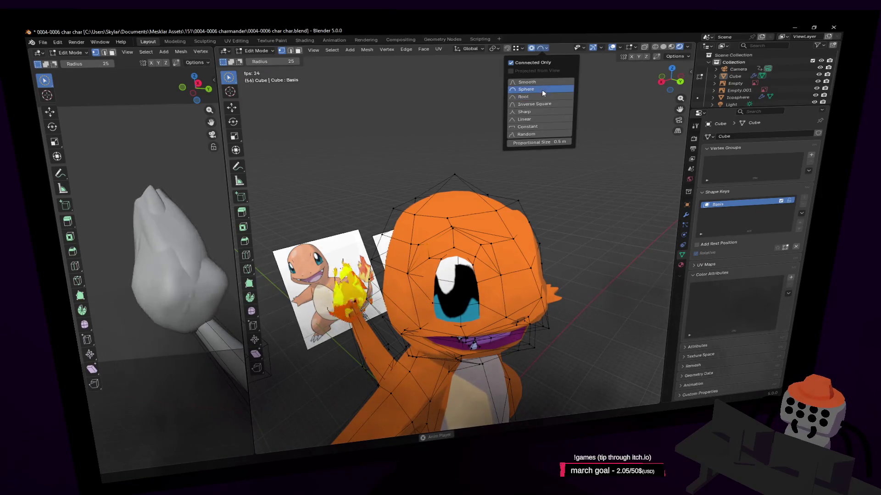
left_click_drag(459, 192, 442, 196)
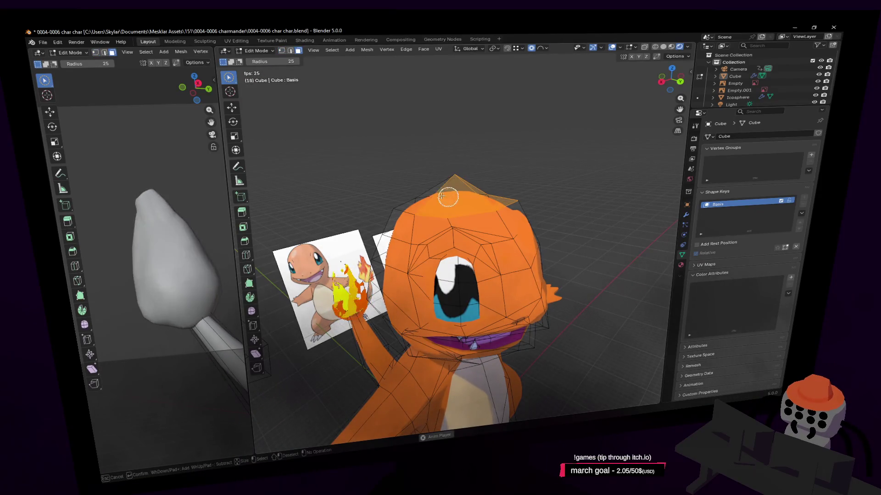
right_click(481, 178)
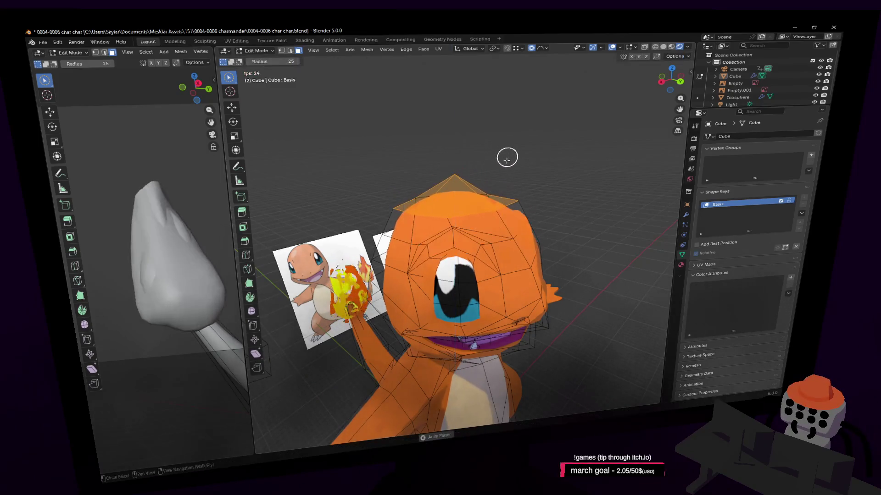
key("Tab")
Step: Raise the top of the head straight up along Z with proportional editing
key("shift+grave")
key("s")
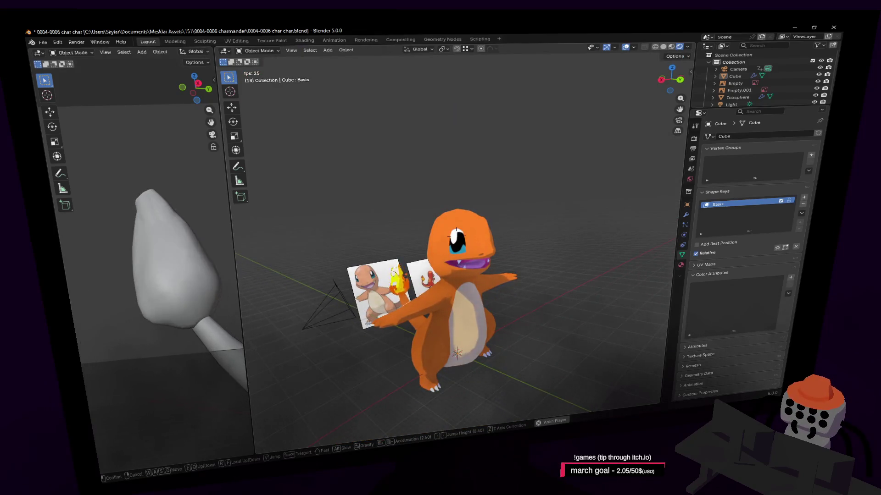
key("w")
left_click(522, 174)
key("Tab")
key("c")
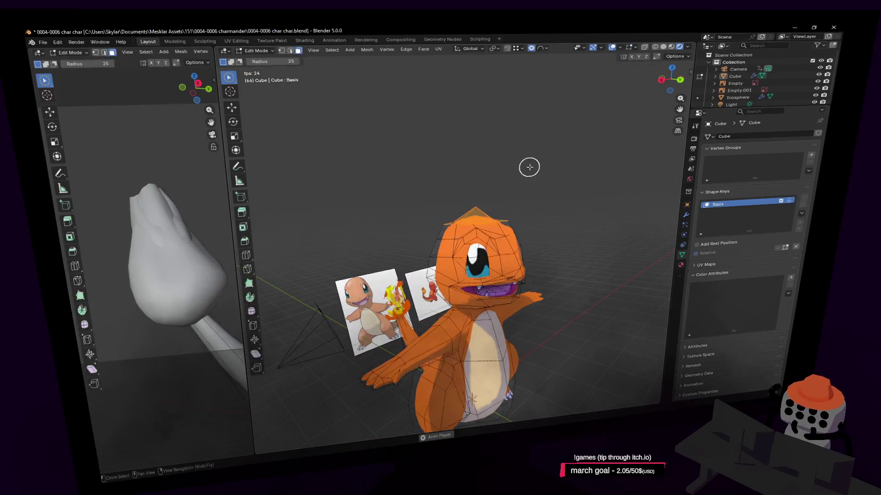
key("g")
key("z")
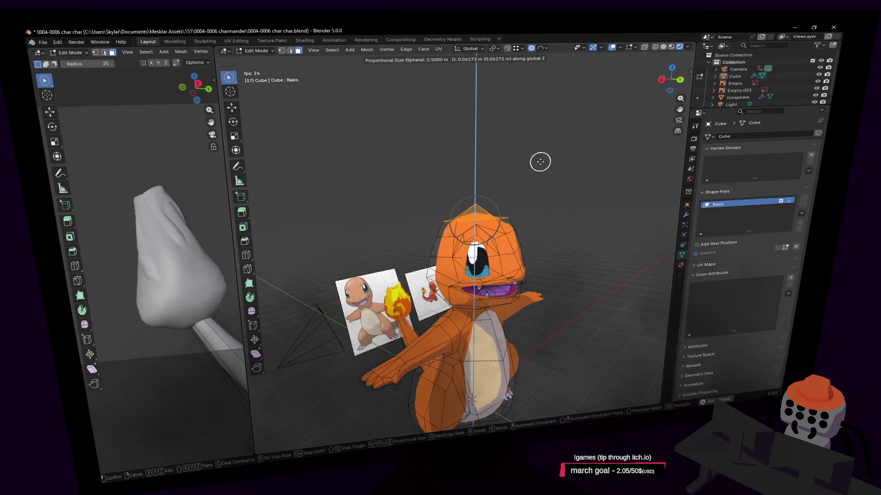
left_click(541, 169)
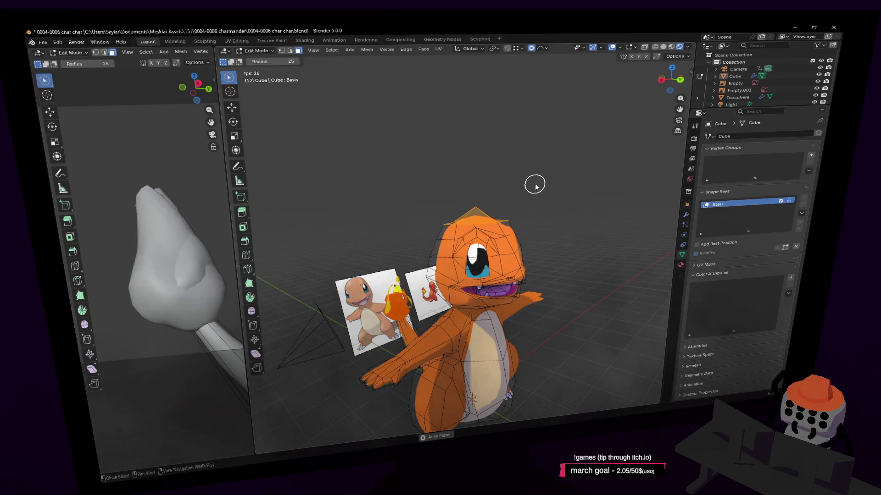
key("Tab")
Step: Select the Sun lamp and begin rotating it around the global Z axis
key("shift+grave")
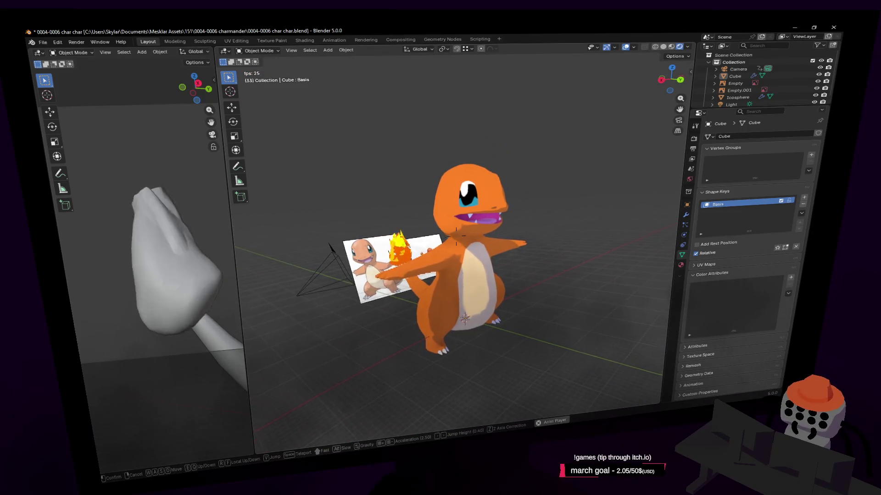
key("a")
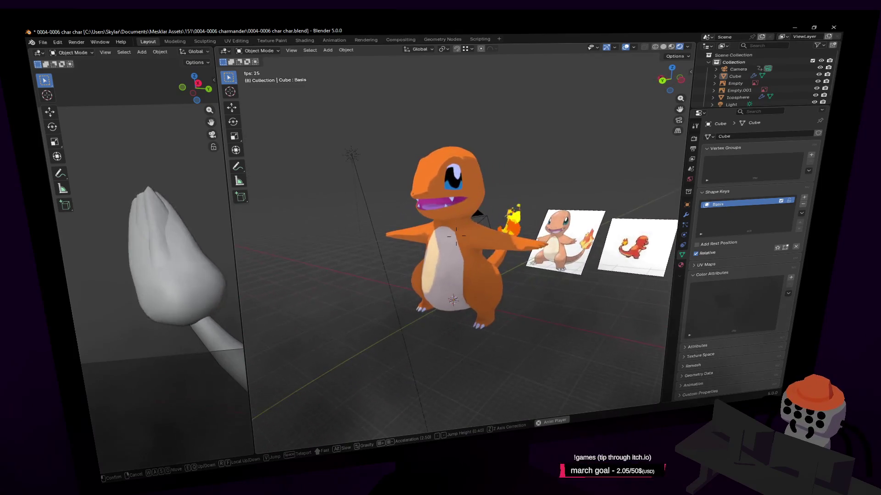
key("w")
left_click(288, 148)
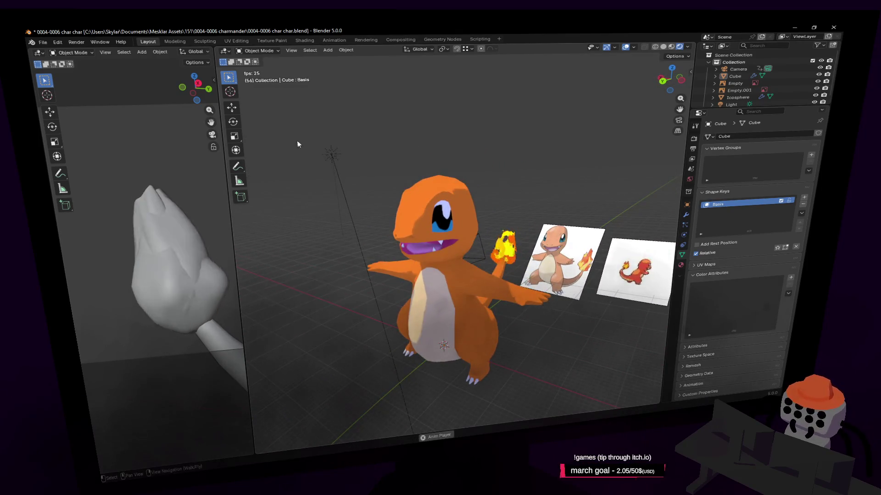
left_click(330, 152)
key("r")
key("z")
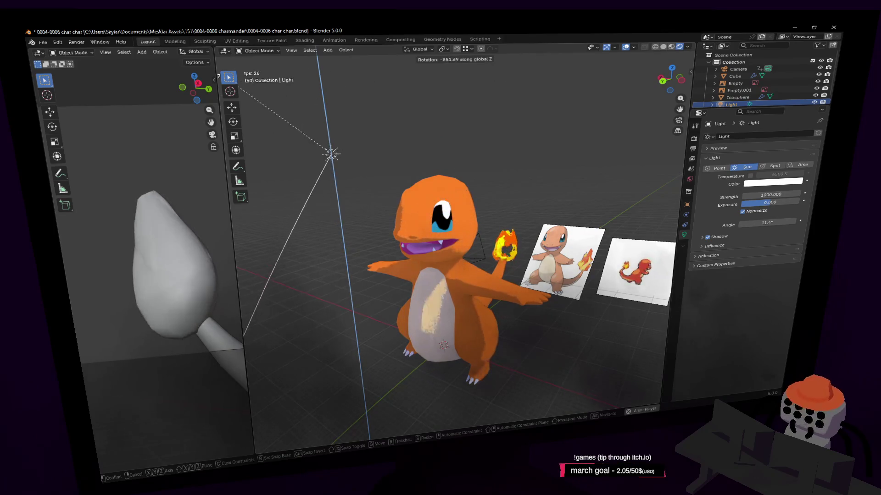
Step: Confirm the Sun's new rotation and fly the view closer to Charmander
key("Return")
key("shift+grave")
key("w")
key("s")
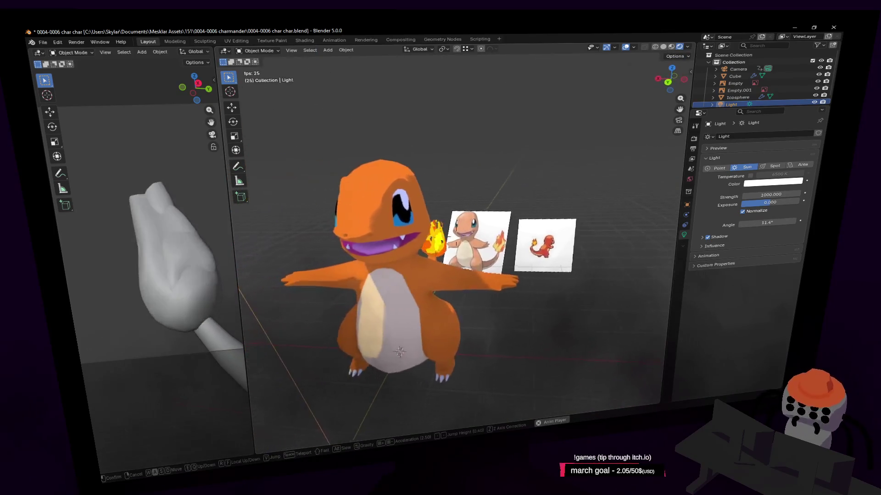
key("a")
key("Return")
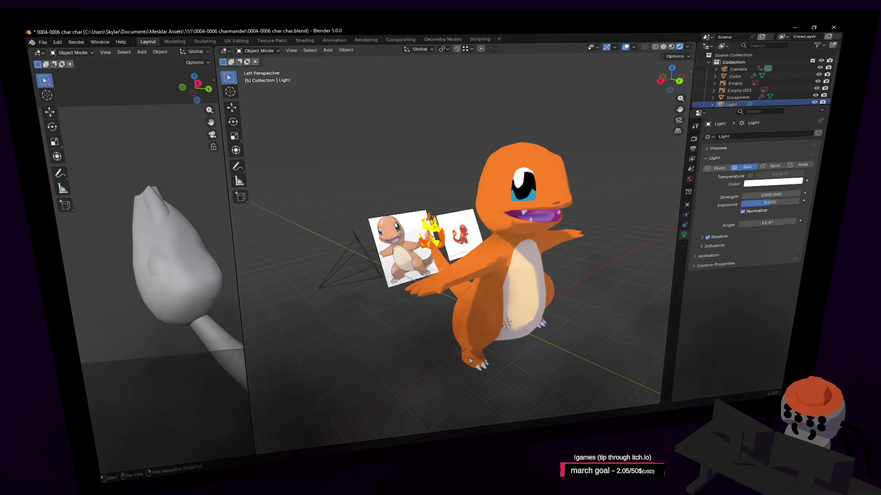
key("shift+grave")
key("w")
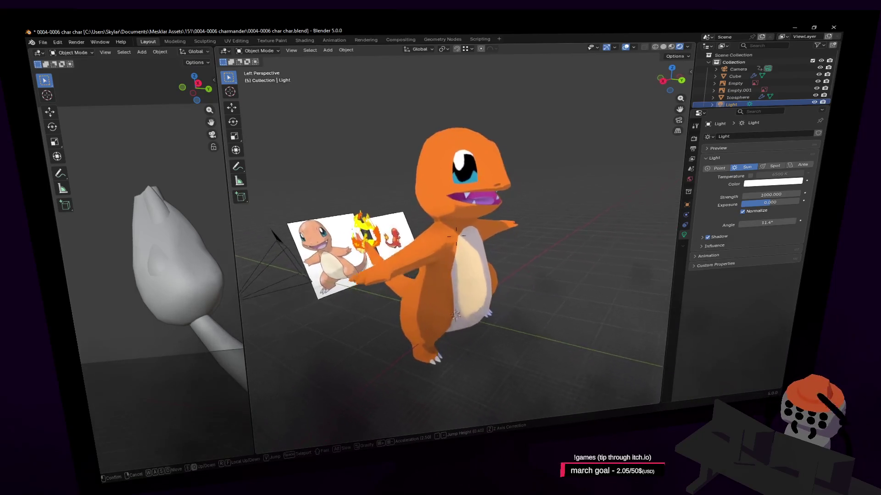
key("Return")
Step: Fly around Charmander with the references behind it, then deselect everything and open the Add menu
left_click(477, 264)
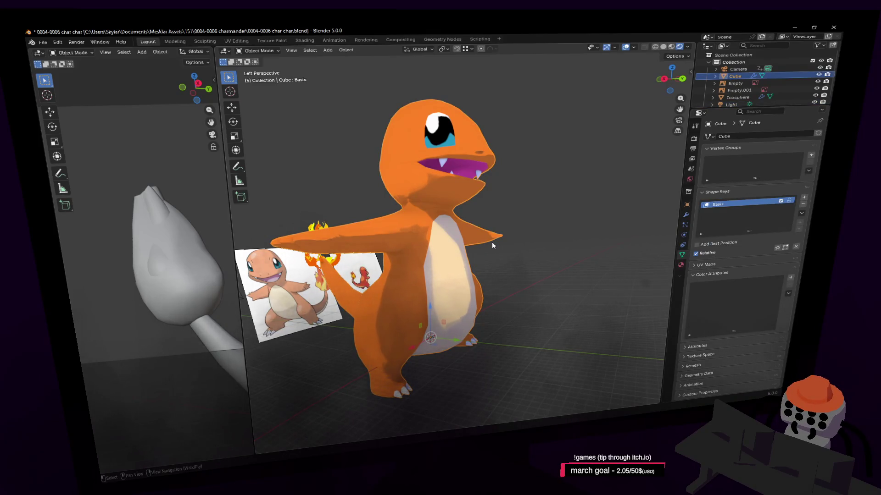
key("shift+grave")
key("w")
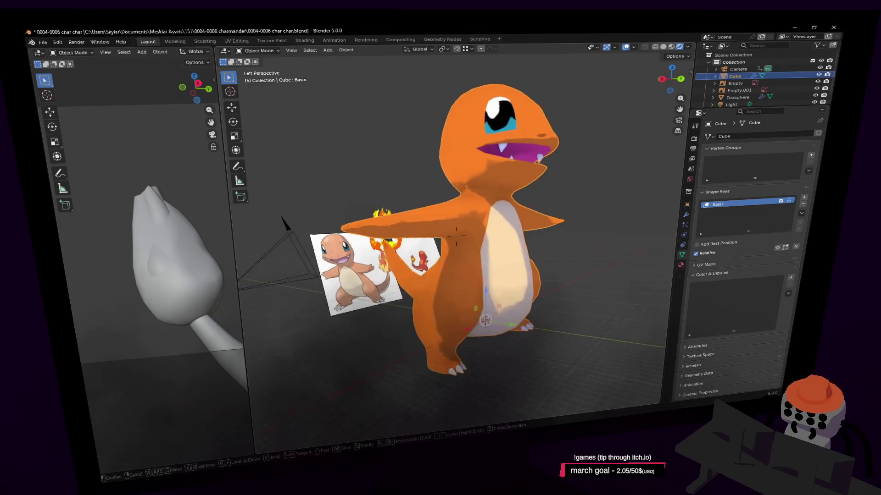
key("a")
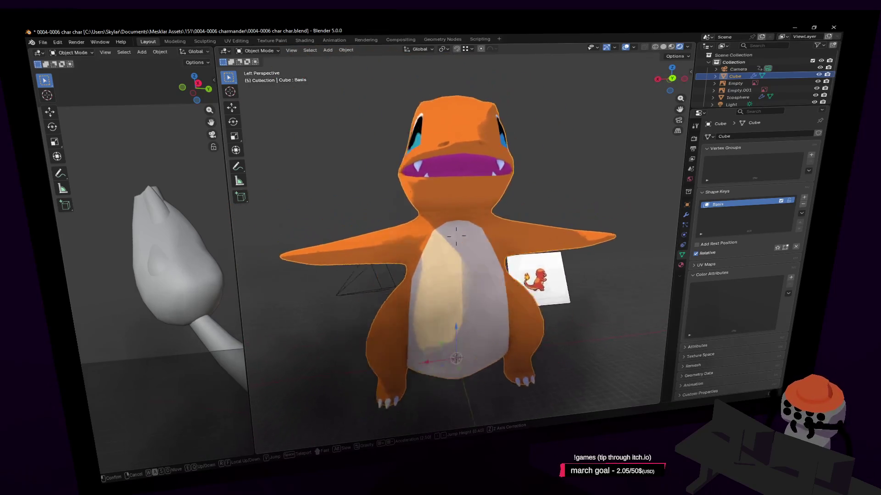
key("s")
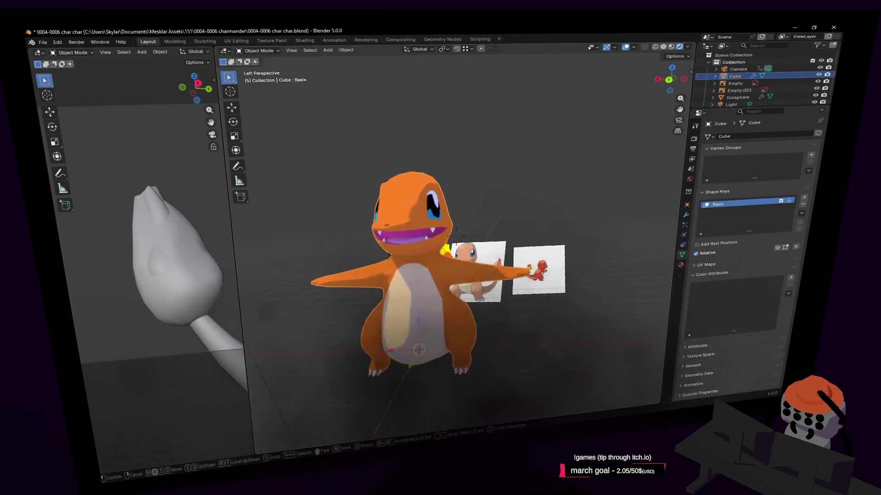
key("w")
left_click(483, 272)
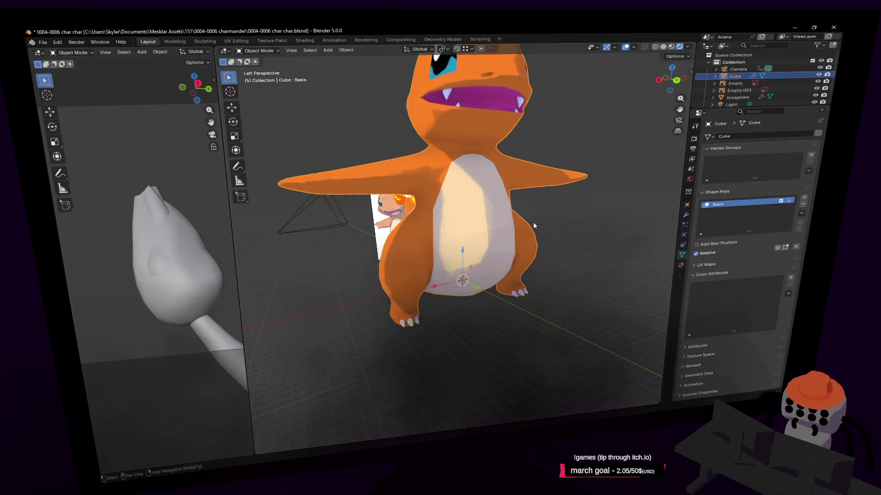
left_click(604, 230)
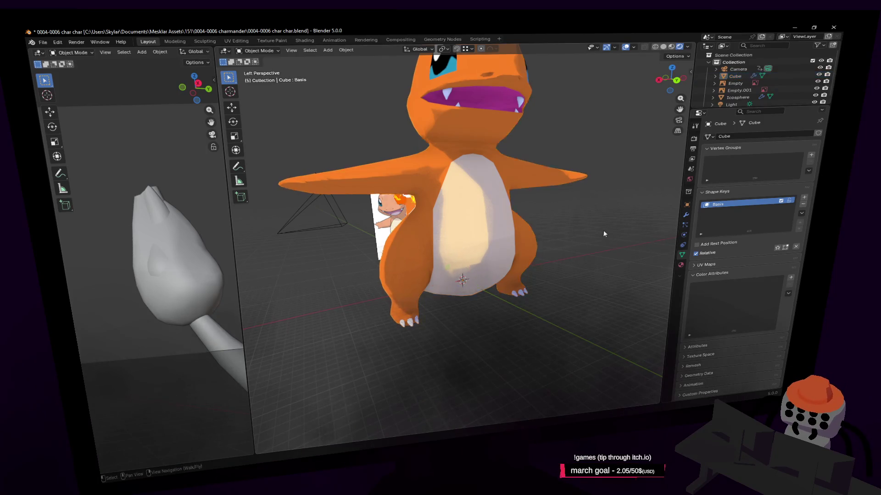
key("shift+a")
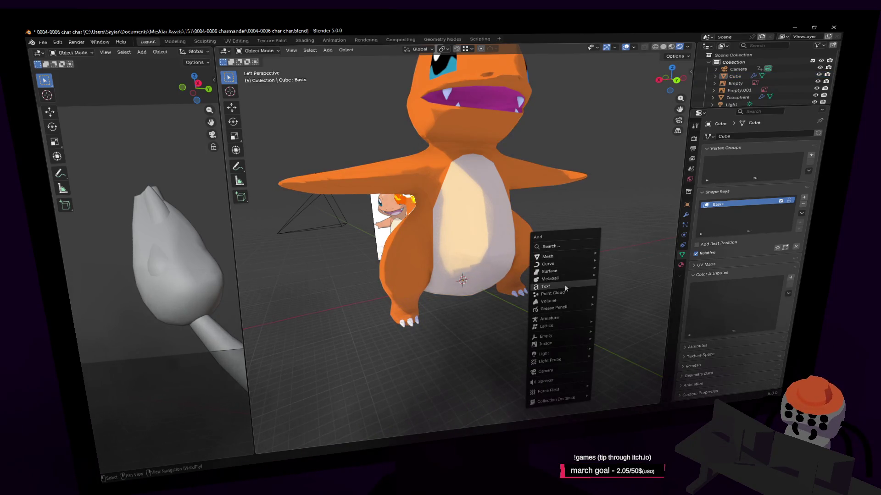
Step: Add an armature and enable In Front in its Viewport Display settings
left_click(569, 318)
key("shift+grave")
left_click(637, 240)
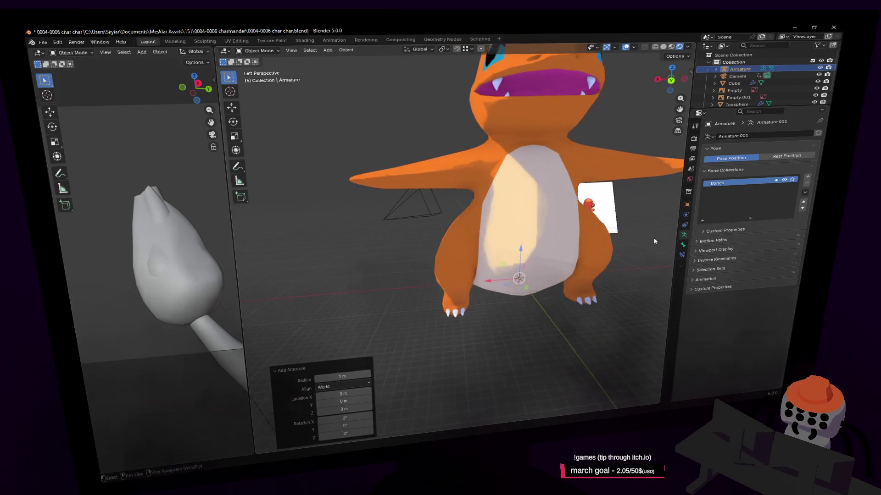
left_click(684, 241)
left_click(686, 236)
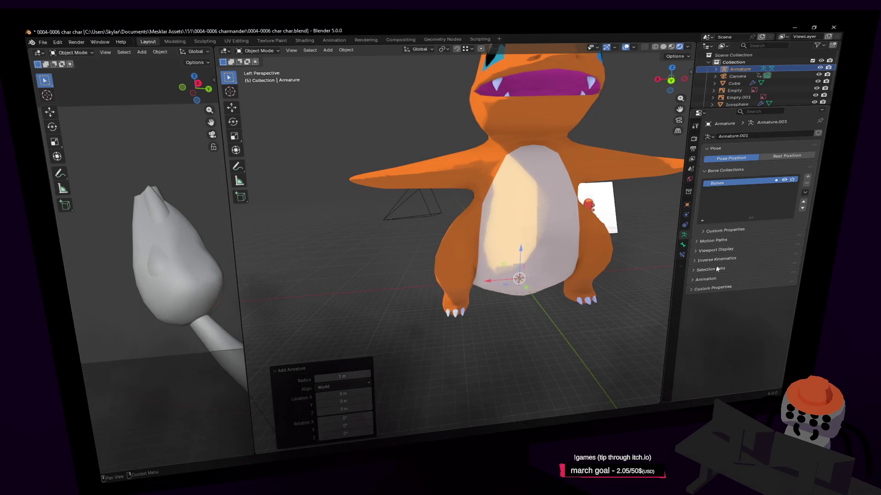
left_click(724, 248)
left_click(732, 291)
Step: Raise the bone 0.34343 m along Z into Charmander's belly
middle_click_drag(578, 229, 640, 234)
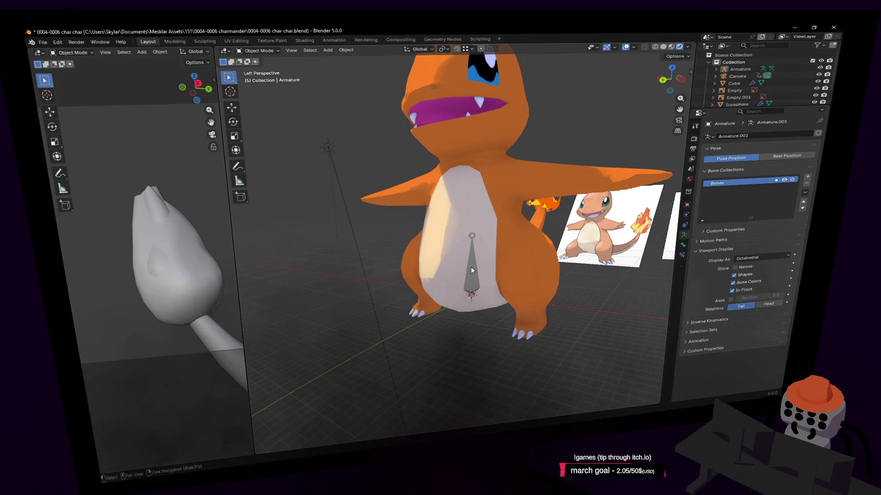
key("g")
key("z")
left_click(533, 216)
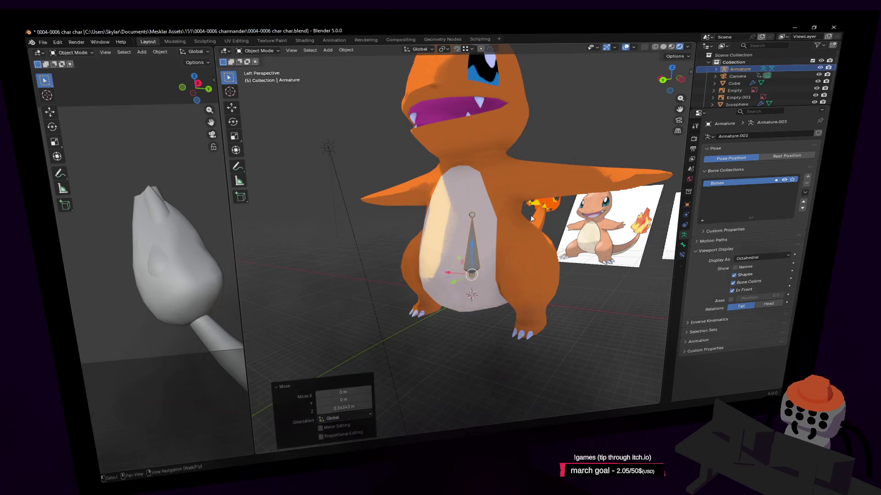
left_click(473, 213)
mouse_move(474, 213)
middle_mouse_down()
mouse_move(506, 218)
mouse_move(474, 224)
middle_mouse_up()
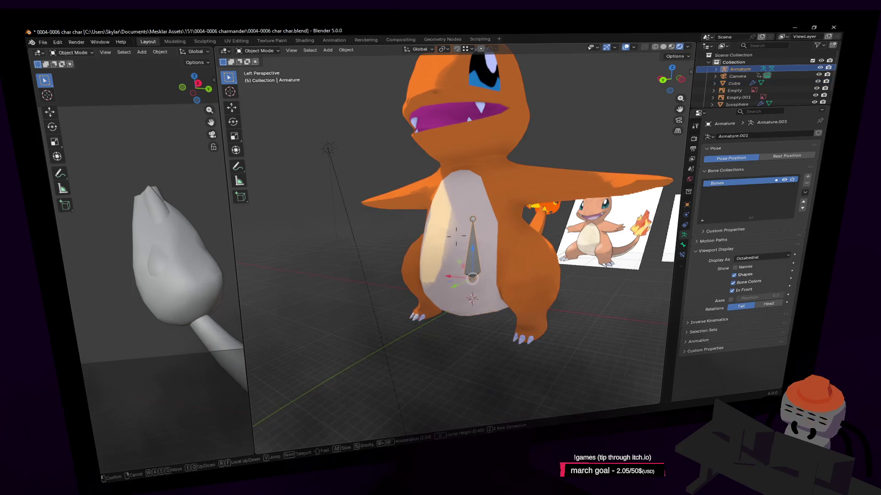
left_click(456, 181)
left_click(265, 50)
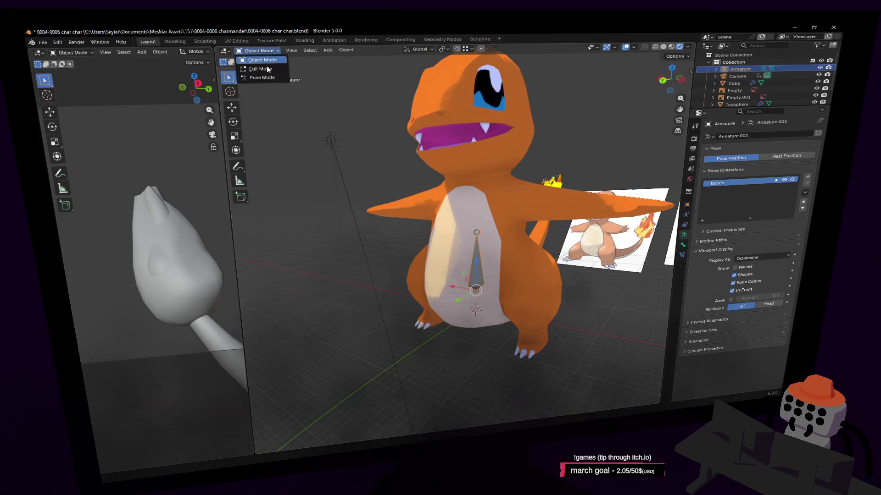
Step: Enter armature Edit Mode and extrude three spine bones from the belly up into the head (0.931 m)
left_click(259, 79)
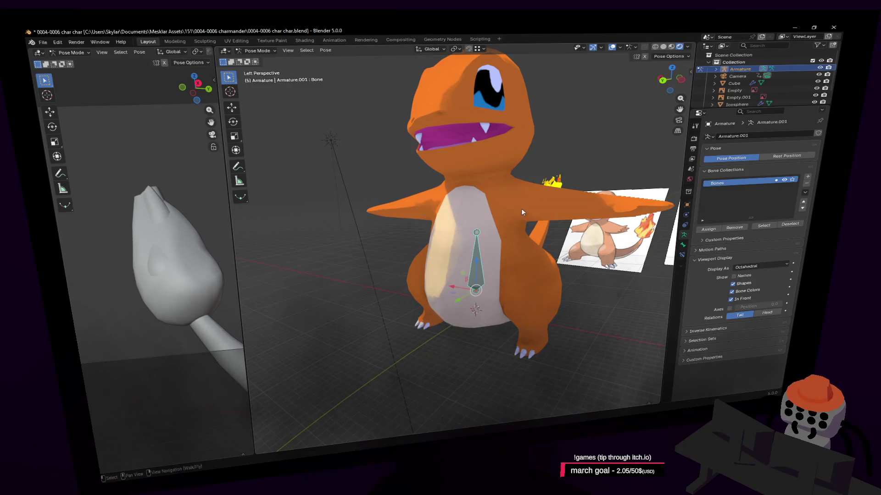
left_click(265, 51)
left_click(257, 68)
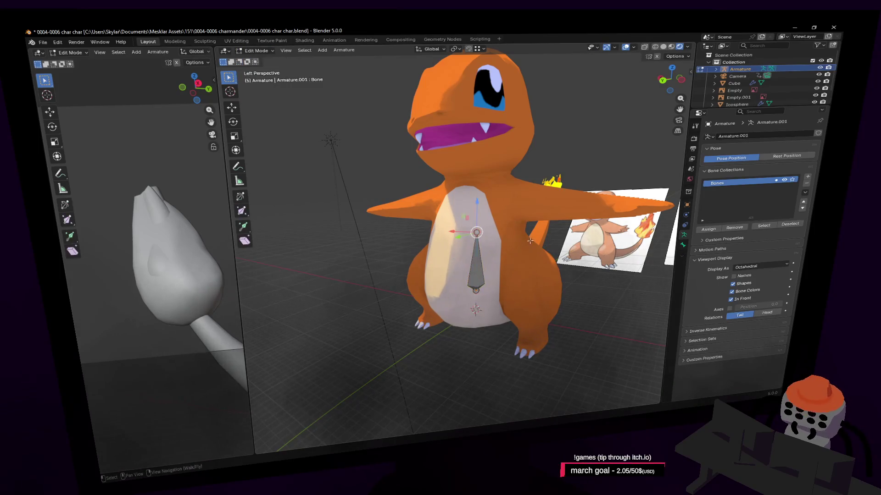
key("e")
left_click(532, 198)
scroll(530, 191, "up", 2)
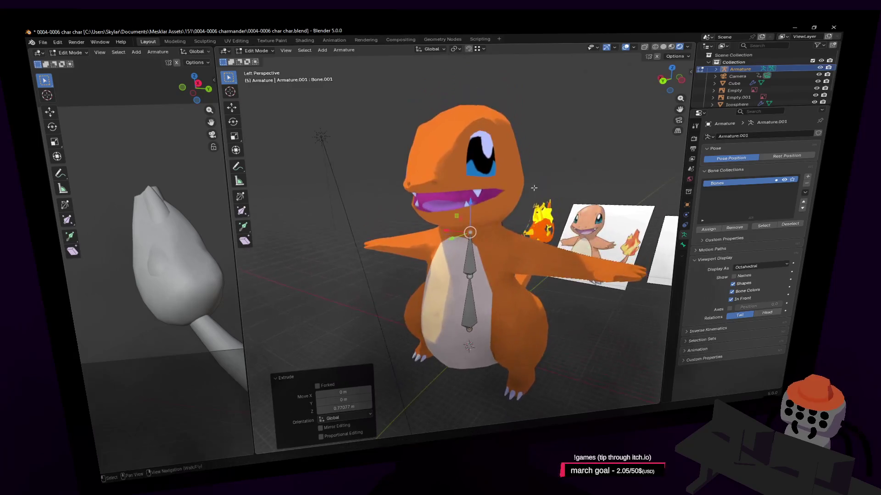
key("e")
left_click(527, 182)
key("e")
left_click(532, 134)
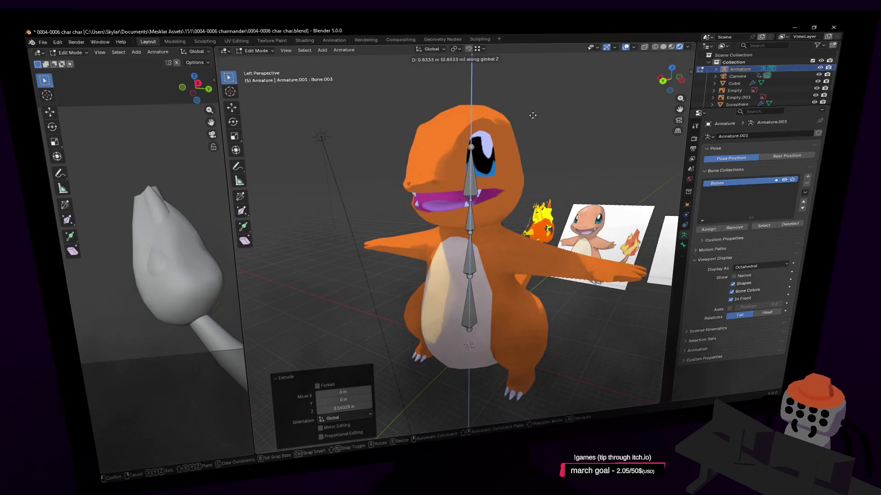
Step: From the side, raise the head bone's lower joint and lift the lower spine joint 0.18201 m vertically
middle_click_drag(486, 159, 534, 157)
left_click(491, 225)
key("g")
left_click(490, 209)
left_click(490, 262)
key("g")
key("z")
left_click(495, 257)
Step: Try splitting the middle spine bone, then undo and redo back to the latest bone layout
middle_click_drag(495, 257, 497, 249)
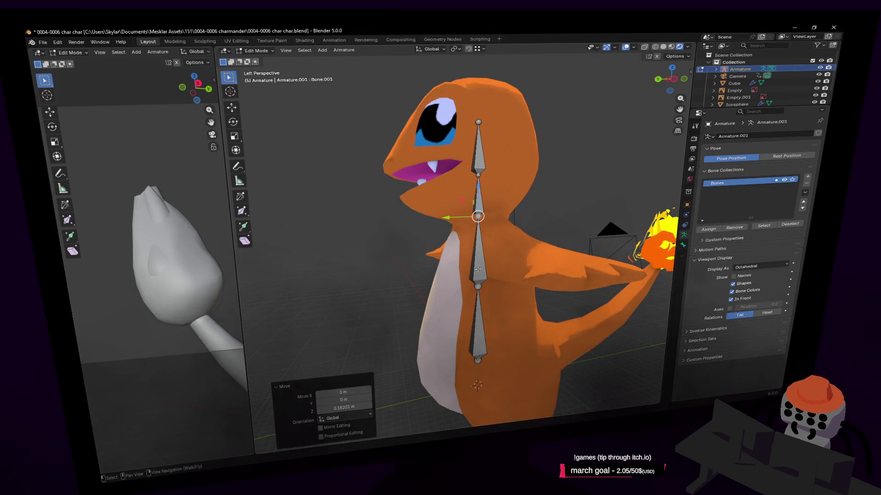
left_click(480, 253)
left_click(343, 50)
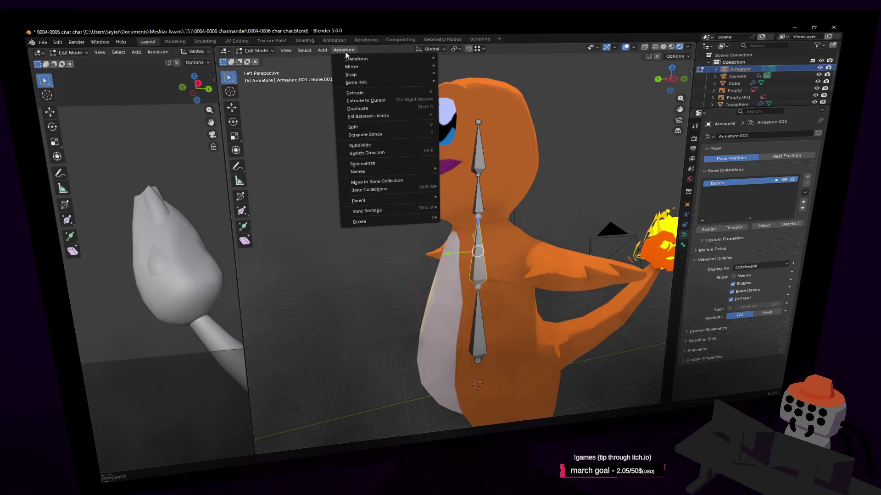
left_click(370, 127)
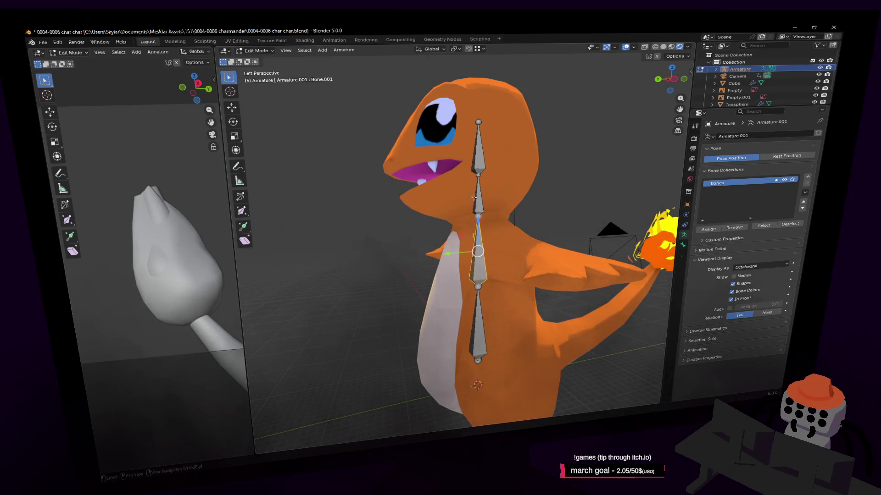
left_click(343, 50)
key("ctrl+z")
key("ctrl+shift+z")
key("ctrl+z")
key("ctrl+shift+z")
Step: Subdivide the middle spine bone and raise the new joint 0.11278 m along Z
left_click(352, 51)
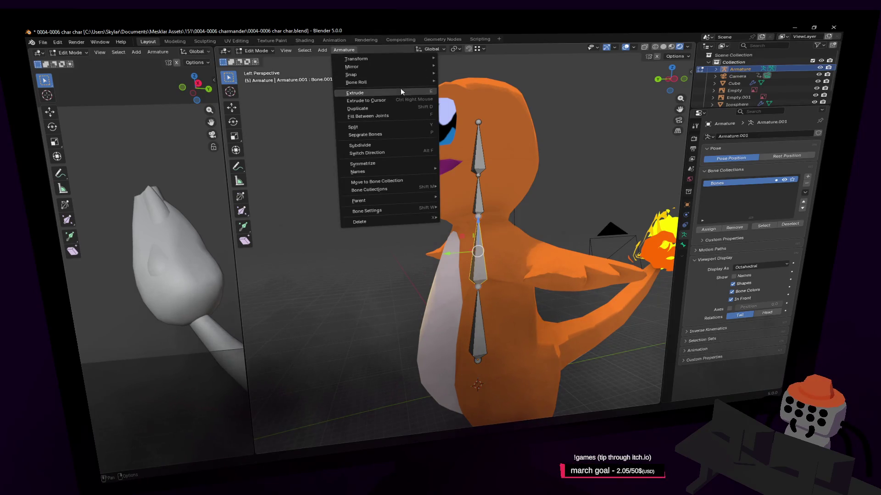
left_click(388, 145)
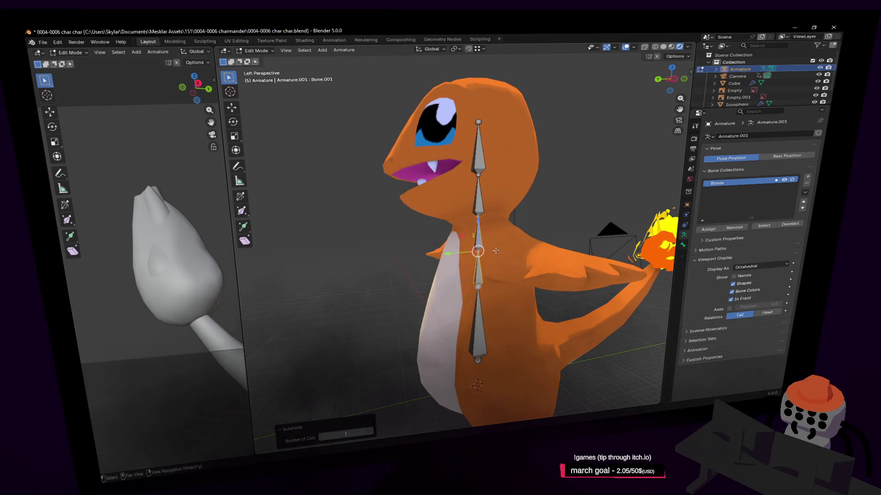
scroll(482, 250, "up", 4)
key("g")
key("z")
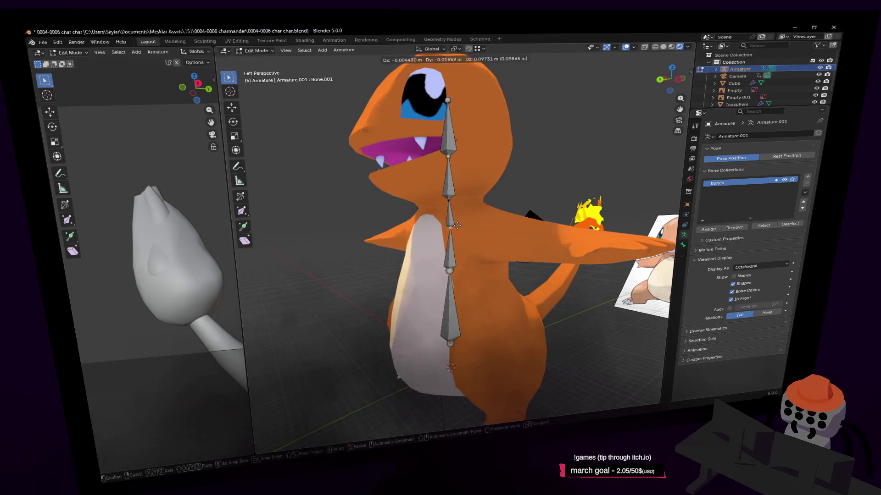
left_click(489, 244)
Step: Select the chest joint on the spine and begin extruding a side bone from it
key("shift+grave")
key("Escape")
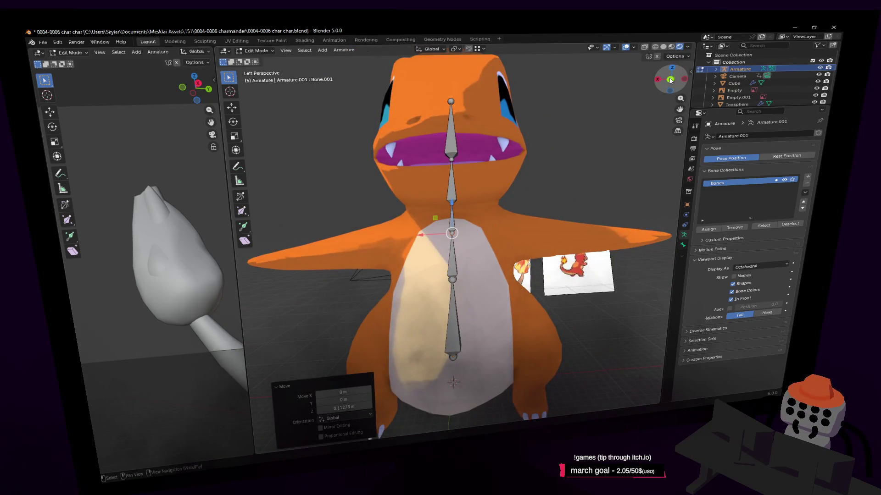
left_click(670, 81)
scroll(514, 208, "down", 3)
key("e")
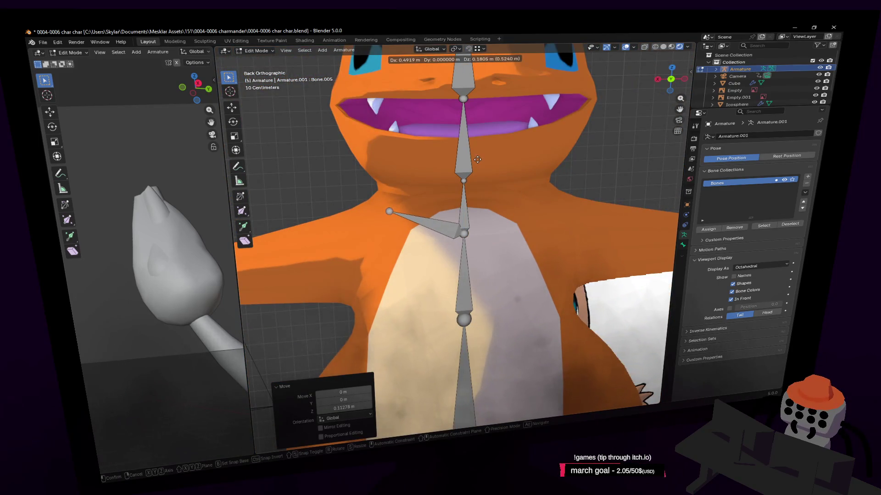
Step: Extrude the shoulder and arm bones out along the arm and reposition the tip near the hand
left_click(478, 159)
middle_click_drag(477, 159, 626, 149, "shift")
key("e")
left_click(553, 199)
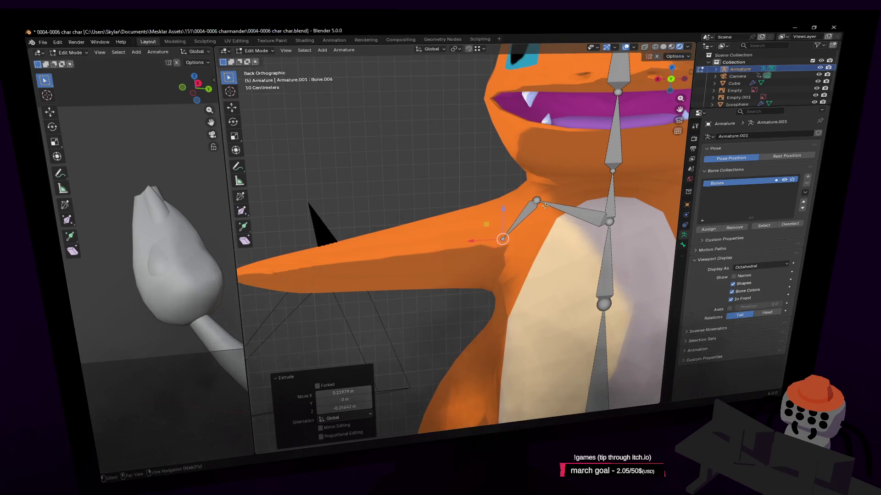
middle_click_drag(552, 200, 624, 172, "shift")
key("e")
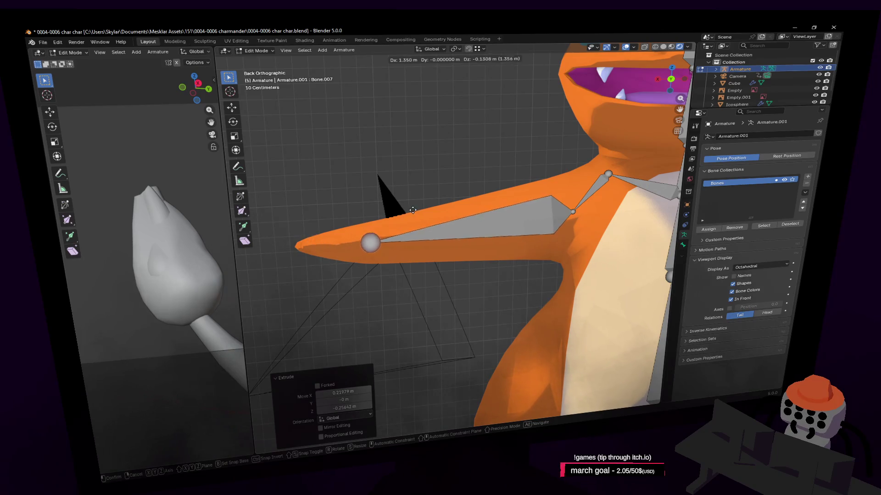
left_click(354, 212)
middle_click_drag(387, 237, 412, 230, "shift")
key("g")
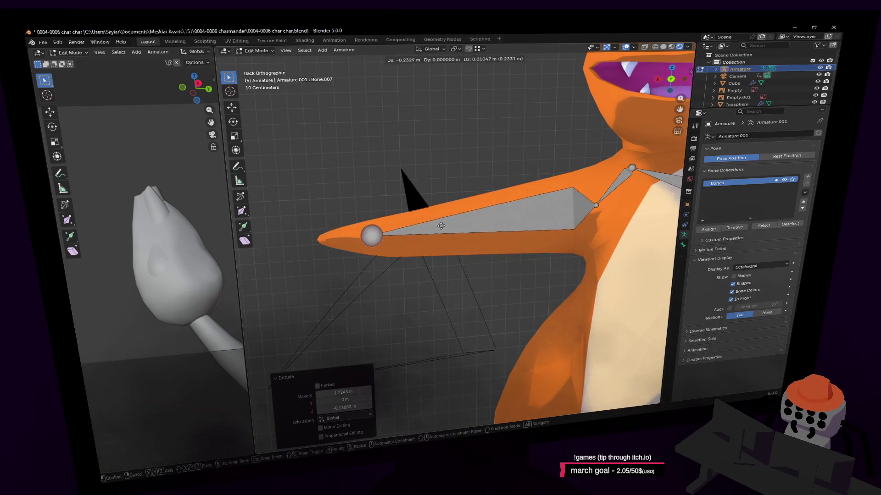
left_click(445, 225)
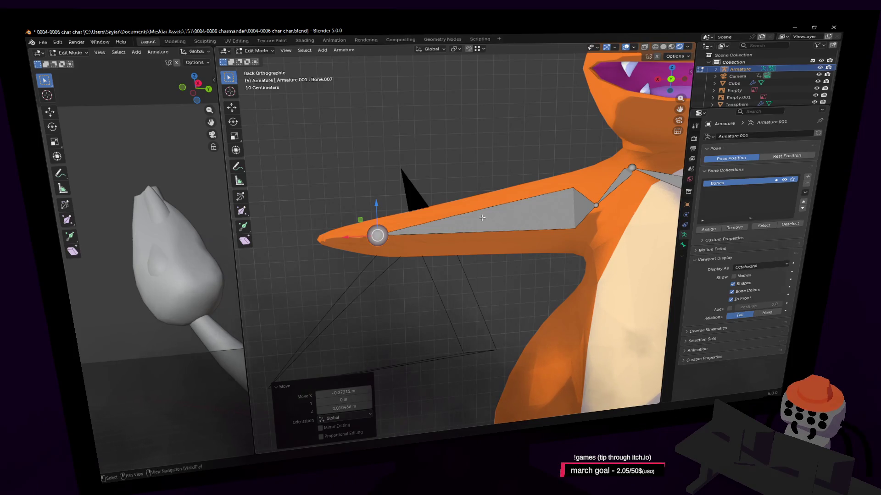
Step: Nudge the long arm bone into place and subdivide it into upper and lower sections
left_click(483, 218)
scroll(401, 238, "up", 2, "shift")
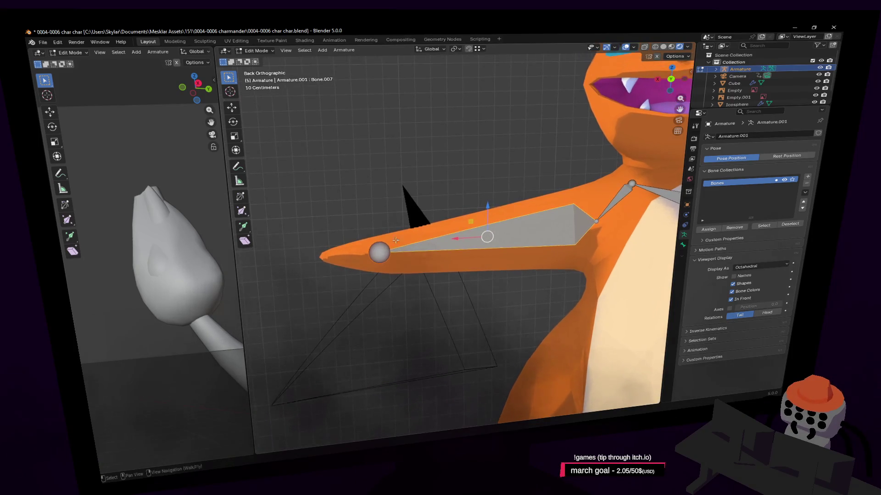
left_click_drag(384, 251, 381, 252)
key("shift+grave")
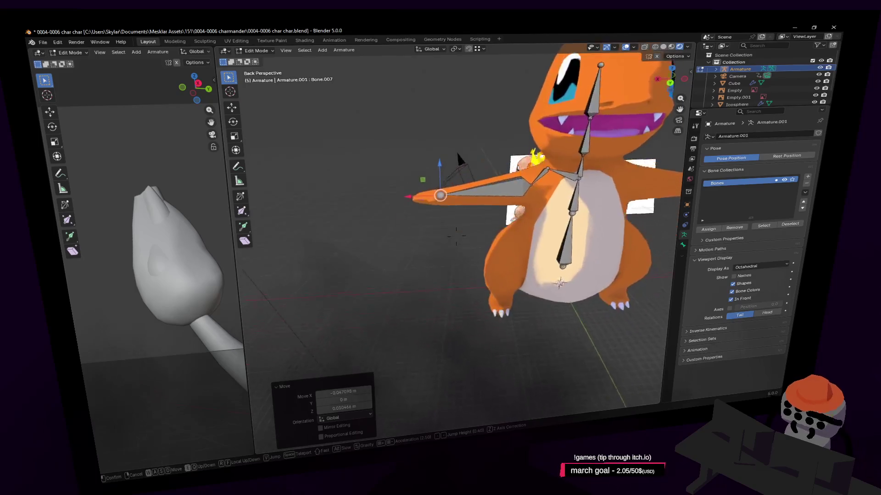
key("w")
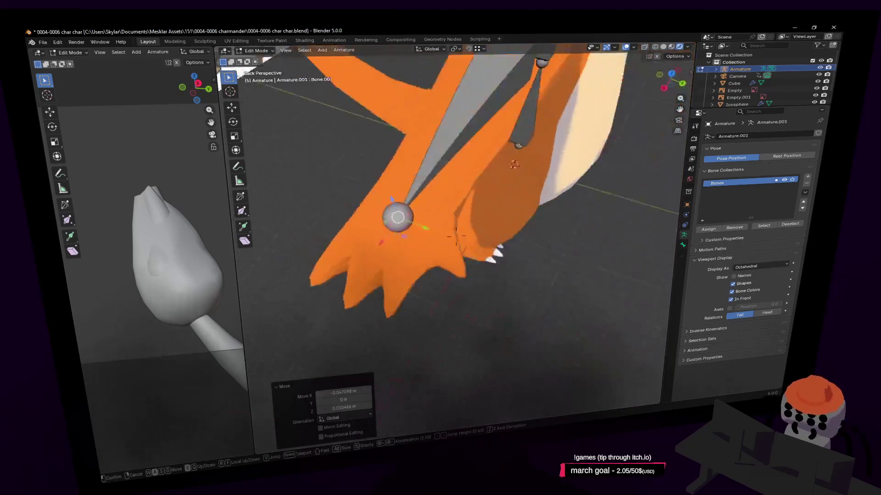
key("s")
left_click(380, 240)
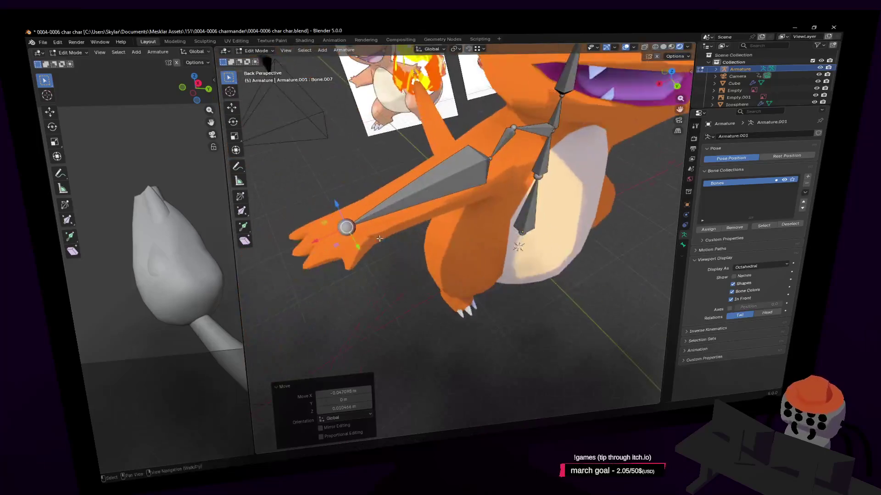
left_click(435, 190)
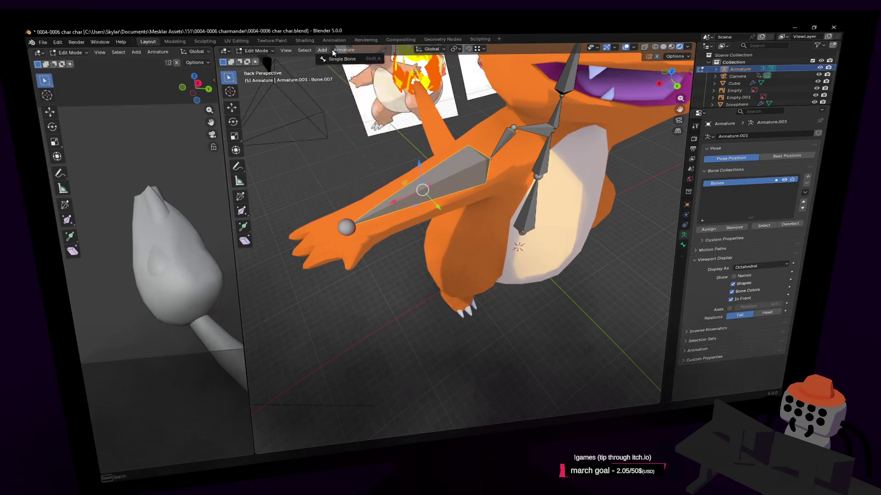
left_click(344, 50)
left_click(381, 144)
Step: Viewing from behind, move the arm chain's end bone so its tip reaches the end of the arm
key("shift+grave")
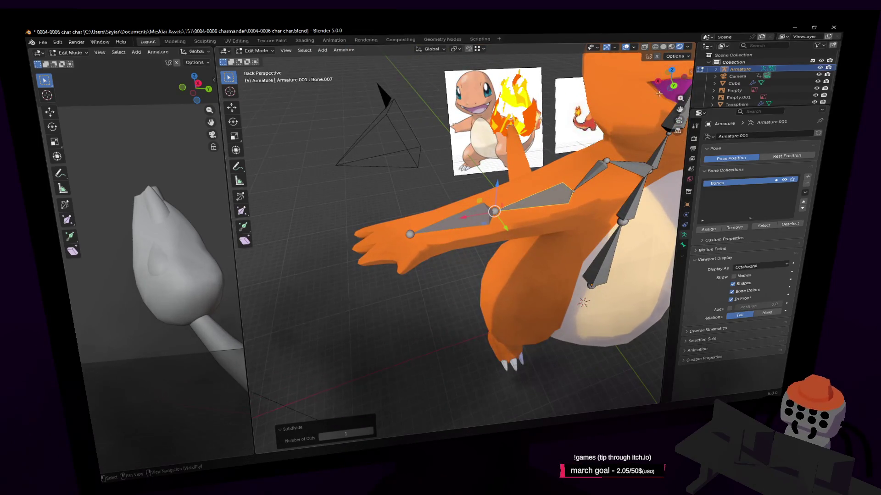
left_click(672, 86)
left_click(427, 253)
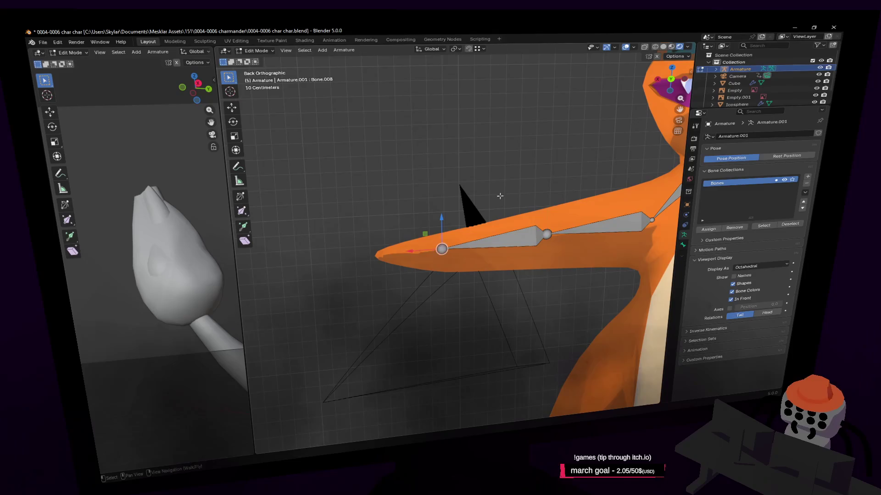
key("g")
left_click(446, 198)
middle_click_drag(445, 198, 423, 121, "shift")
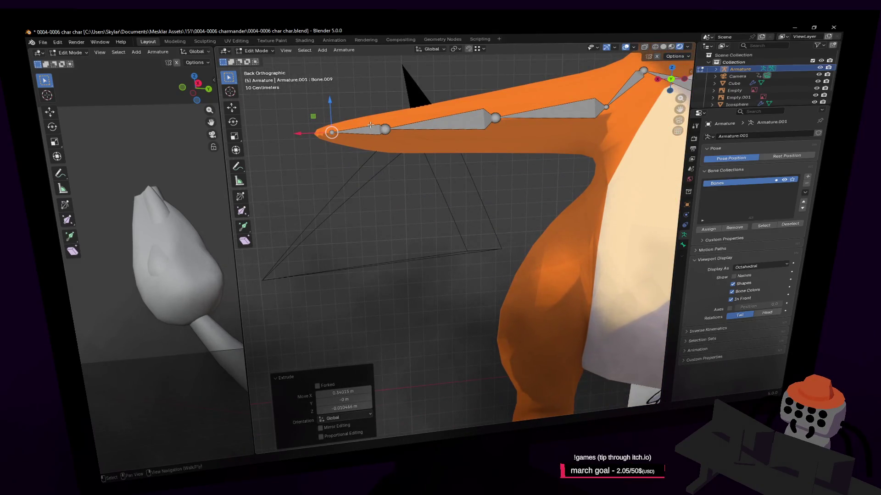
key("g")
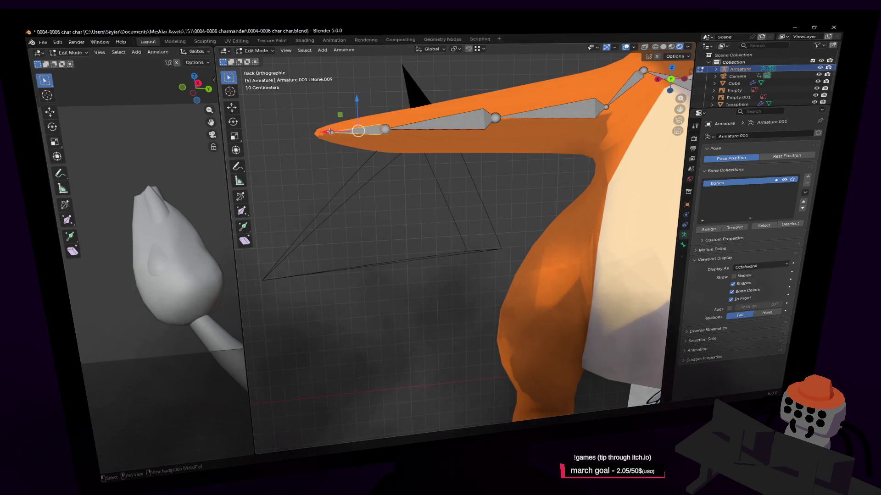
left_click(359, 130)
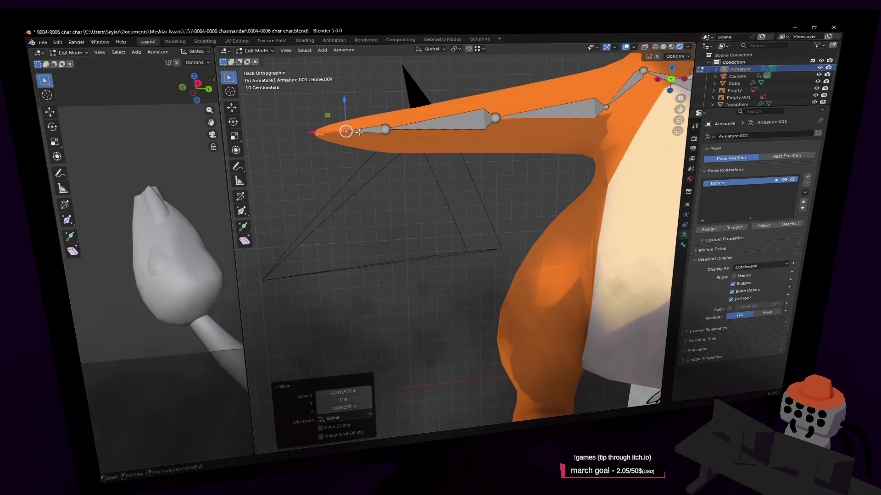
scroll(492, 185, "down", 10, "shift")
scroll(505, 216, "right", 5, "ctrl")
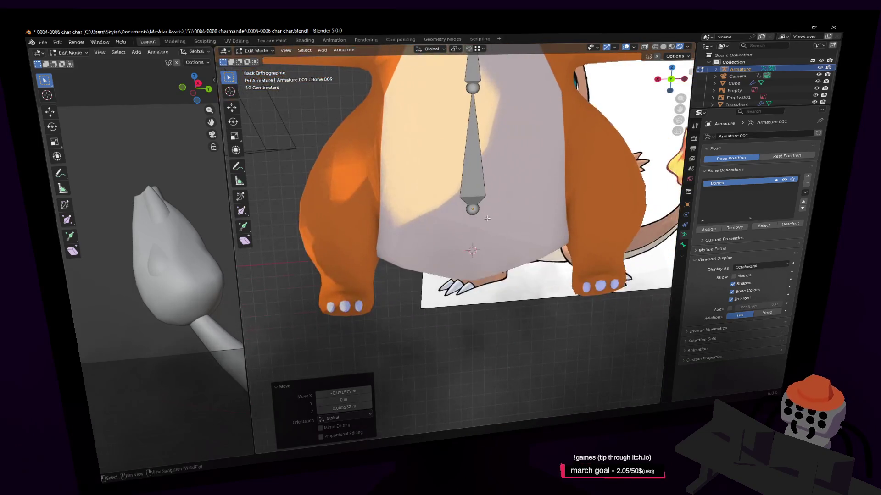
Step: Extrude hip, thigh and shin bones from the spine base down to the foot, shin locked to Z
key("e")
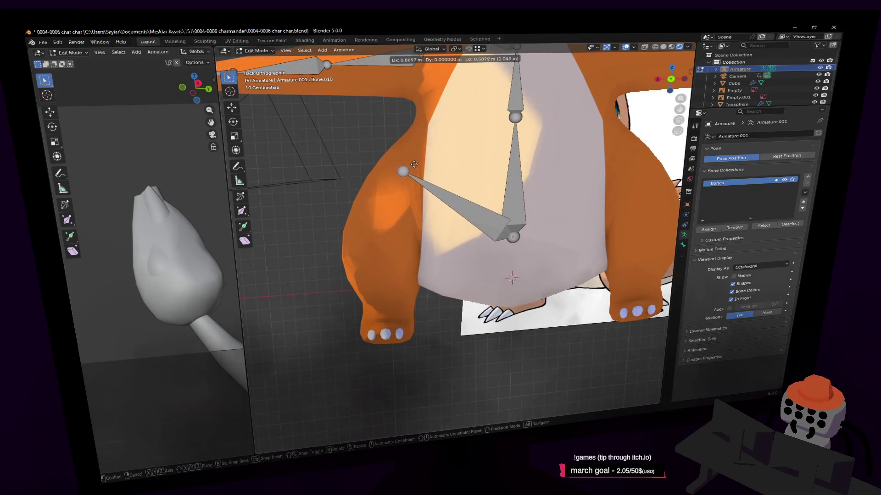
left_click(408, 165)
key("e")
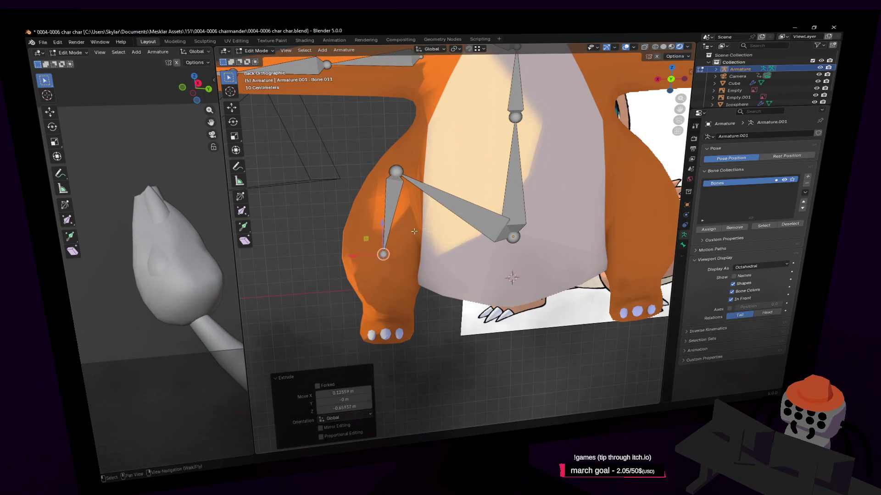
left_click(405, 228)
key("e")
key("z")
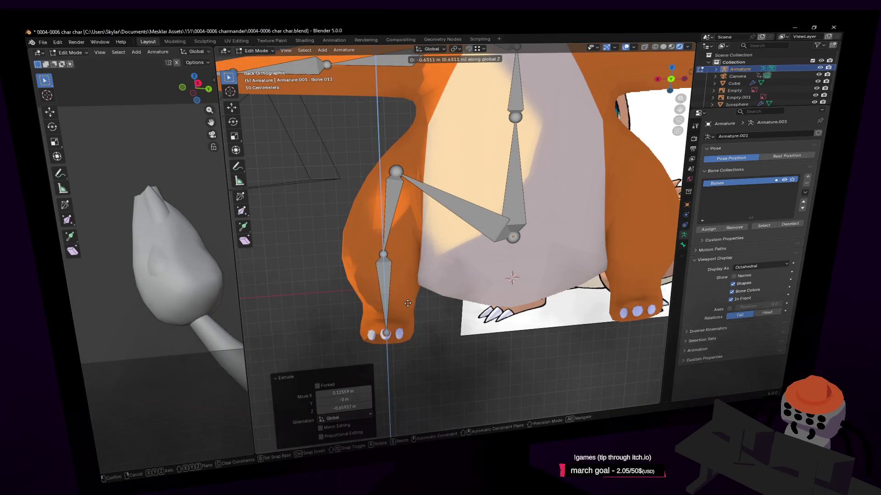
left_click(407, 303)
Step: In Right view, reposition the knee joint and shift the foot joint along Y
left_click(658, 81)
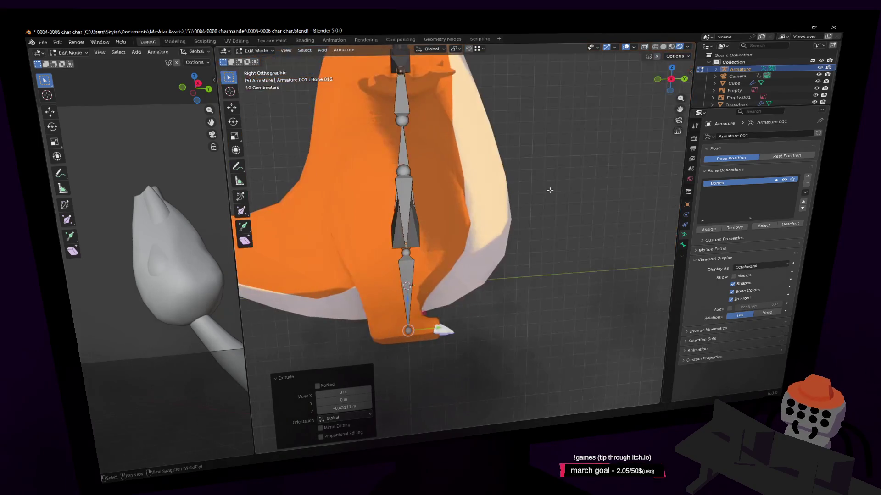
middle_click_drag(464, 242, 497, 241, "shift")
left_click(439, 252)
key("g")
left_click(456, 335)
left_click(441, 328)
key("g")
key("Escape")
key("g")
key("y")
left_click(449, 326)
Step: Shift the hip joint backward along Y and move the knee along Y for a slight bend
left_click(439, 170)
key("g")
key("Escape")
key("g")
key("y")
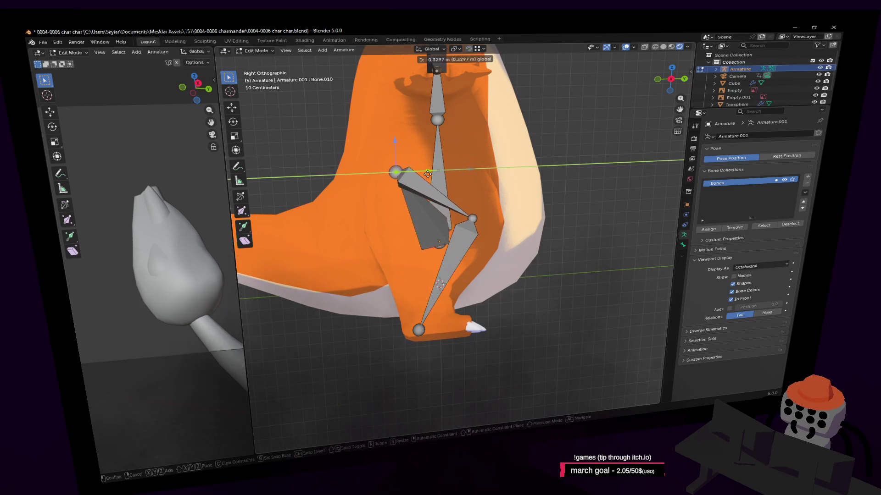
left_click(422, 169)
left_click(473, 219)
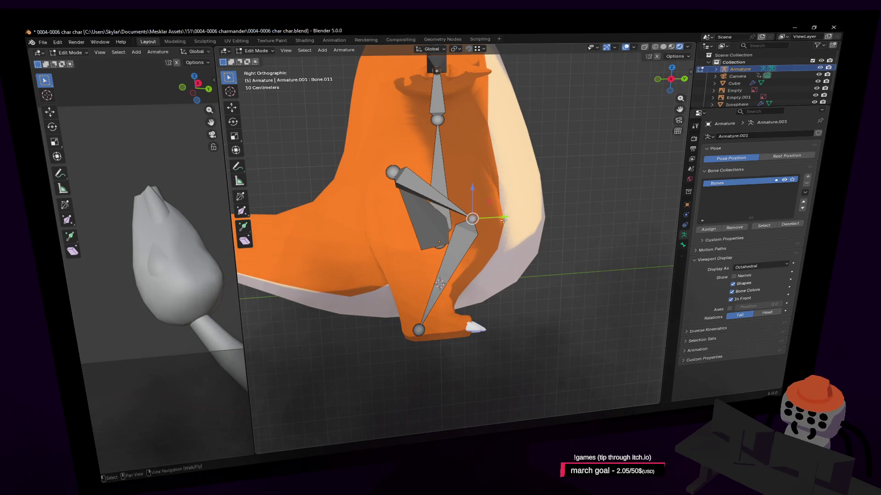
key("g")
key("y")
left_click(432, 253)
Step: Delete the spine-to-hip connector bone with X, then select the foot joint
left_click(425, 225)
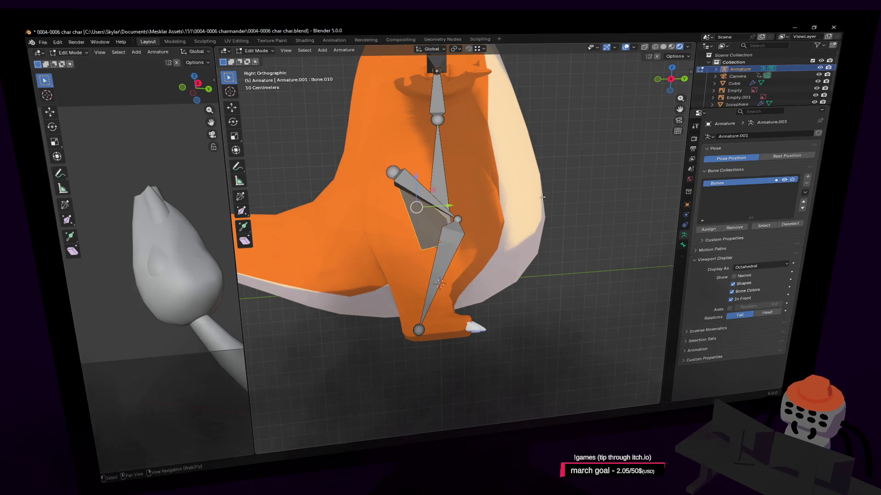
key("KP_5")
scroll(528, 193, "down", 3)
key("x")
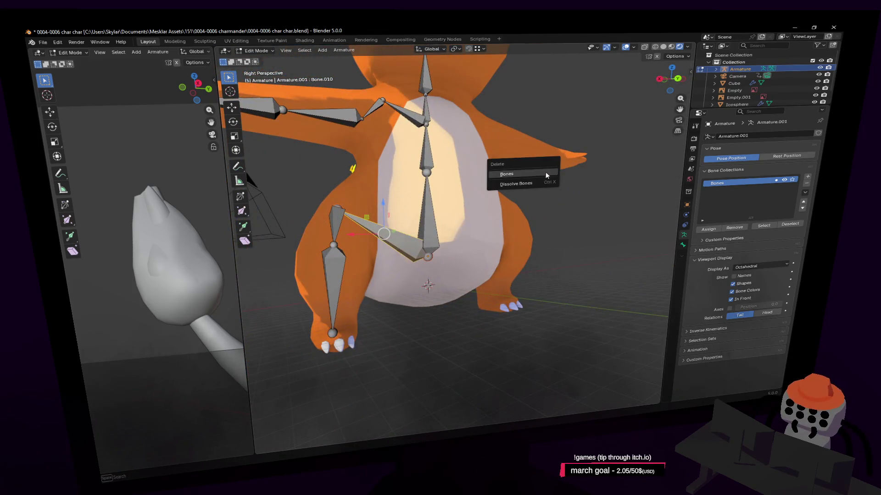
left_click(546, 172)
left_click(332, 333)
key("shift+grave")
Step: Extrude a foot bone from the ankle along the Y axis and view it from above
key("w")
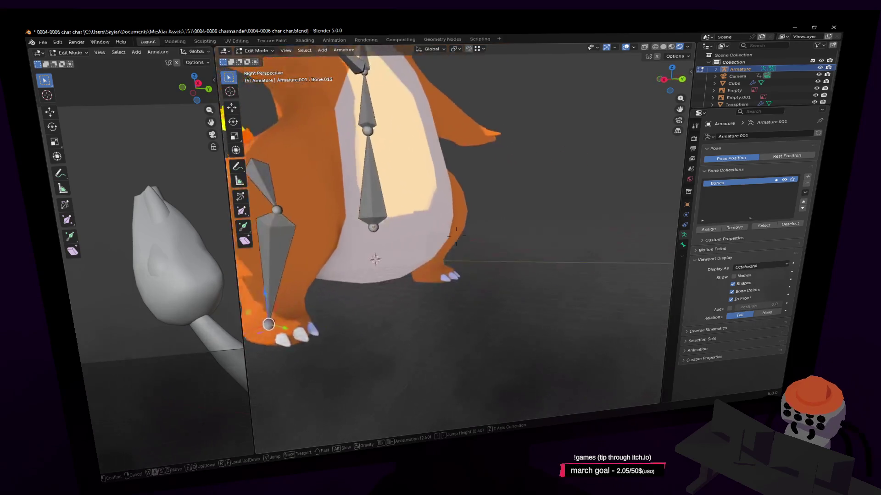
key("Return")
key("e")
key("y")
left_click(439, 285)
key("shift+grave")
key("Return")
key("KP_7")
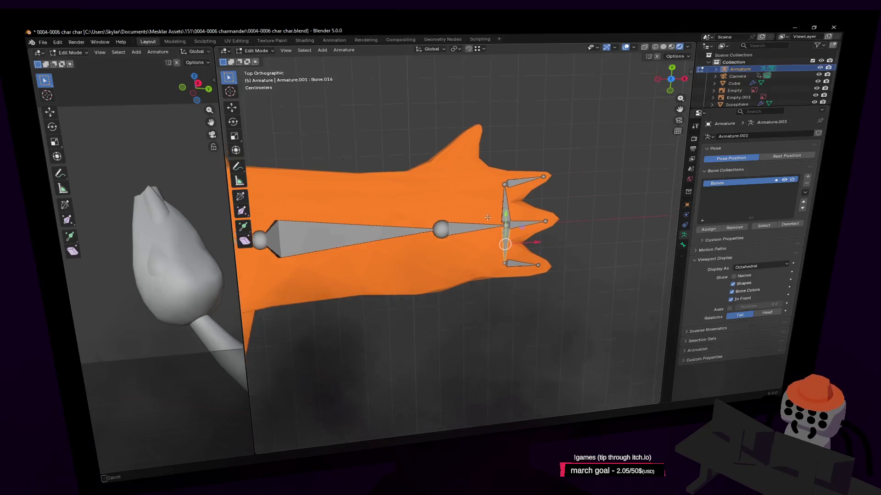
Step: Delete the crosswise bone at the toes' base
left_click(514, 231)
left_click(511, 229)
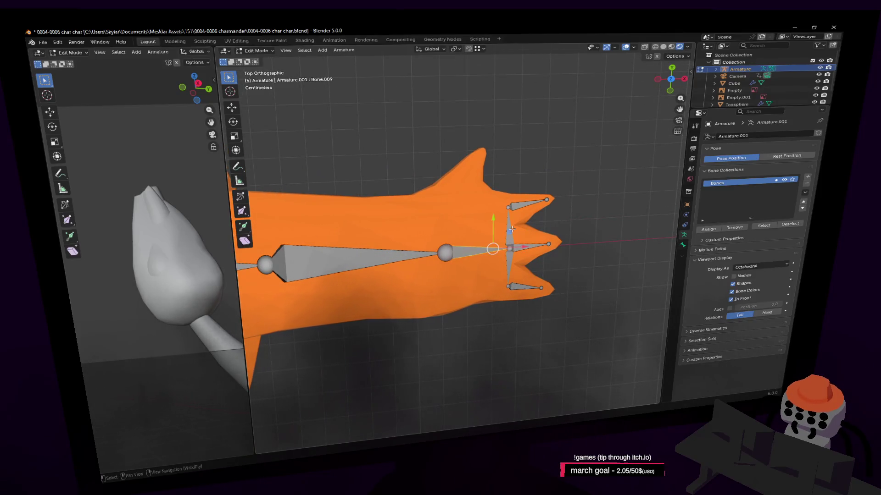
left_click(512, 253)
key("x")
left_click(550, 125)
mouse_move(470, 222)
middle_mouse_down("shift")
mouse_move(496, 231)
mouse_move(477, 265)
middle_mouse_up("shift")
left_click(553, 254)
Step: Extrude two bones out to a toe tip and delete the extra bone at the toes' base
left_click(457, 268)
key("e")
left_click(487, 168)
key("e")
left_click(503, 142)
left_click(466, 239)
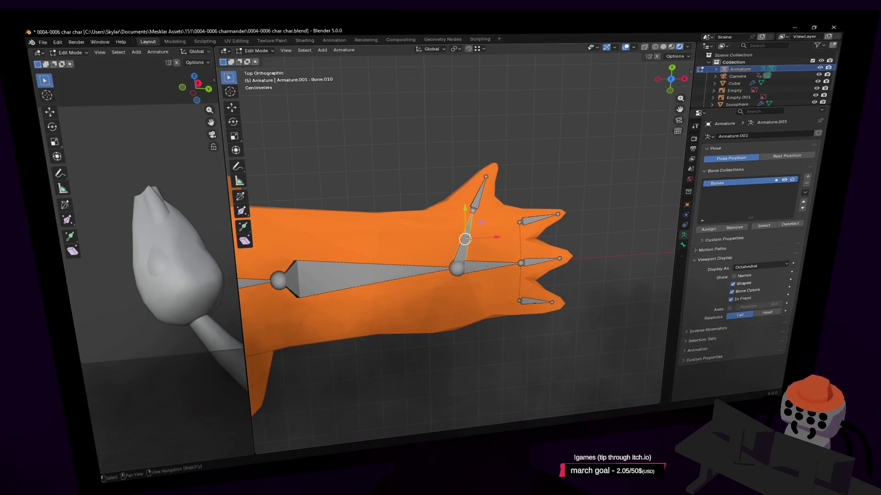
key("Delete")
Step: Move the stray extra bone at the wrist, then delete it via X
left_click(506, 266)
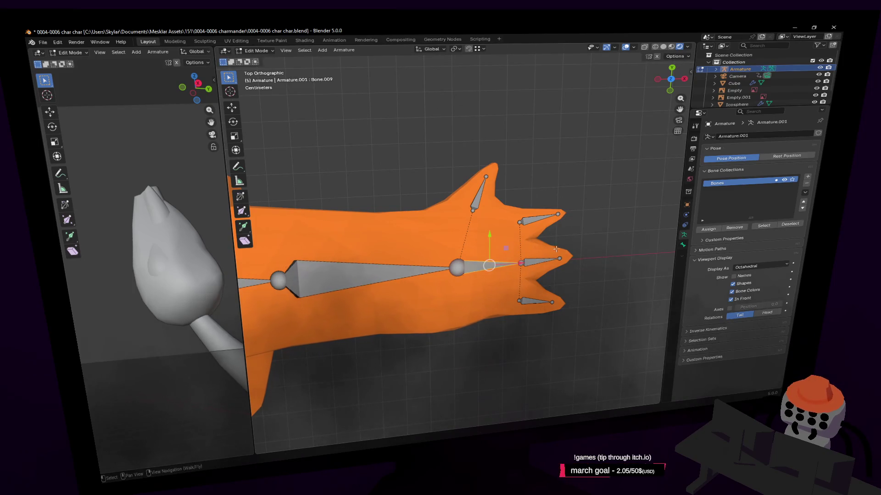
key("g")
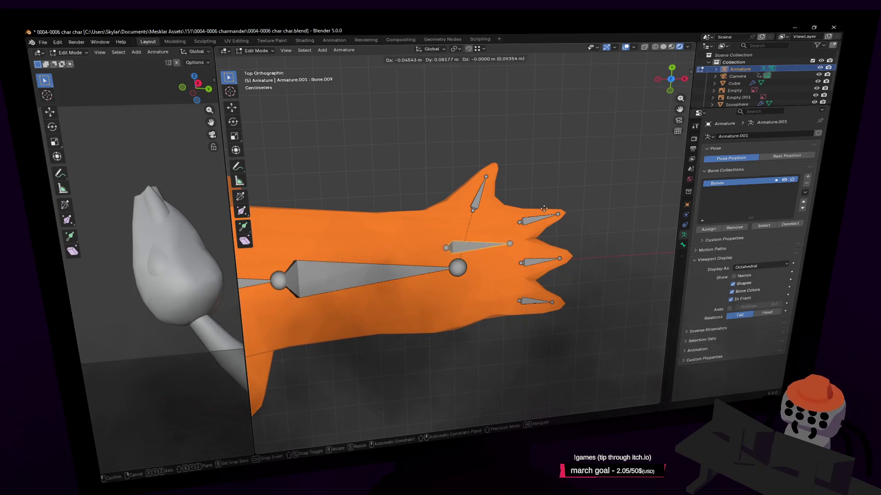
left_click(598, 199)
key("x")
left_click(549, 227)
Step: Centre the view on the hand bone and inspect the finger bones from top view
key("shift+grave")
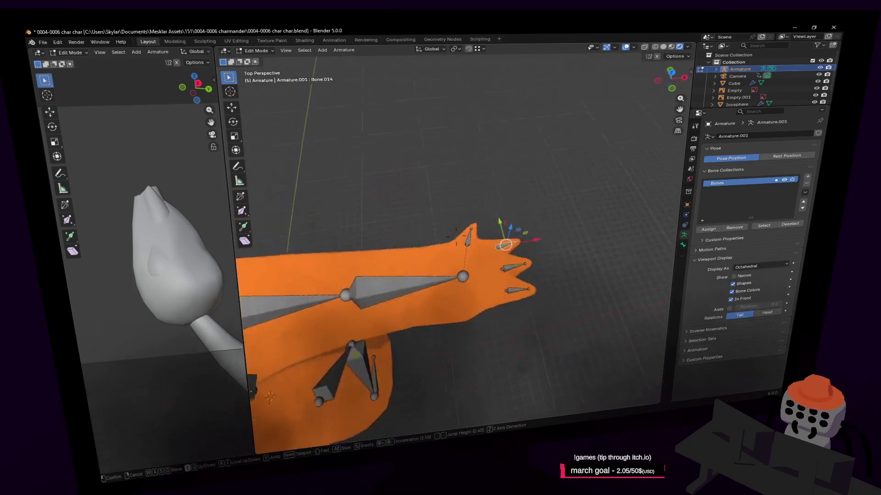
left_click(638, 164)
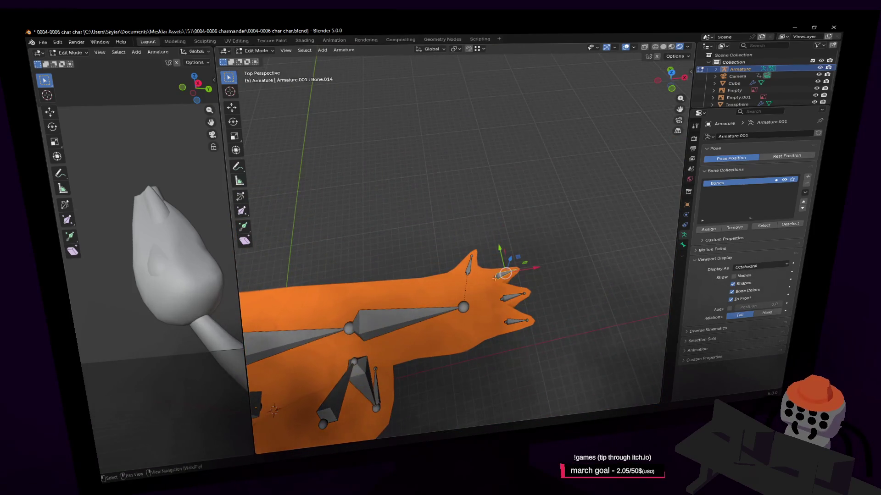
left_click(463, 307)
key("KP_Decimal")
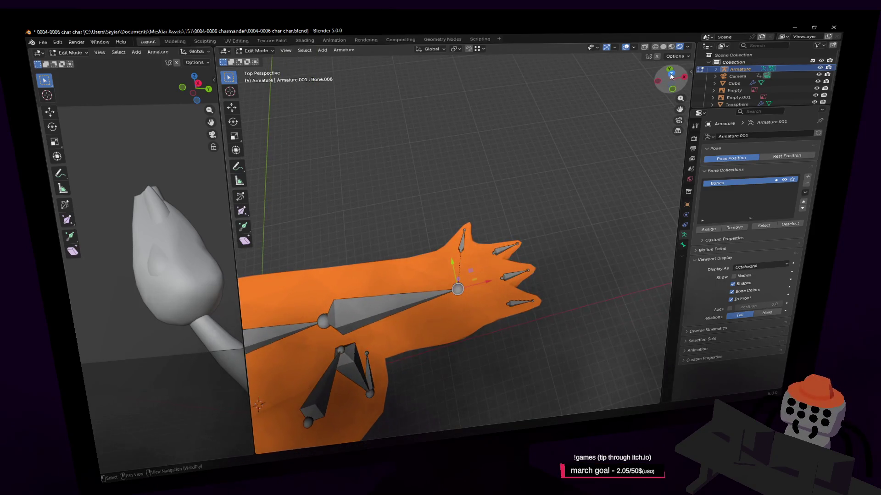
left_click(671, 73)
middle_click_drag(514, 218, 485, 240, "shift")
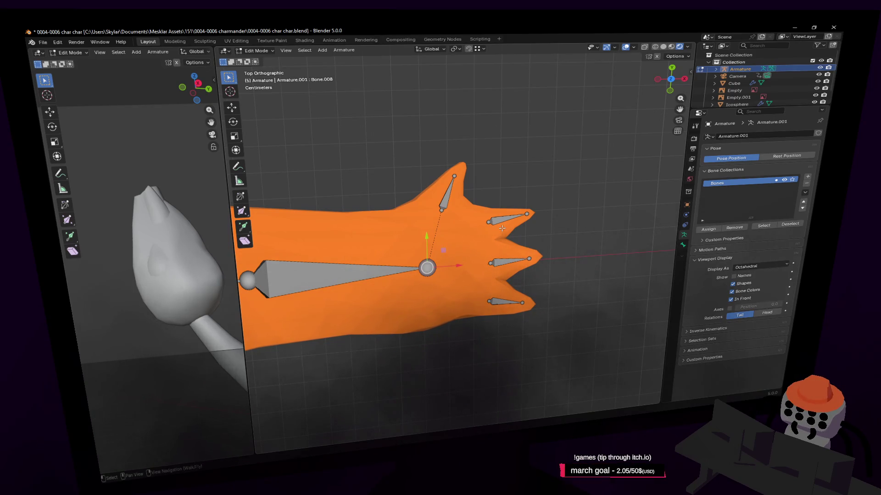
scroll(517, 255, "down", 4)
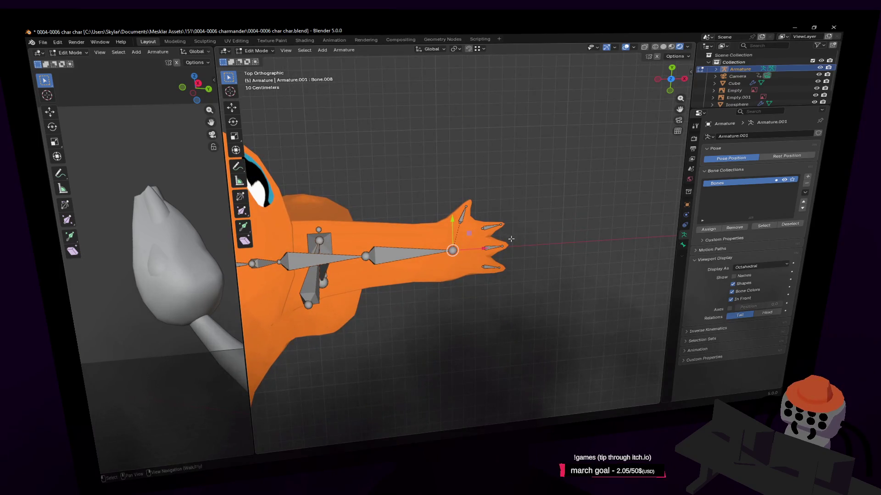
key("shift+grave")
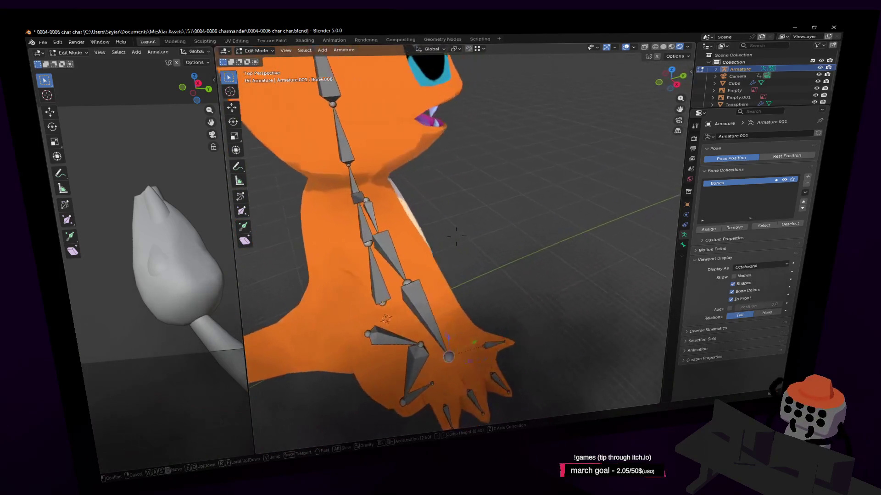
Step: Delete the shoulder bone linking the spine to the arm
key("s")
key("w")
left_click(533, 291)
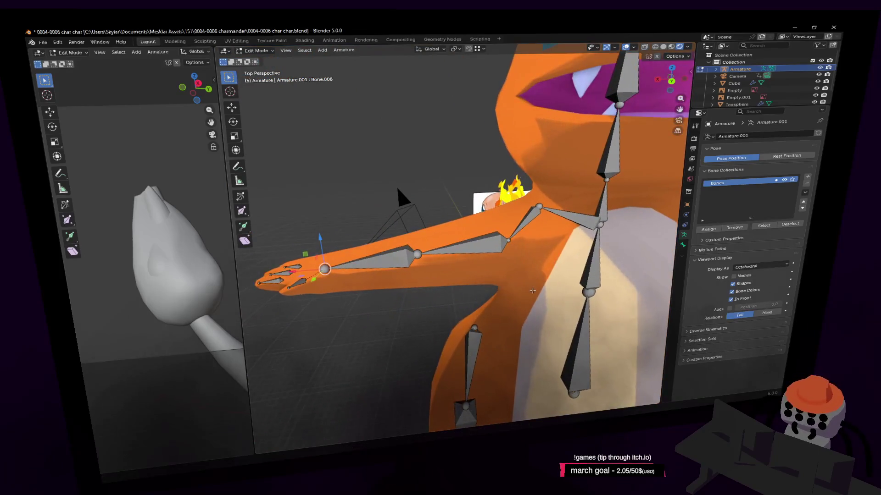
left_click(569, 227)
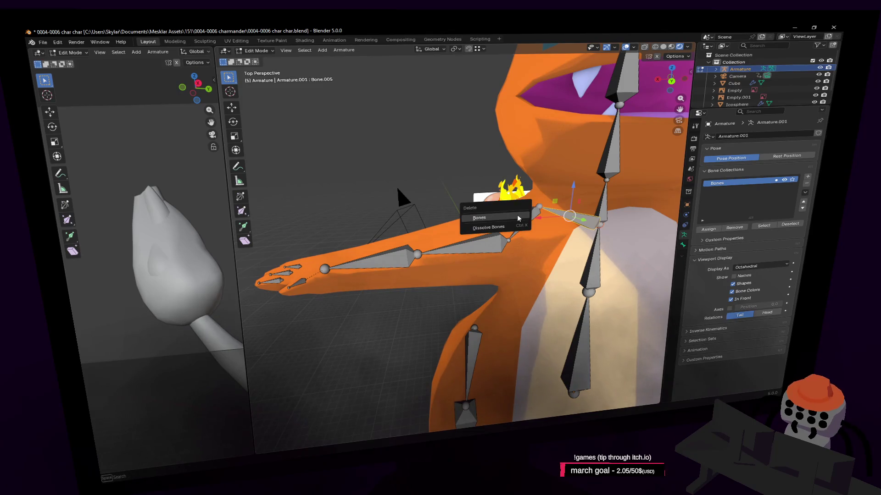
key("shift+grave")
Step: Extrude a new bone from the lower spine's base joint, locked to the Y axis
key("s")
key("w")
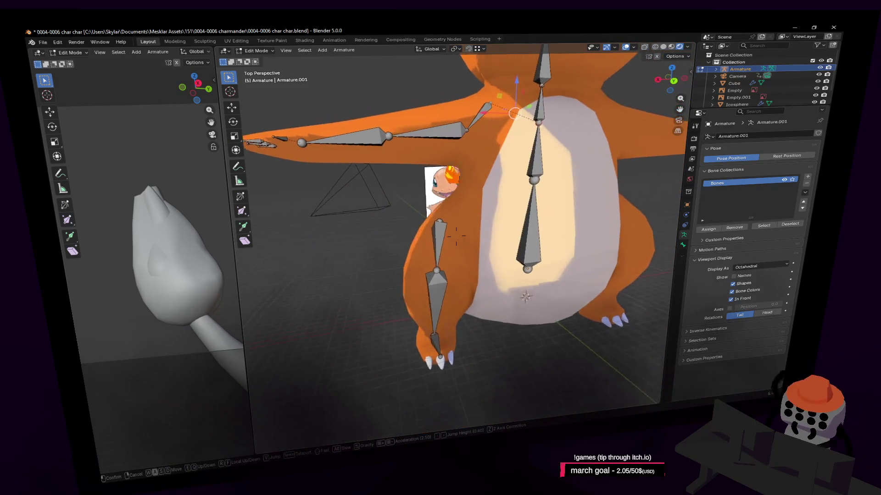
left_click(456, 236)
left_click(553, 261)
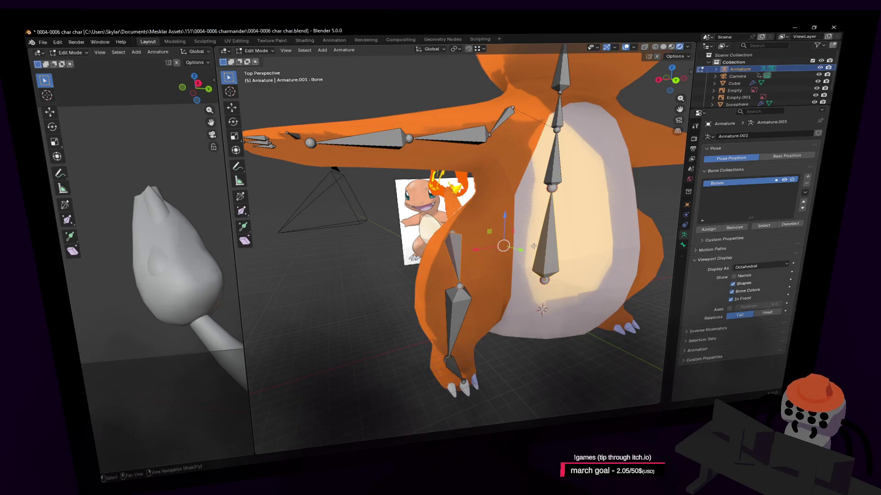
key("shift+grave")
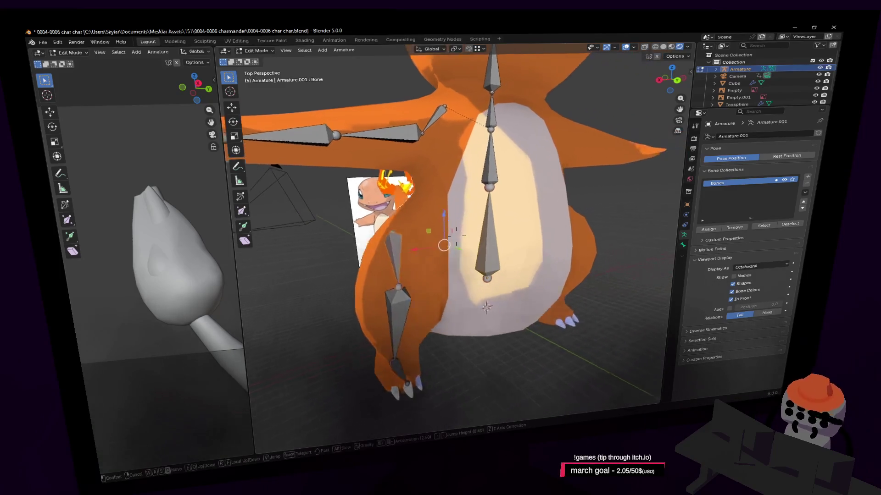
left_click(456, 236)
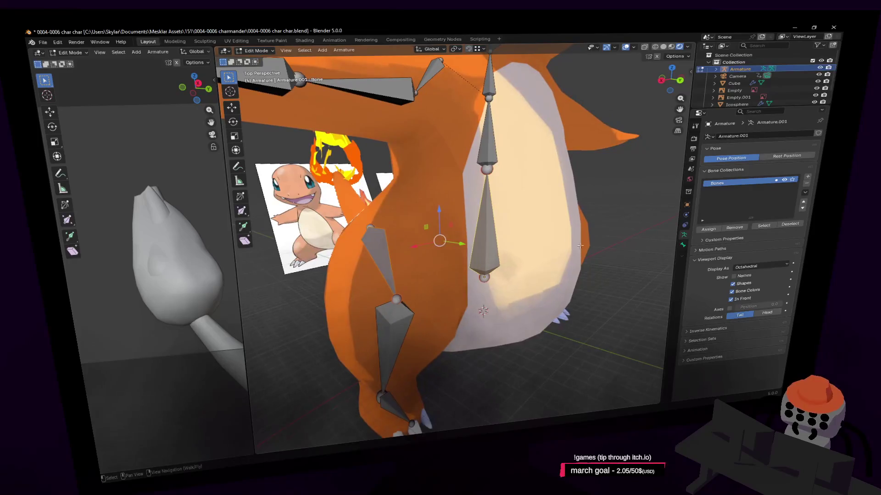
middle_click_drag(490, 275, 550, 268, "shift")
key("e")
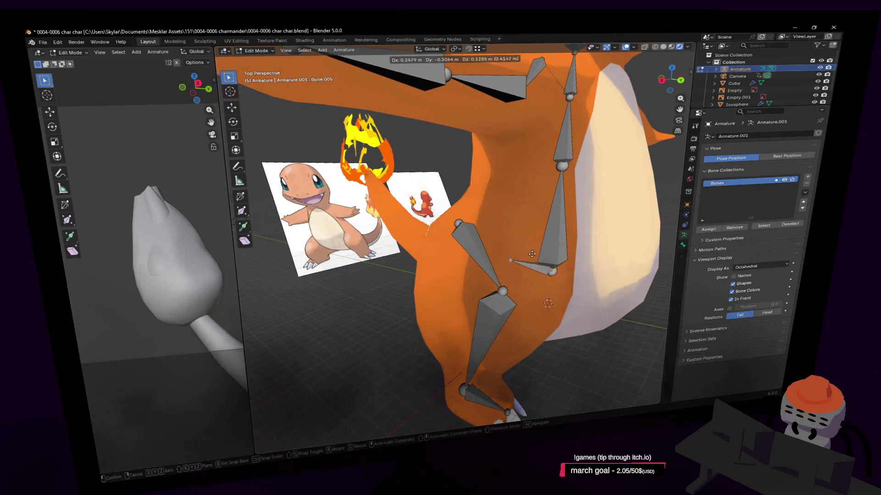
key("y")
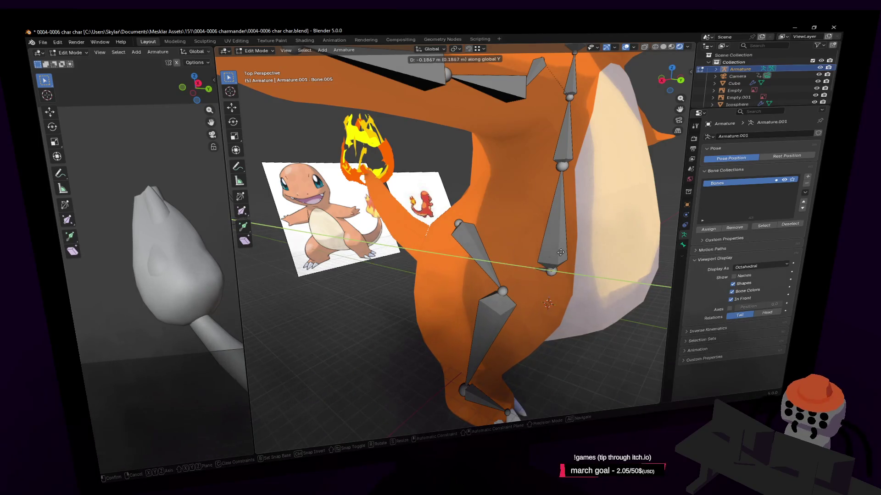
Step: Confirm the extruded lower-spine bone and bring the hip area into view
left_click(358, 312)
key("shift+grave")
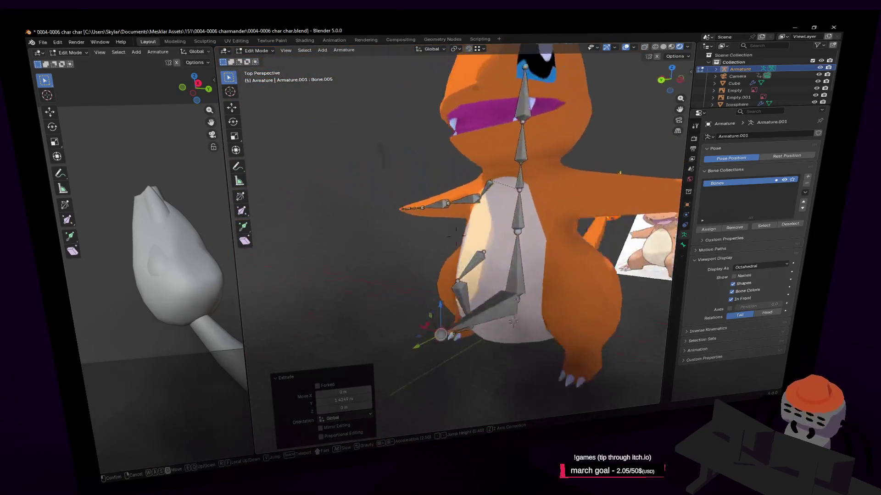
key("w")
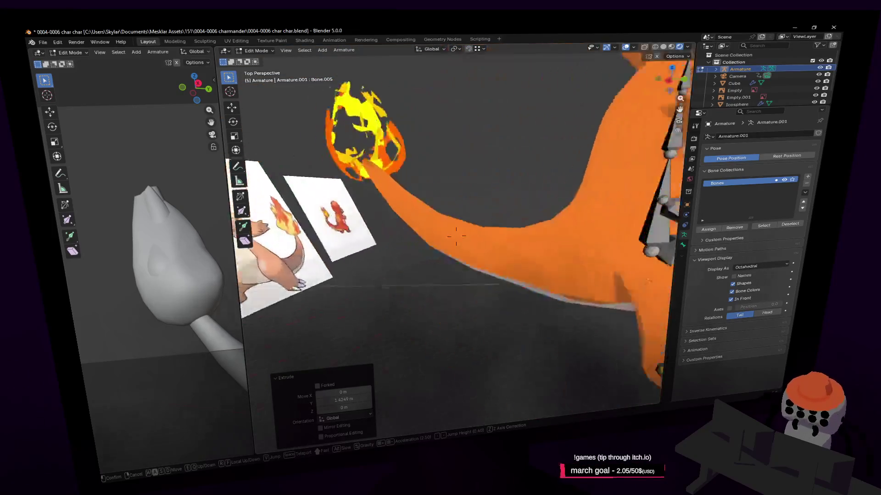
key("s")
left_click(554, 281)
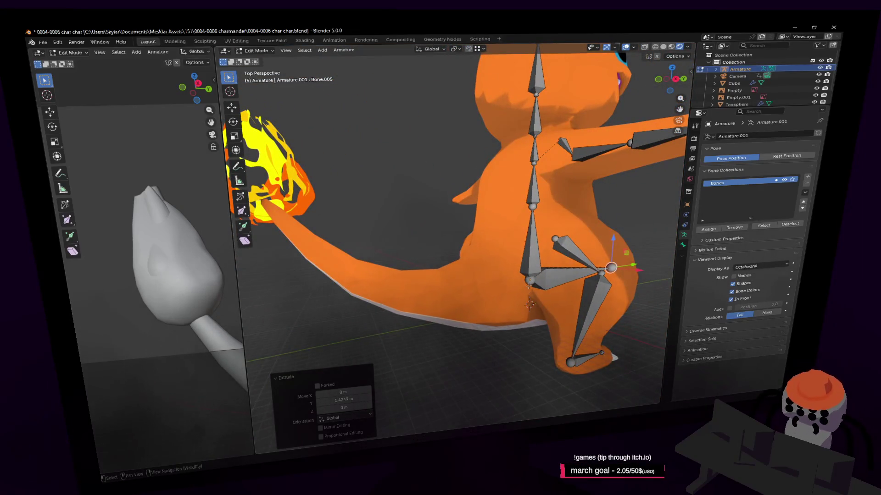
middle_click_drag(528, 286, 555, 264)
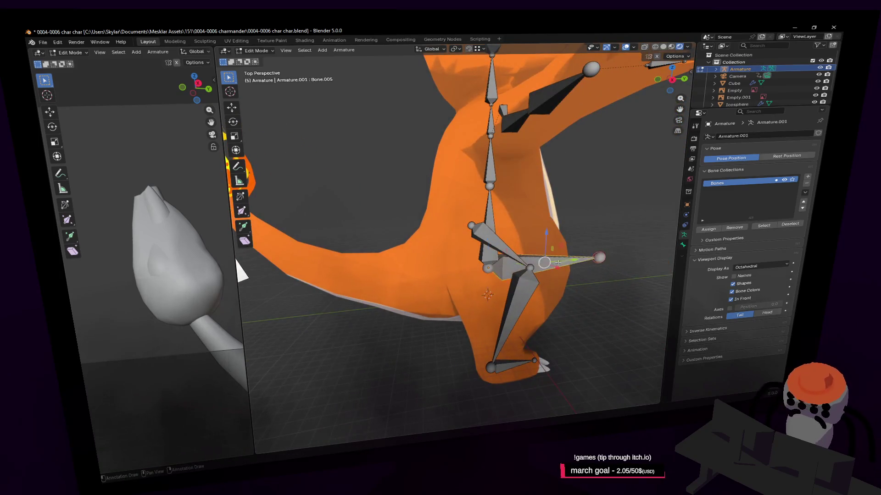
key("shift+grave")
key("s")
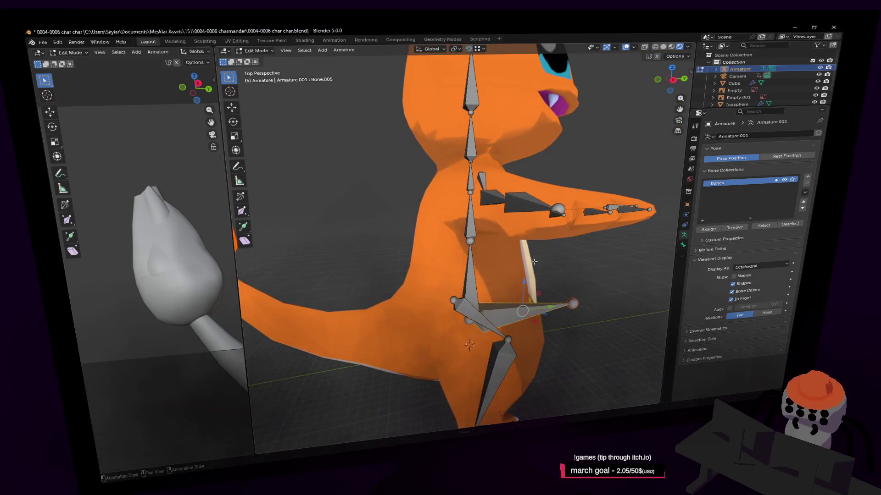
left_click(534, 262)
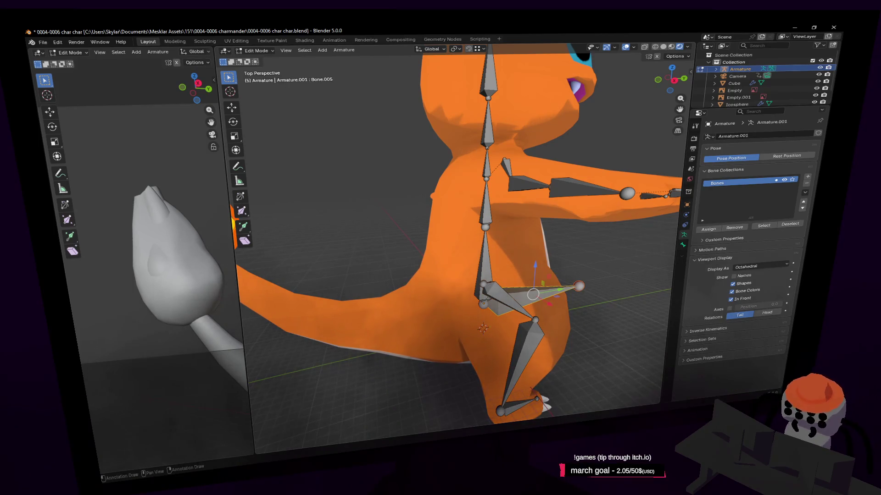
Step: Shorten the new hip bone by moving its end joint back about -0.106 m along Y
left_click(579, 285)
left_click_drag(607, 280, 563, 294)
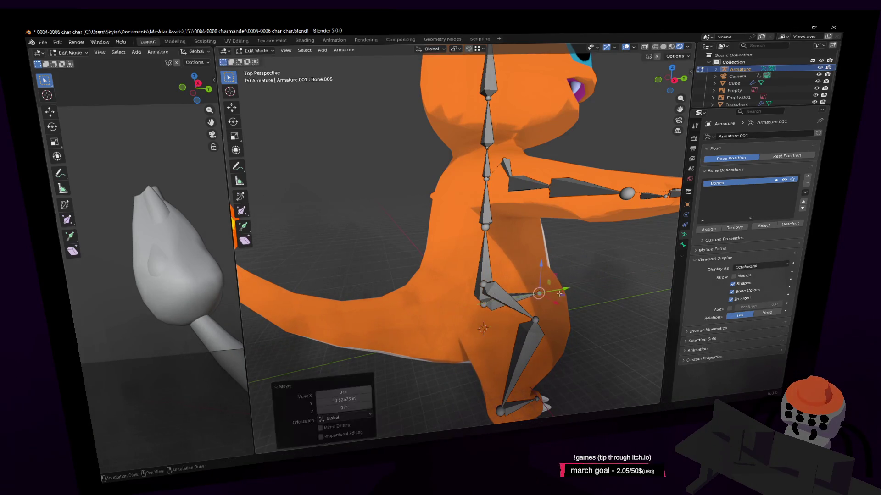
middle_click_drag(523, 295, 495, 121)
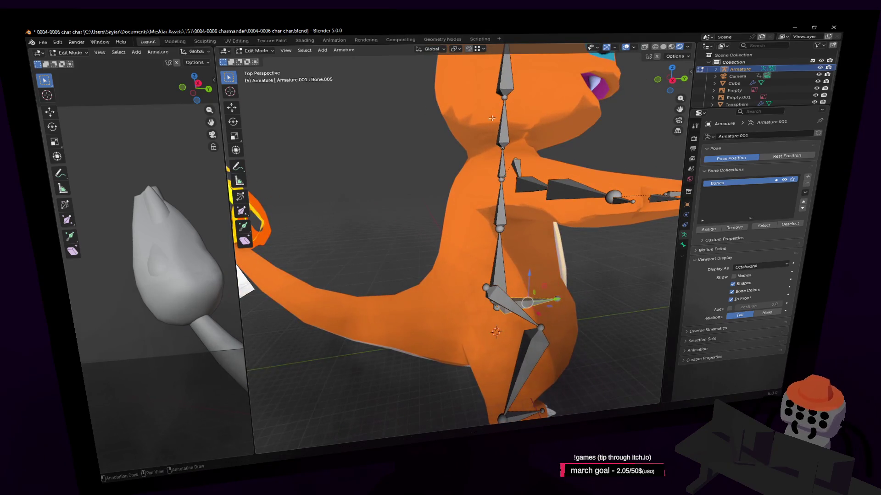
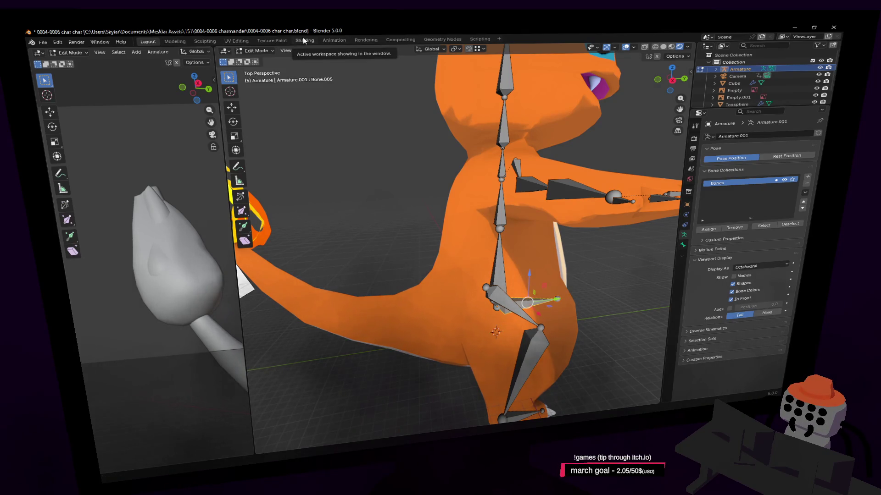
Step: Extrude the first tail bone from the hip joint, locked to the Y axis
key("shift+grave")
left_click(536, 283)
key("e")
key("y")
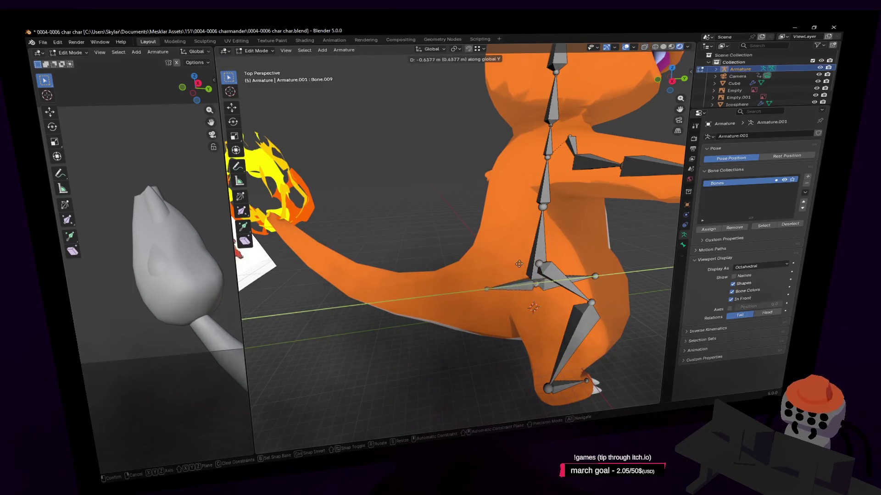
left_click(459, 292)
Step: Extrude three more bones along the tail to the flame and nudge a joint up
left_click(671, 79)
scroll(599, 146, "down", 2)
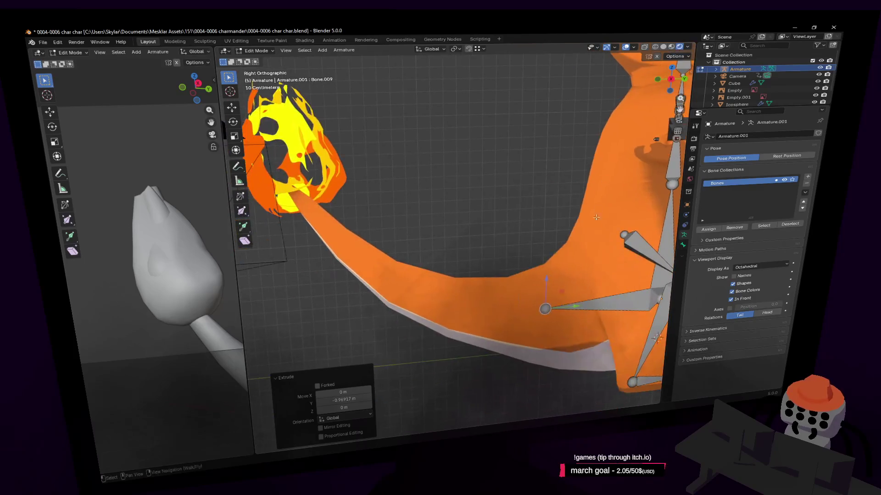
key("e")
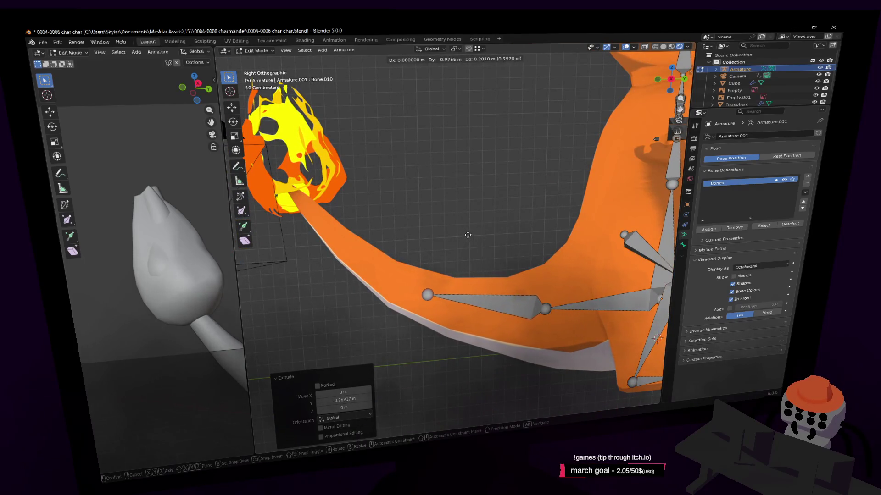
left_click(409, 217)
key("e")
left_click(349, 159)
key("e")
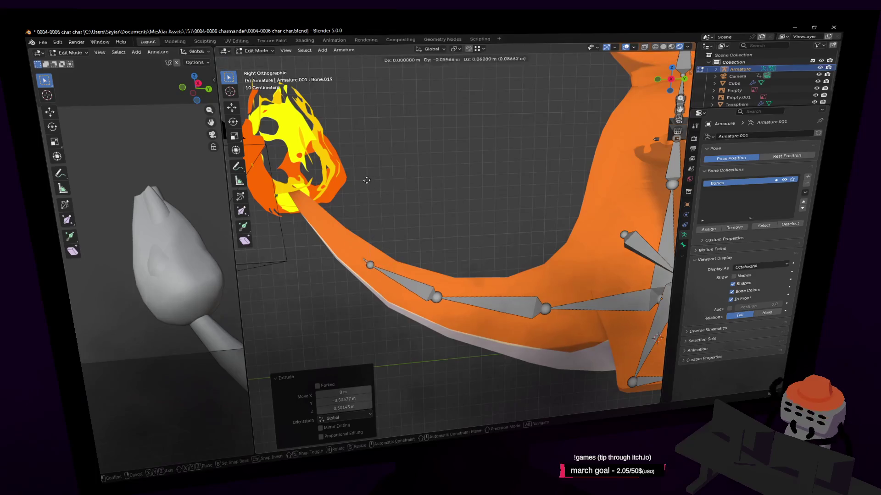
left_click(302, 120)
left_click_drag(371, 266, 355, 255)
Step: Select the first tail bone and show its Bone properties
middle_click_drag(547, 302, 531, 227, "shift")
key("shift+grave")
key("s")
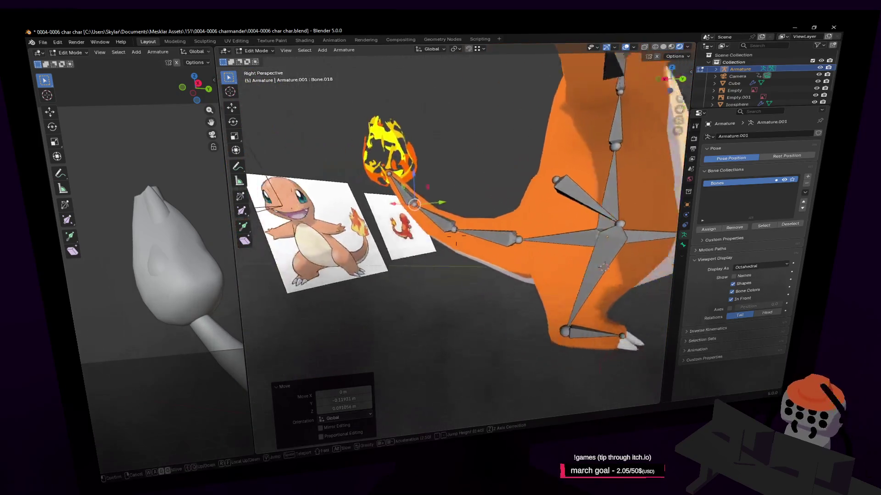
key("w")
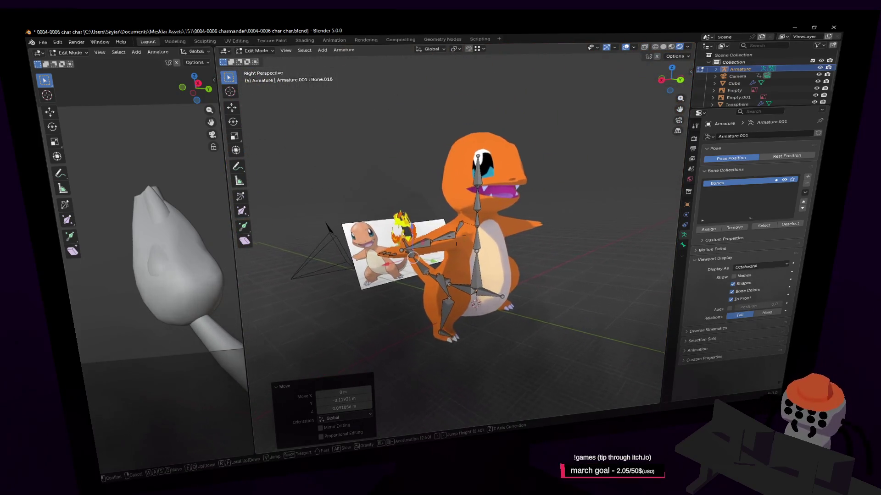
key("a")
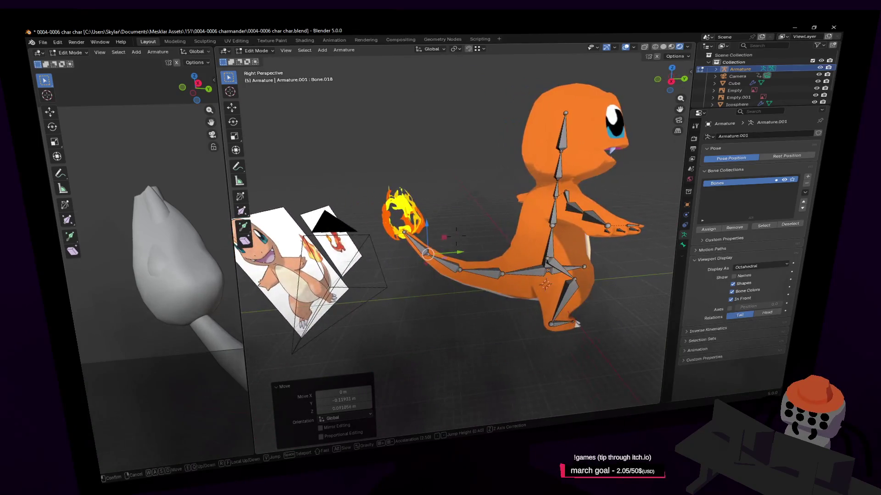
key("w")
key("a")
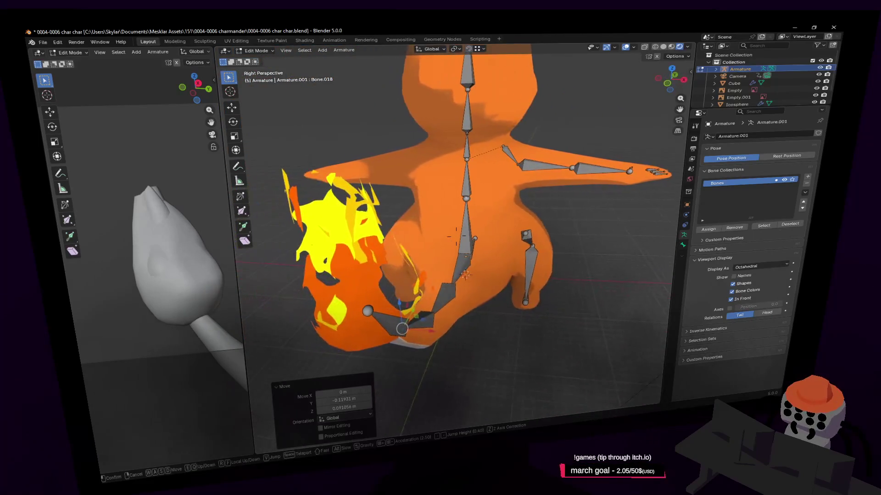
key("a")
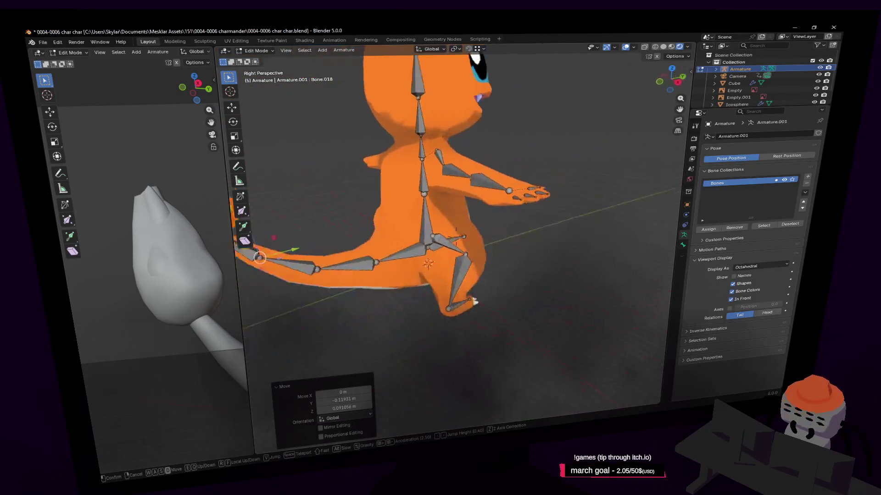
key("w")
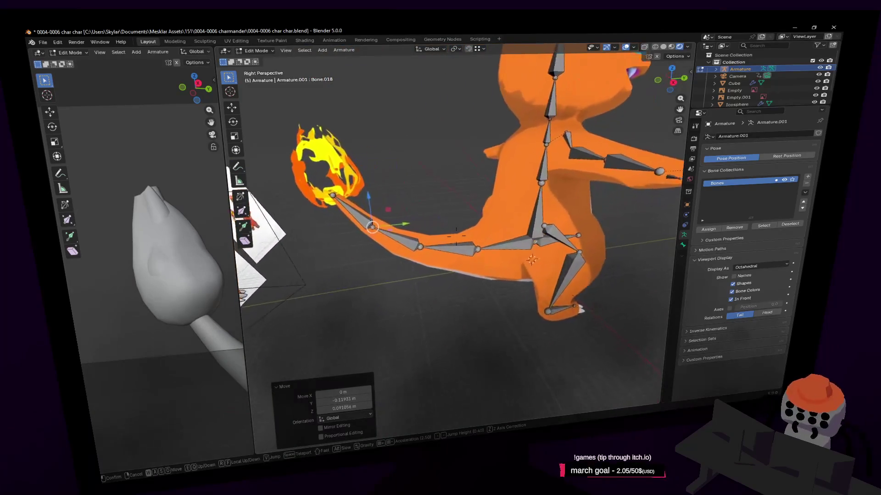
left_click(584, 221)
left_click(512, 245)
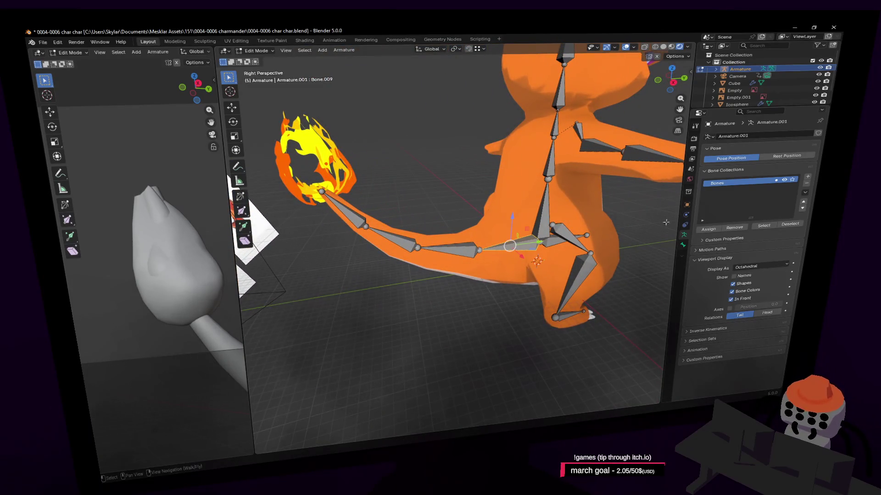
left_click(683, 245)
Step: Rename the first two tail bones tail01 and tail02
left_click(745, 136)
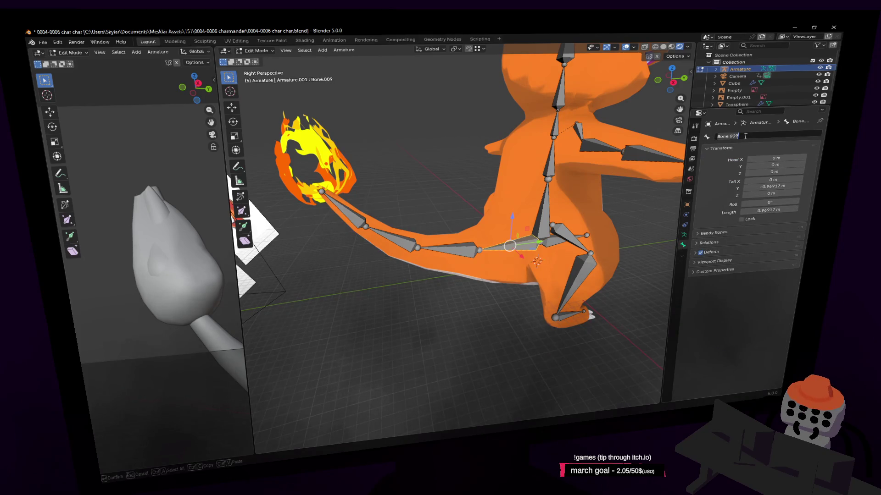
type("tail01")
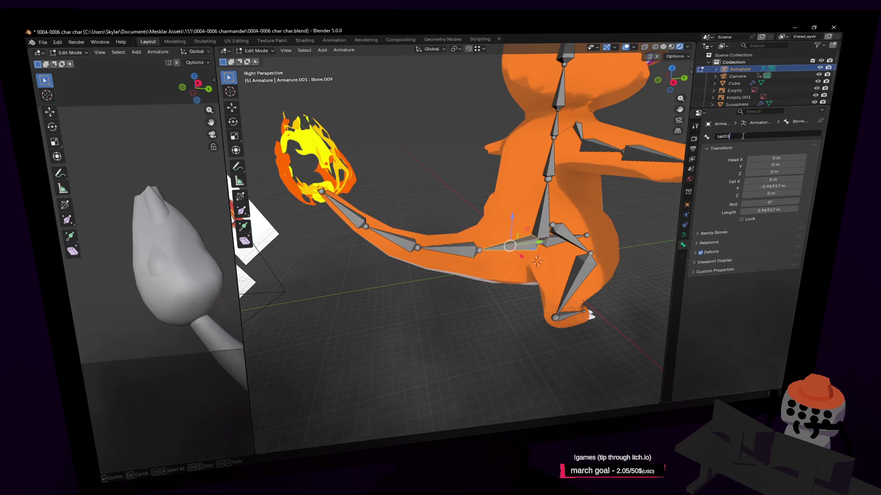
key("Return")
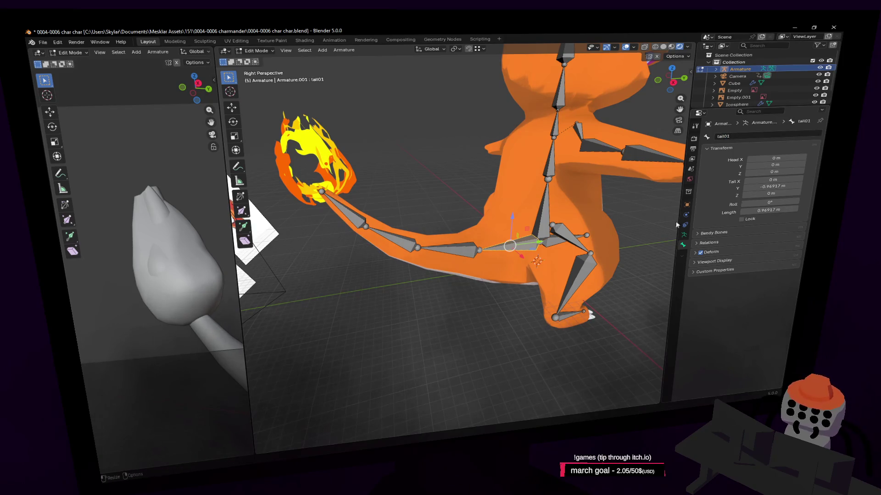
key("bracketright")
left_click(761, 136)
type("ta")
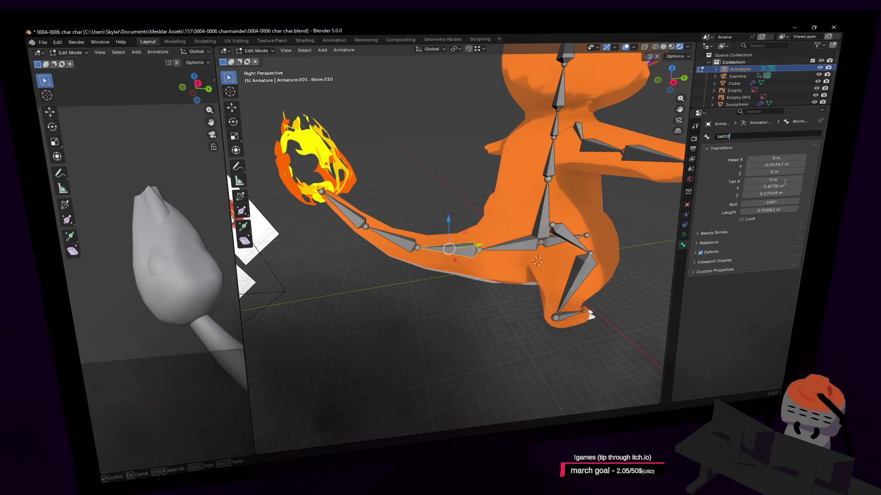
key("Return")
Step: Rename the remaining tail bones tail03 and tail04
key("bracketright")
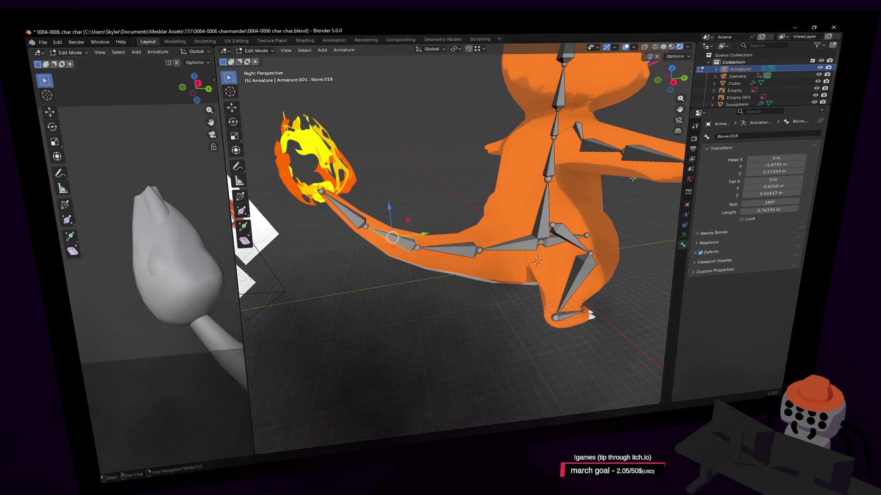
left_click(746, 133)
type("tail03")
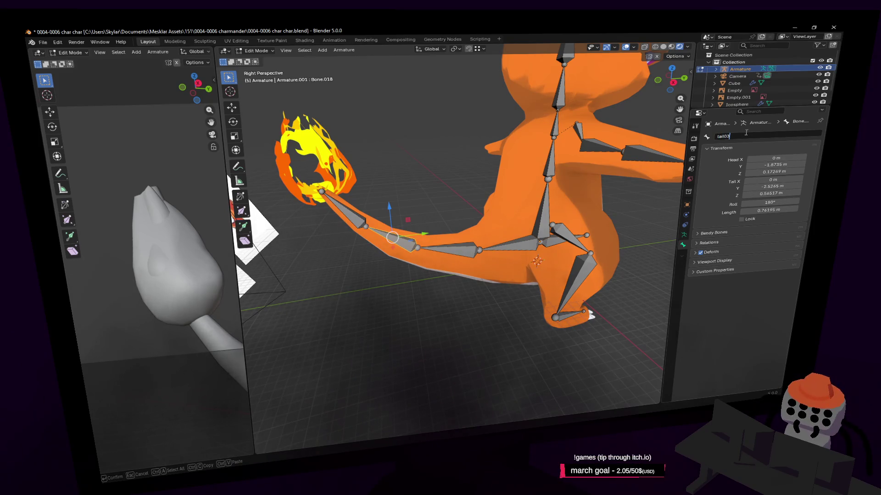
key("Return")
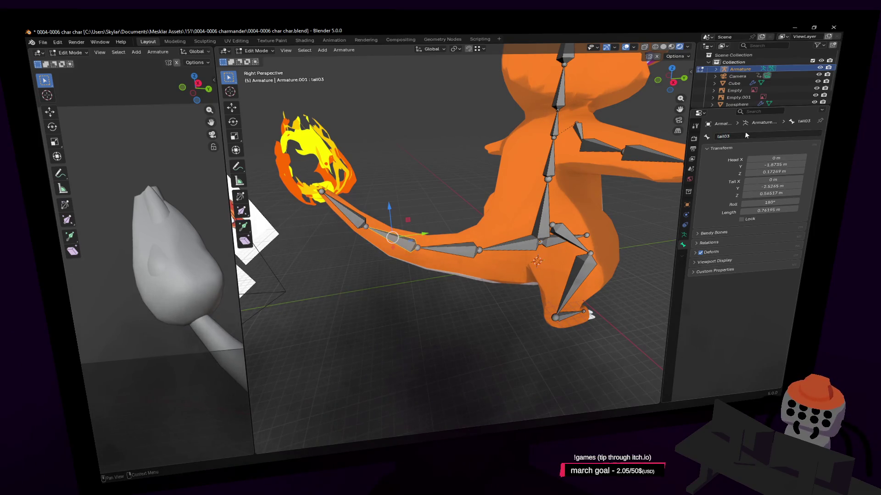
left_click(346, 210)
left_click(747, 136)
type("tail")
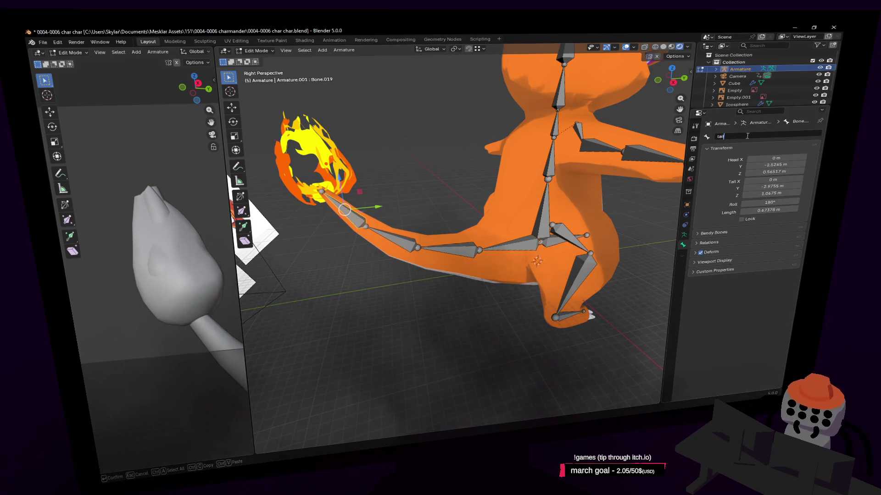
type("04")
key("Return")
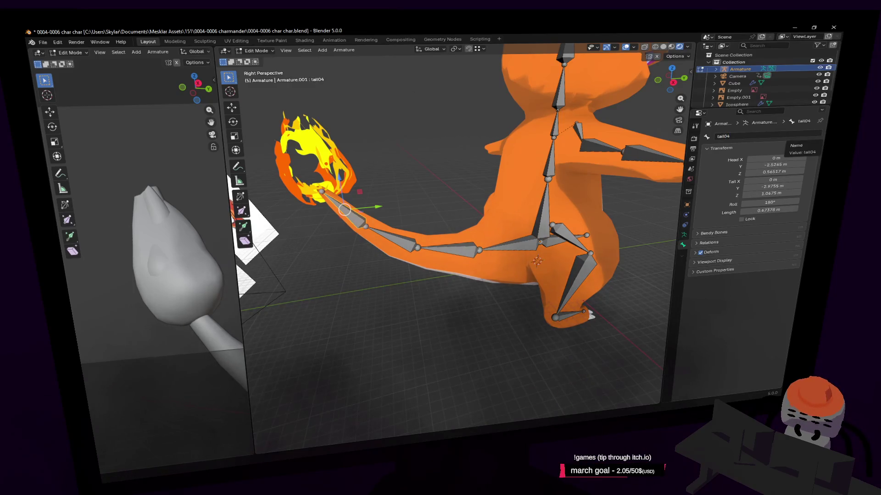
Step: Rename the root bone at the hips to control, then to origin
middle_click_drag(589, 241, 514, 241, "shift")
left_click(513, 241)
middle_click_drag(633, 207, 656, 211, "shift")
left_click(755, 135)
type("control")
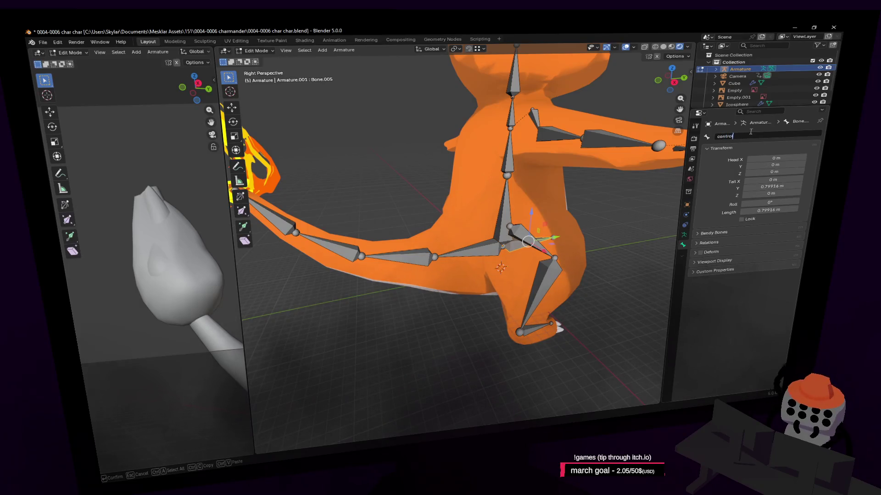
key("Return")
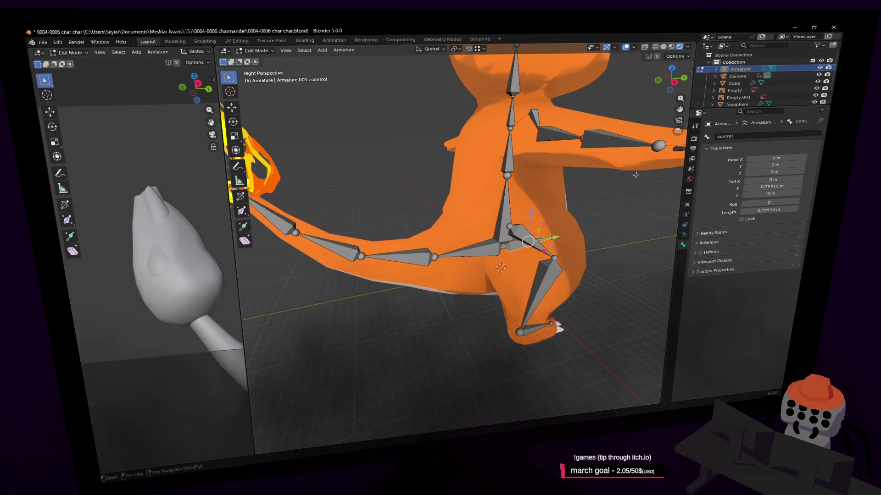
left_click(757, 136)
type("on")
key("Return")
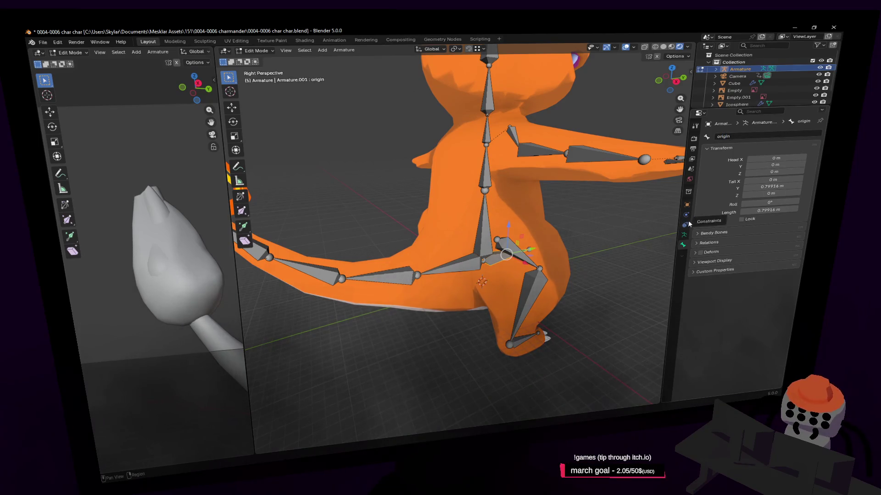
Step: Add a new bone at the 3D cursor and name it spine1
key("shift+a")
middle_click_drag(498, 244, 521, 240)
left_click(741, 134)
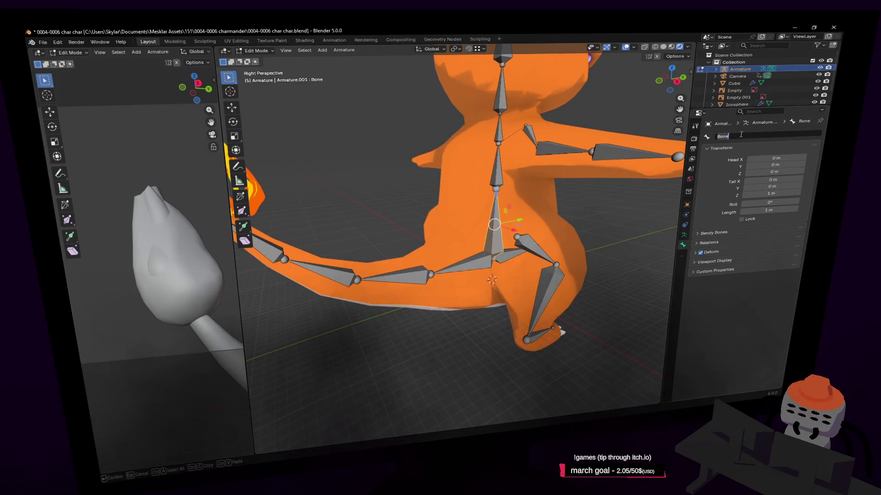
type("spin")
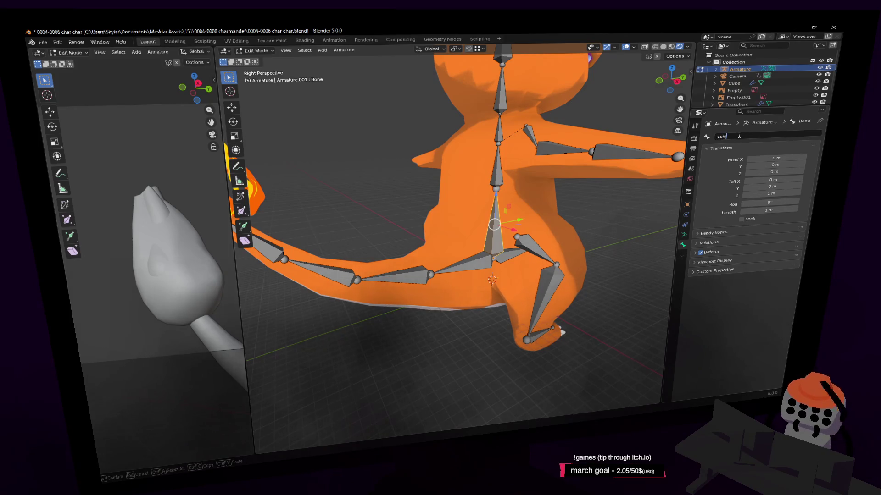
type("e1")
key("Return")
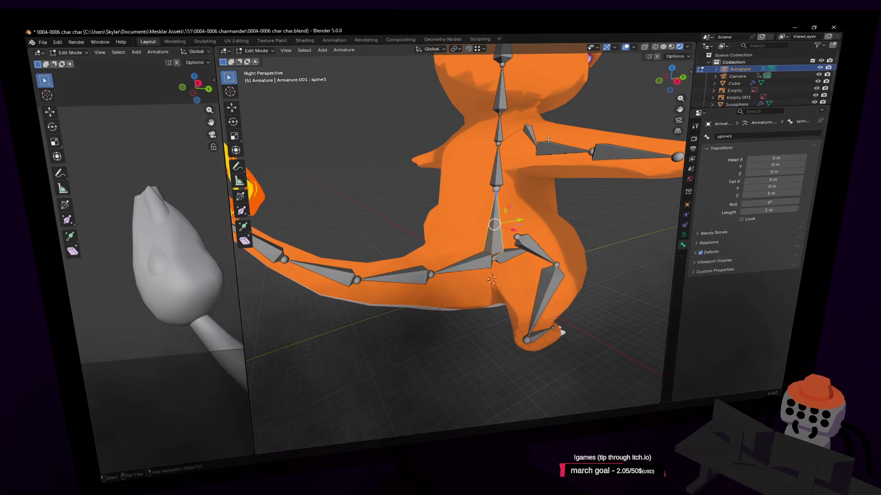
Step: Rename the upper spine bones spine2 and spine3
left_click(494, 172)
left_click(750, 135)
type("spin2")
key("Return")
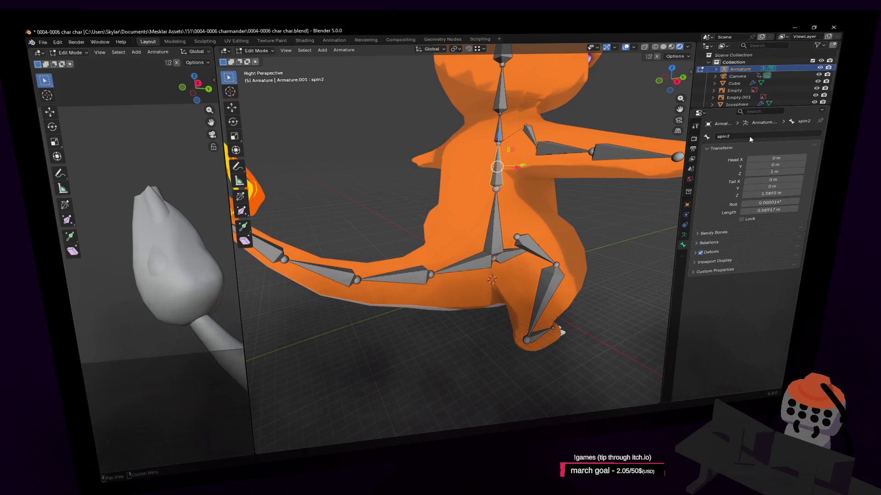
left_click(726, 136)
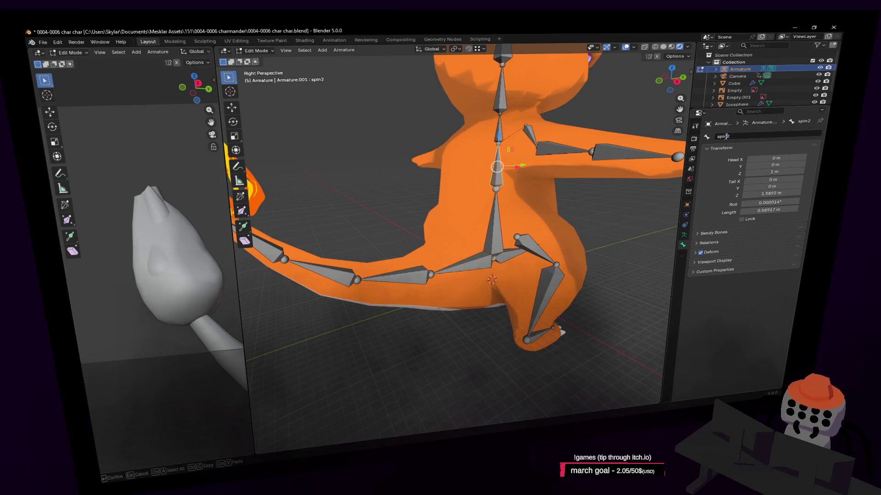
type("e")
key("Return")
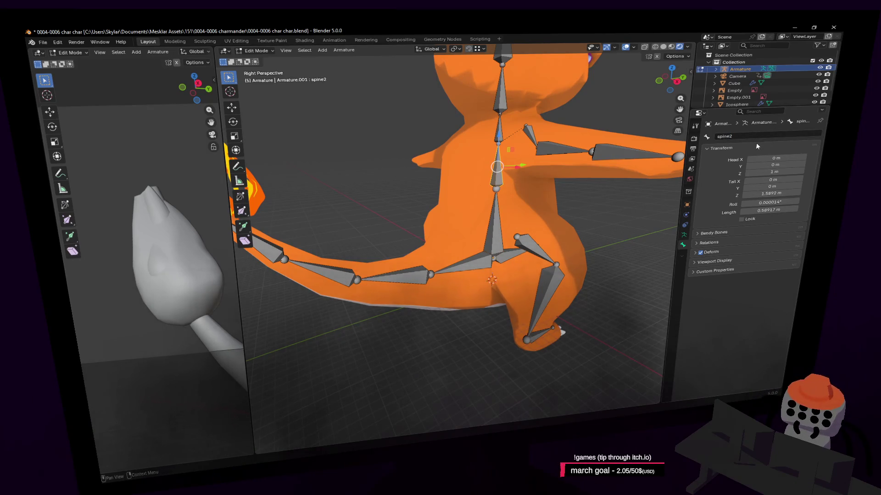
left_click(497, 133)
left_click(732, 134)
type("spine3")
key("Return")
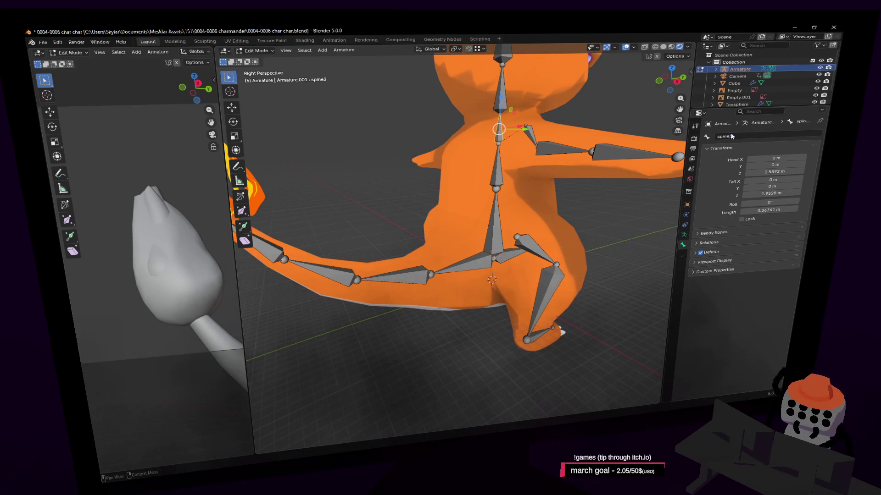
Step: Name the bone below the head neck and the topmost bone Bone.003 head
left_click(500, 98)
left_click(748, 134)
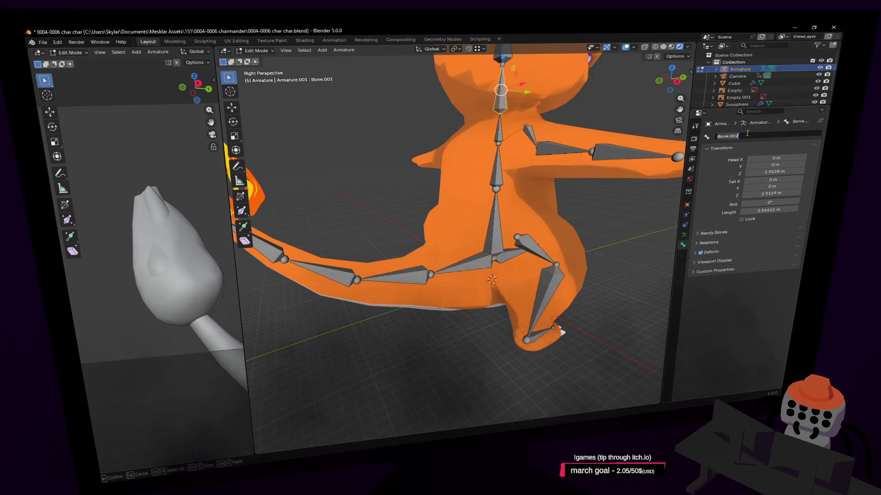
type("neck")
key("Return")
key("shift+grave")
key("s")
key("Return")
left_click(457, 138)
left_click(742, 136)
type("head")
key("Return")
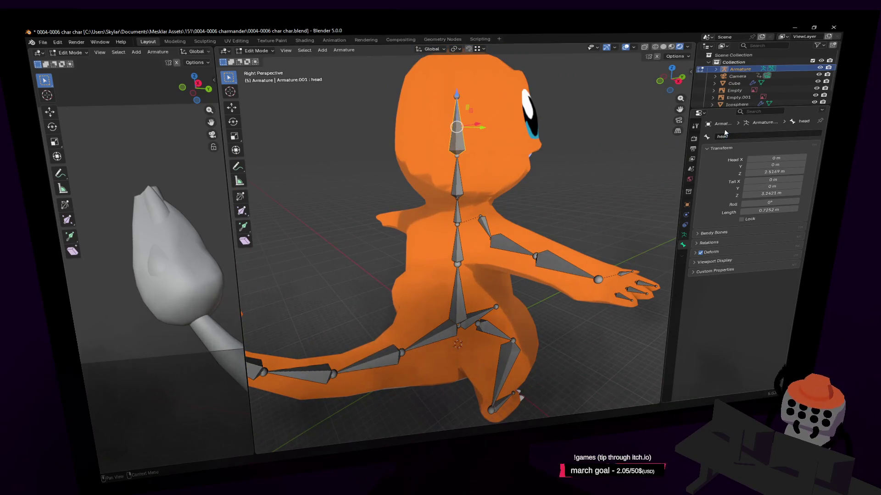
Step: Rename the shoulder bone Bone.006 to clavicle
mouse_move(459, 221)
middle_mouse_down()
mouse_move(512, 210)
mouse_move(486, 202)
mouse_move(504, 202)
middle_mouse_up()
left_click(456, 196)
double_click(750, 136)
type("rightCl")
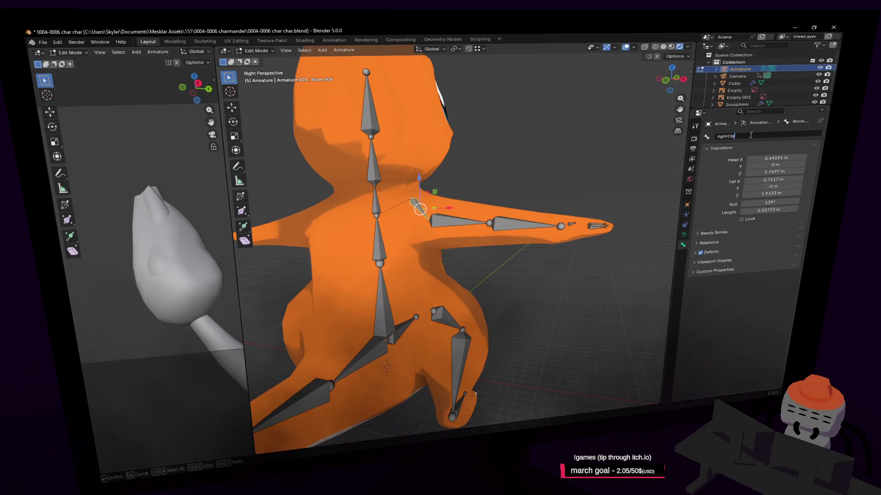
type("v.r")
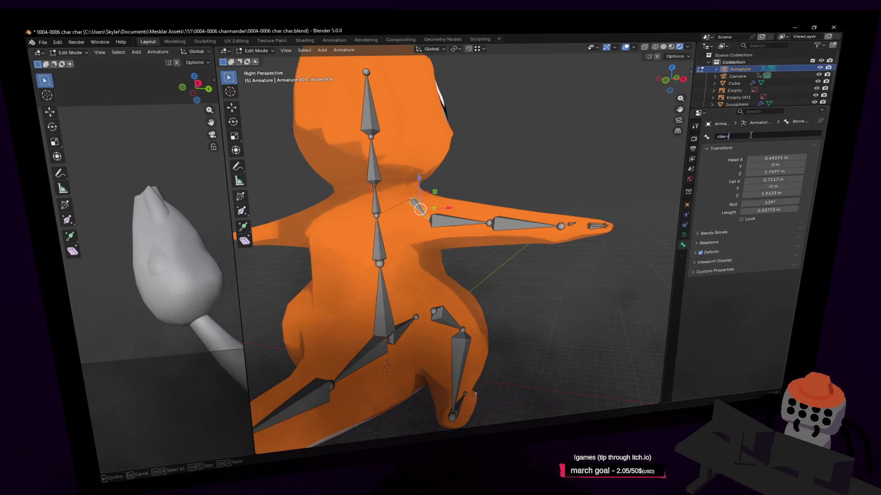
key("Return")
Step: Rename Bone.007 to arm.r and Bone.008 to forearm.r
left_click(487, 224)
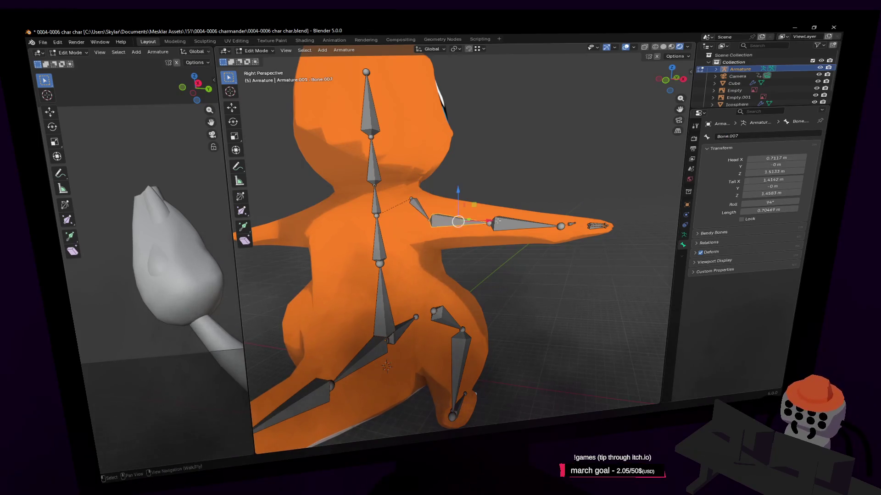
double_click(737, 136)
type("arm.r")
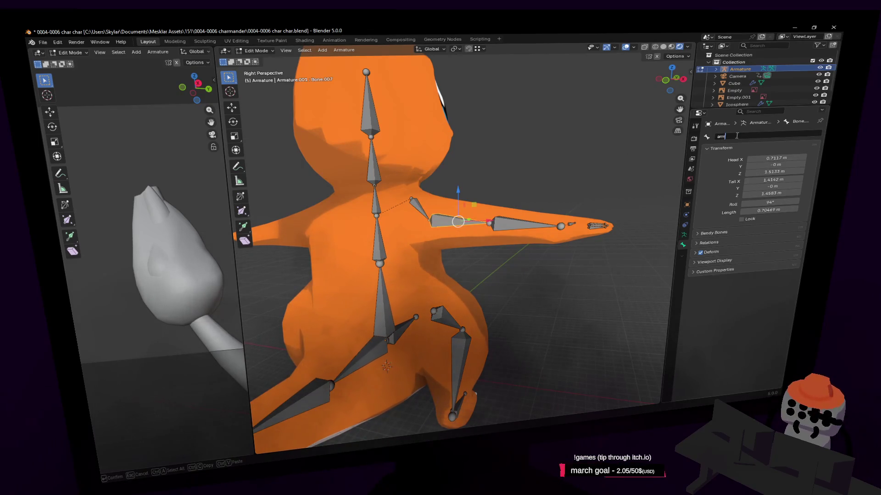
key("Return")
left_click(523, 224)
double_click(764, 136)
type("ro")
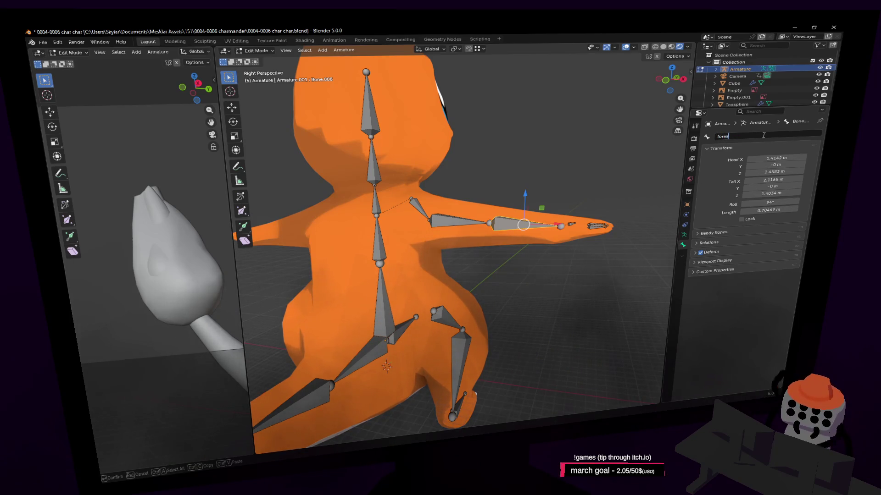
key("Return")
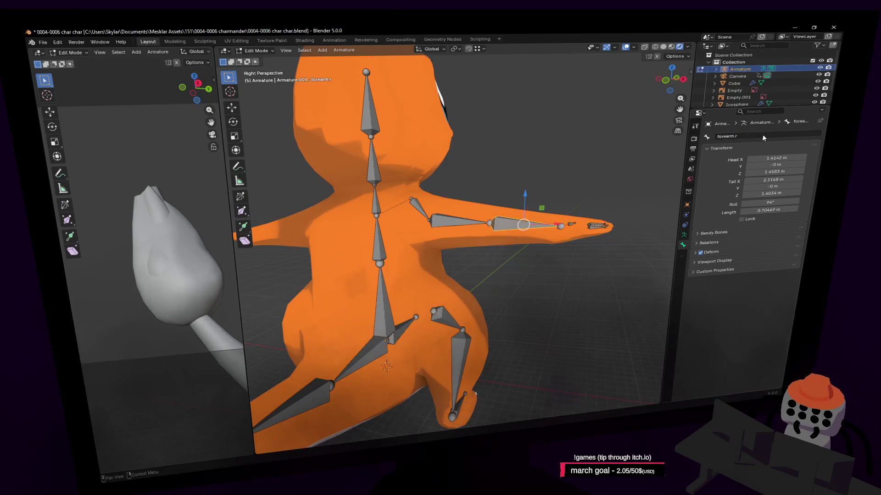
key("KP_Decimal")
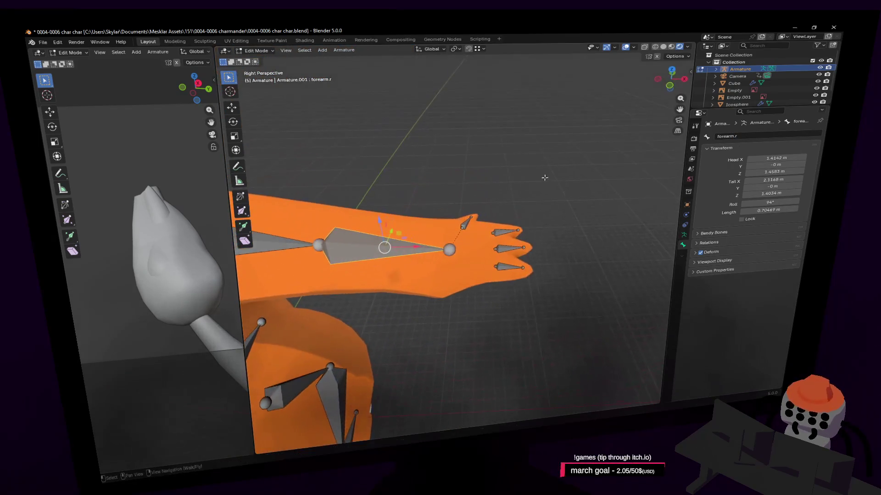
Step: Extrude a hand bone from the forearm tip straight along the X axis
scroll(444, 260, "up", 3)
key("e")
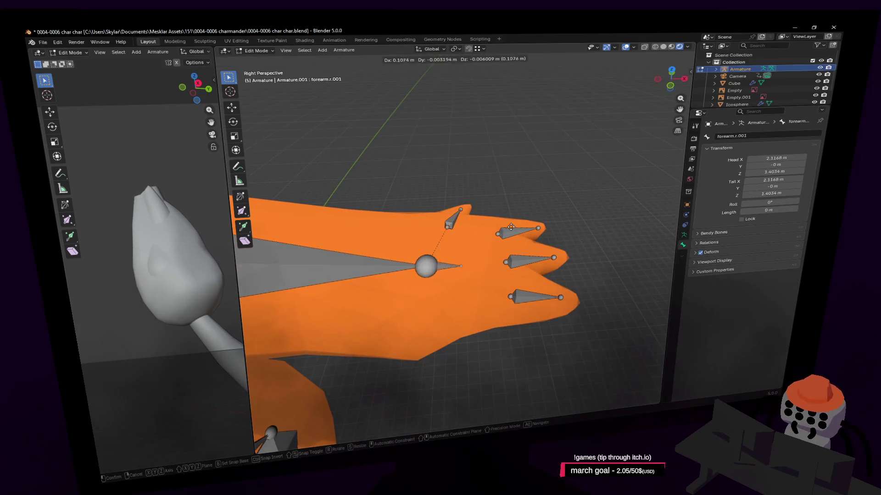
key("x")
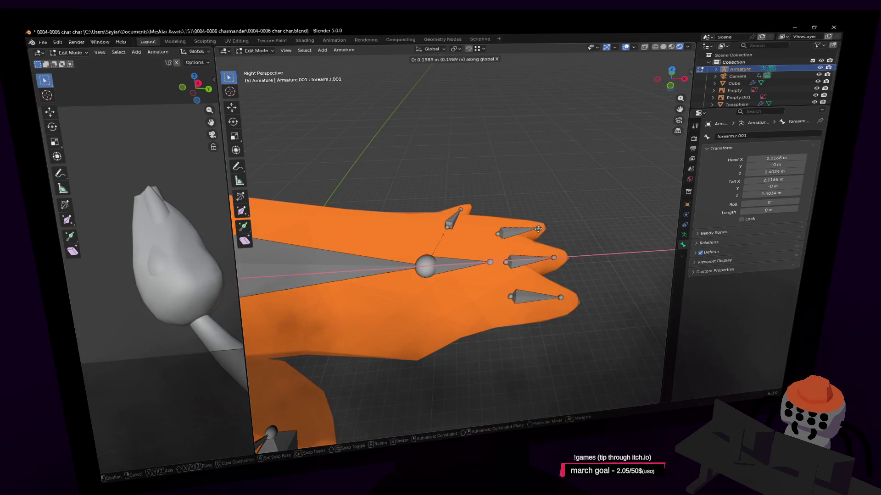
left_click(539, 229)
key("shift+grave")
left_click(504, 224)
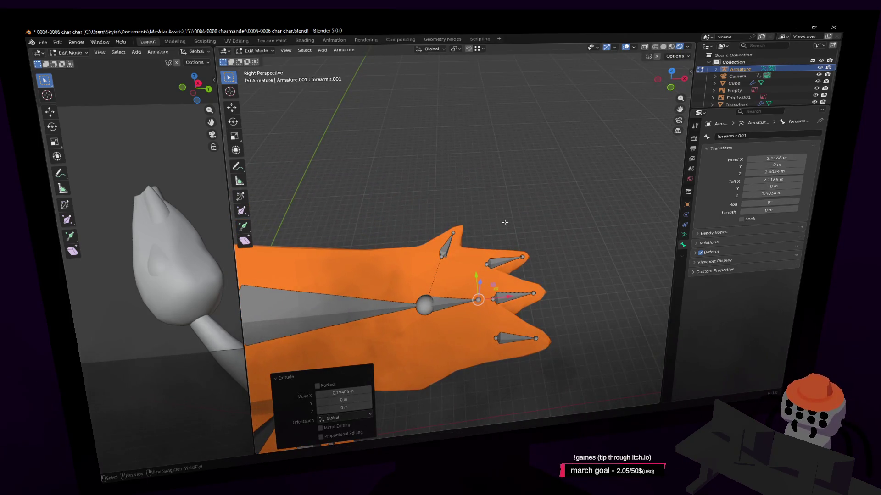
Step: Select the thumb and top finger bones with the new hand bone active, for parenting
left_click(451, 254)
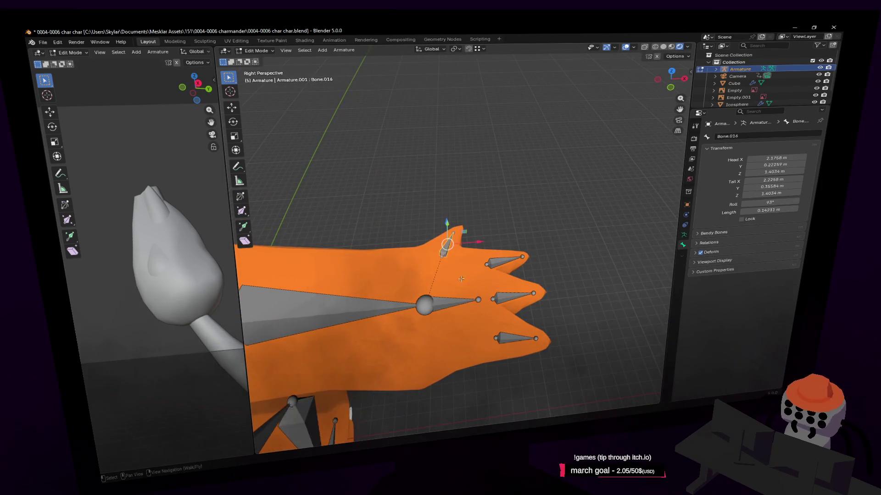
left_click(499, 263, "shift")
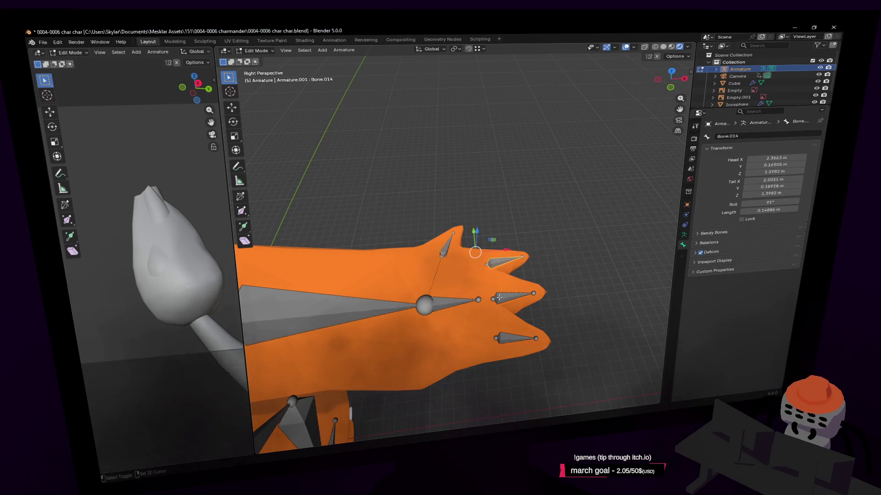
left_click(459, 302)
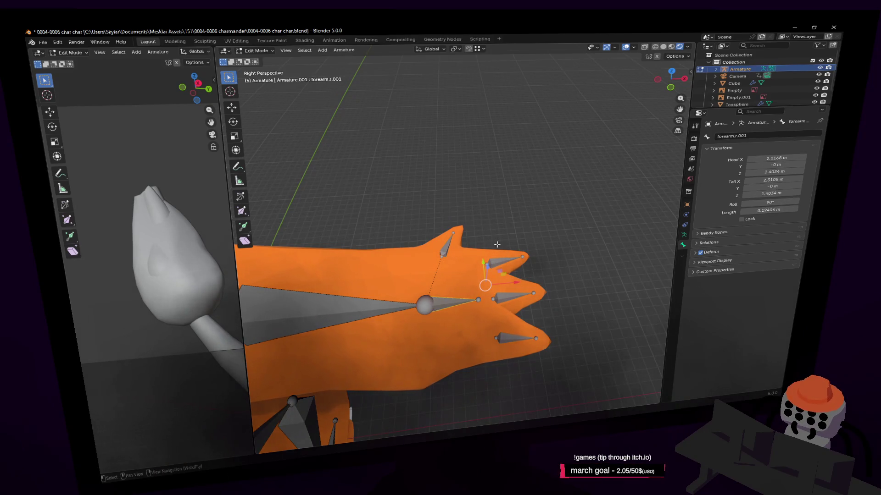
key("ctrl+p")
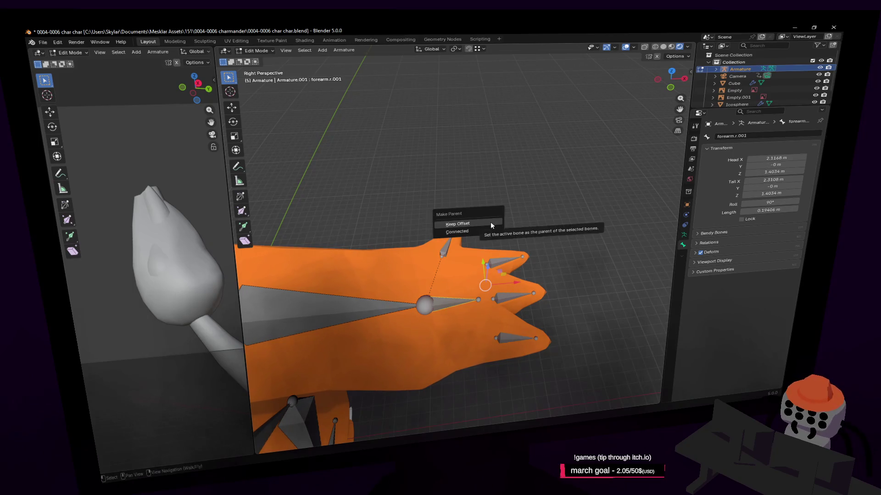
Step: Parent the selected thumb and top finger bones to the hand bone with Keep Offset
left_click(491, 224)
middle_click_drag(491, 225, 467, 238)
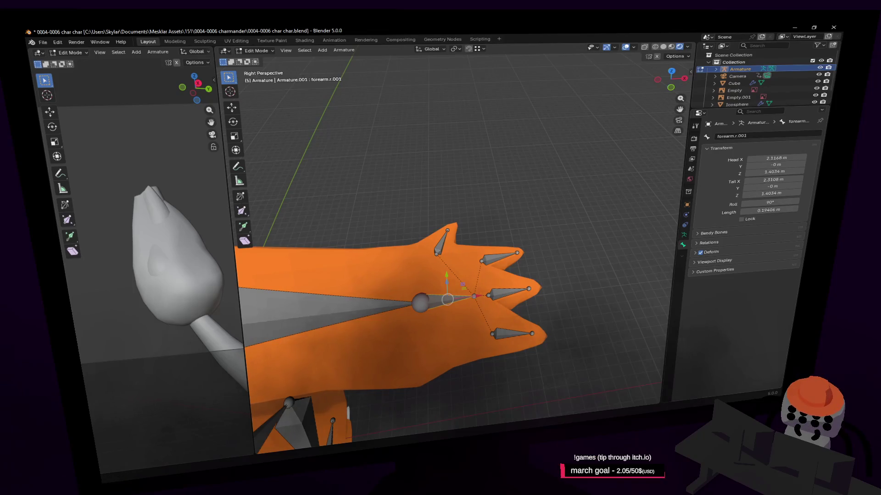
middle_click_drag(446, 278, 502, 310)
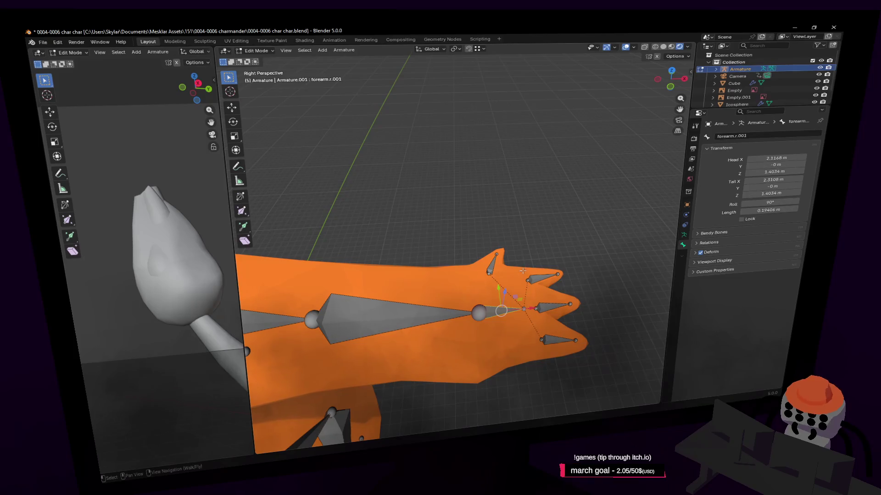
key("p")
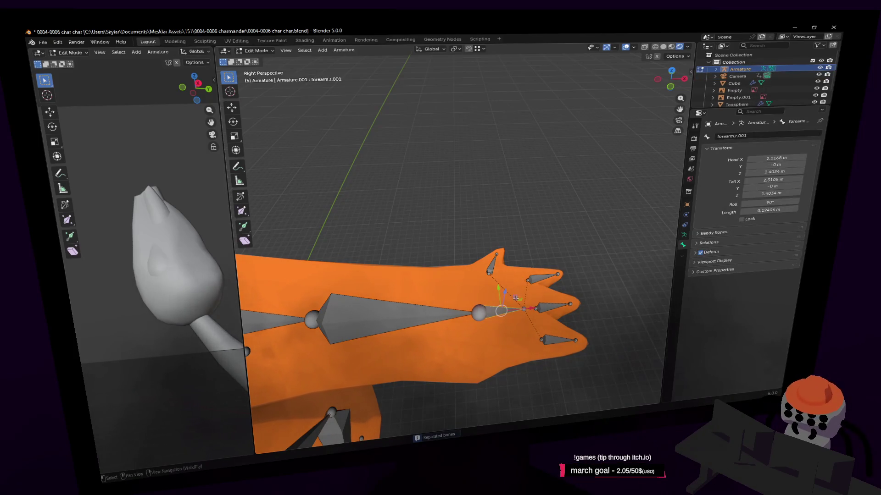
key("g")
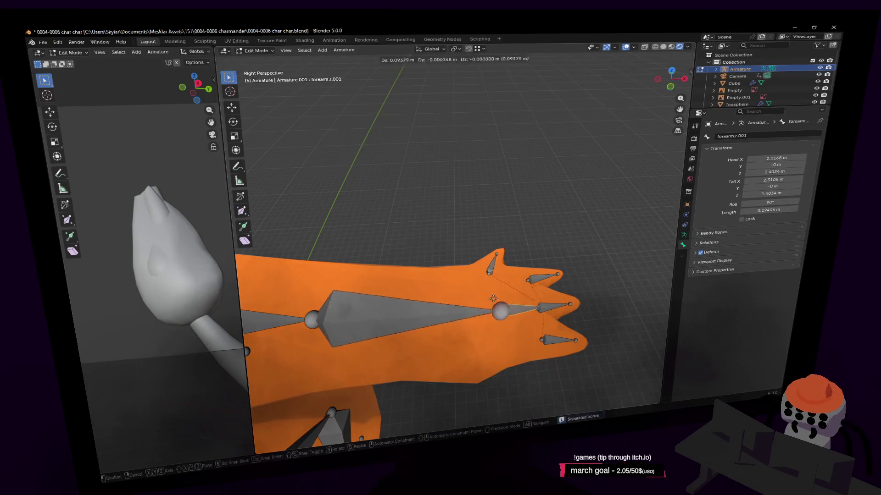
key("Escape")
Step: Parent the thumb and all three finger bones to the hand bone
left_click(493, 266, "shift")
left_click(542, 278, "shift")
left_click(552, 306, "shift")
left_click(557, 340, "shift")
left_click(511, 311, "shift")
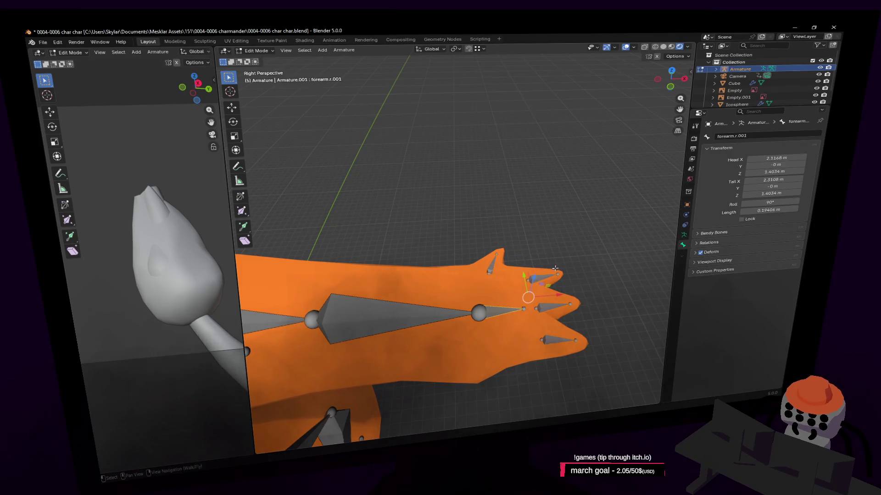
key("ctrl+p")
left_click(544, 277)
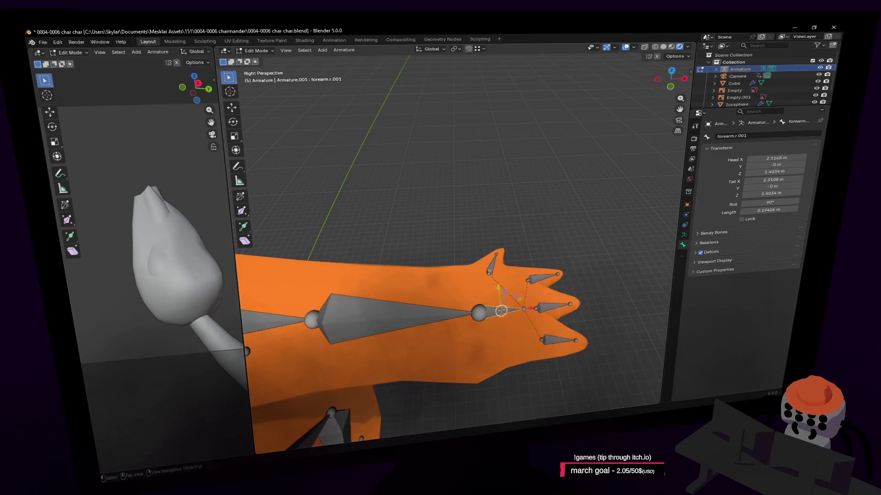
Step: Select the forearm bone forearm.r
scroll(542, 278, "down", 2)
middle_click_drag(543, 278, 533, 291)
scroll(533, 292, "up", 2)
left_click(509, 260)
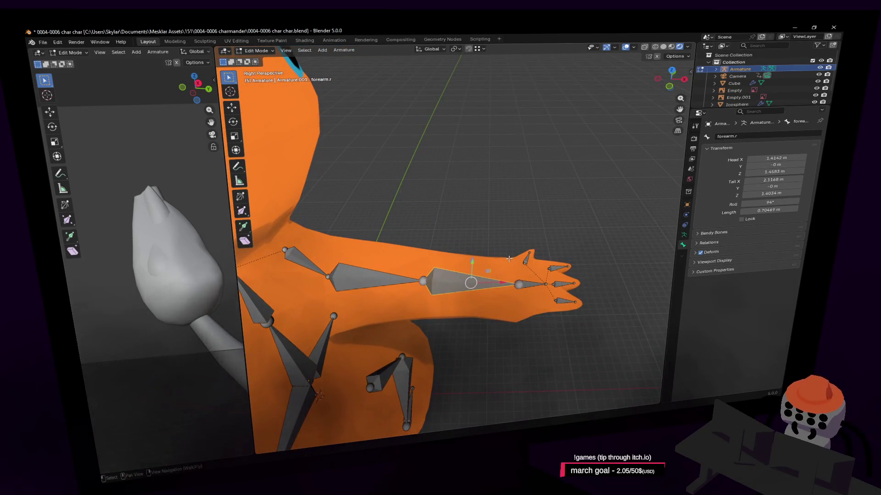
middle_click_drag(492, 260, 511, 253)
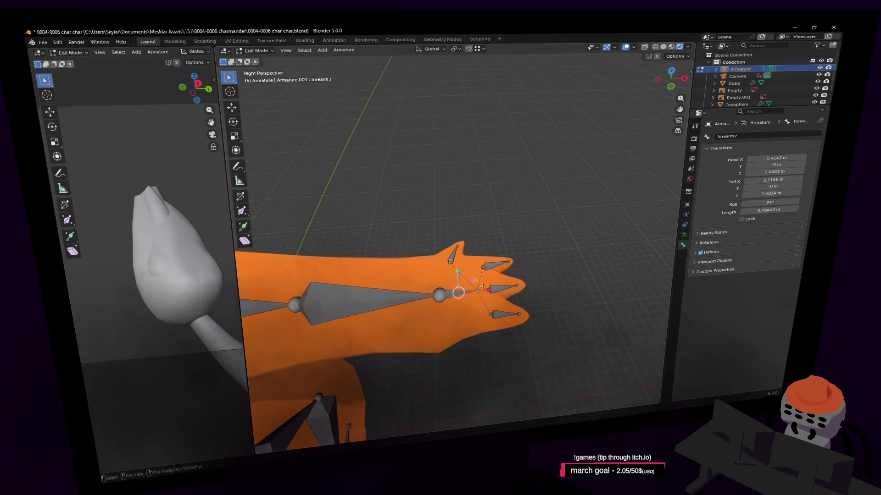
Step: Name the selected arm bone hand.r and give the thumb bone Bone.016 a thumb name
left_click(789, 139)
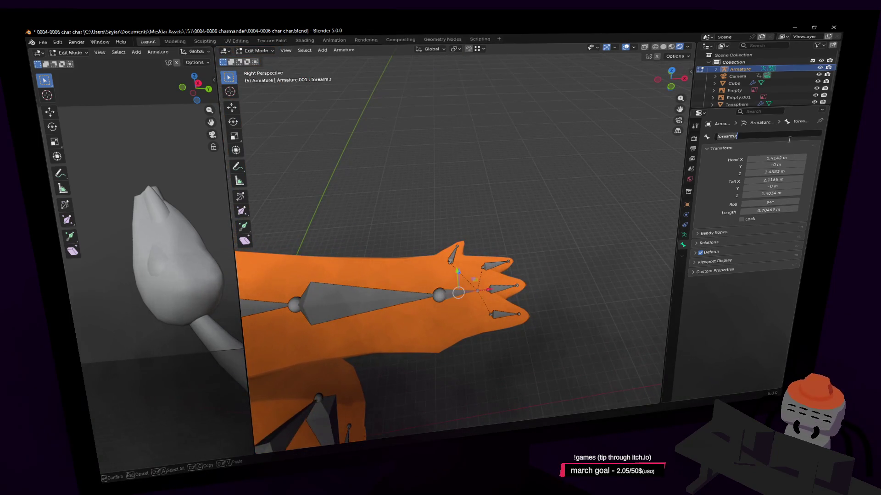
type("hand.r")
key("Return")
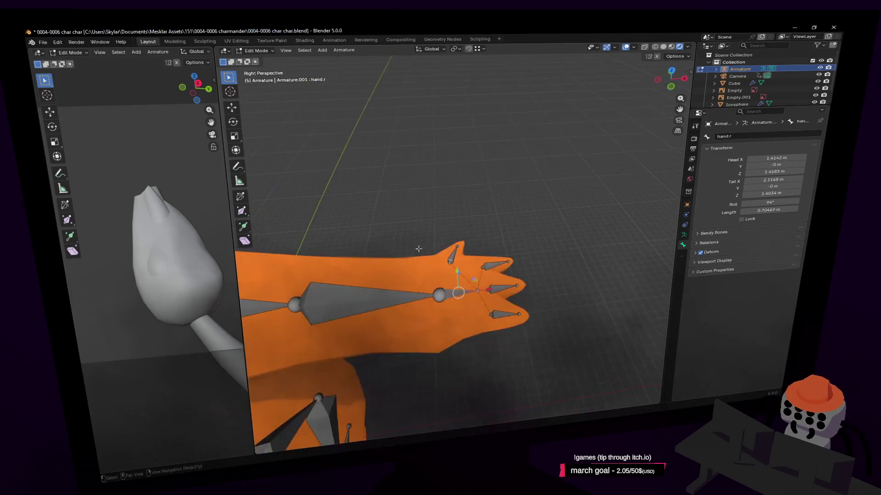
scroll(400, 253, "up", 2)
left_click(488, 258)
left_click(773, 137)
type("thum")
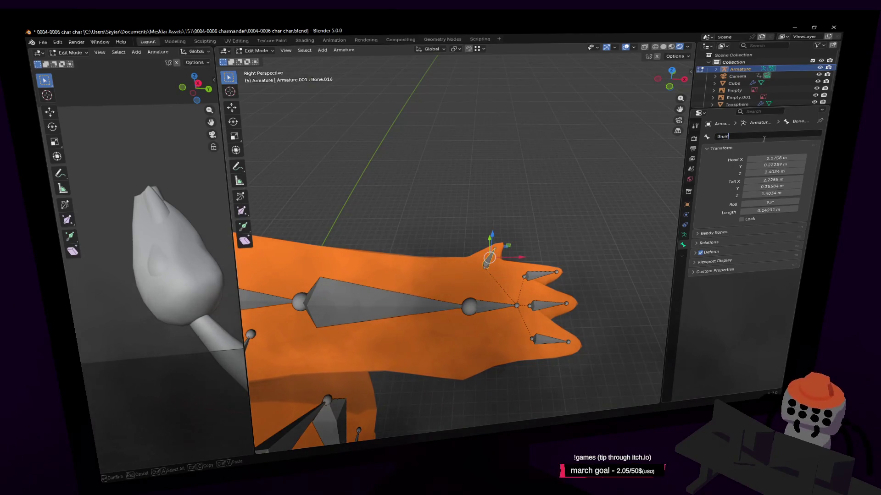
key("Return")
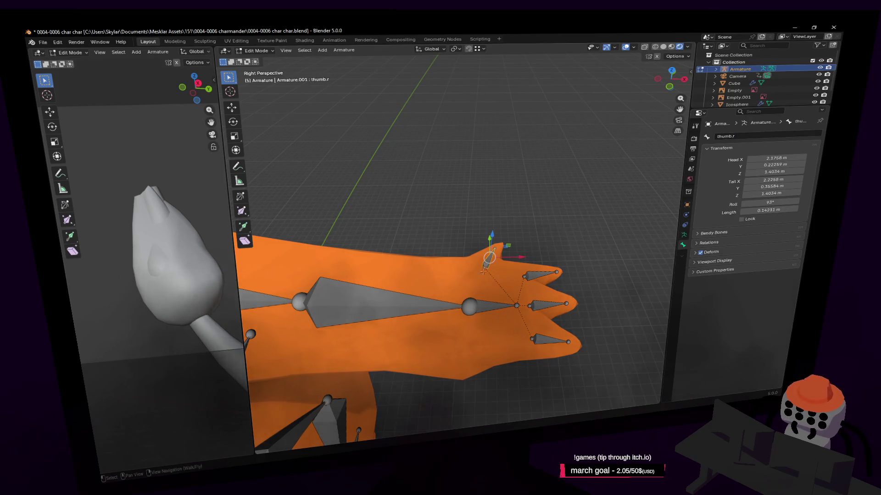
Step: Rename Bone.014 to indexfinger.r and the middle finger bone Bone.015 to middlefinger.r
left_click(541, 275)
left_click(775, 136)
type("index")
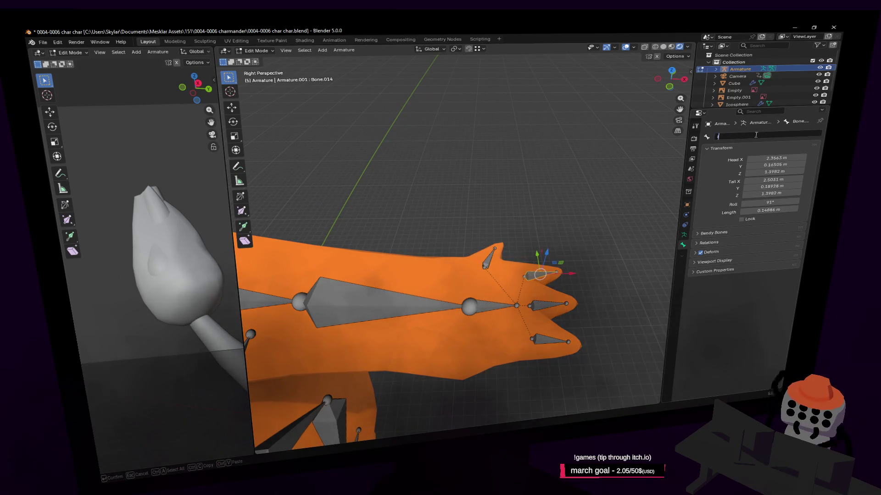
type("finger")
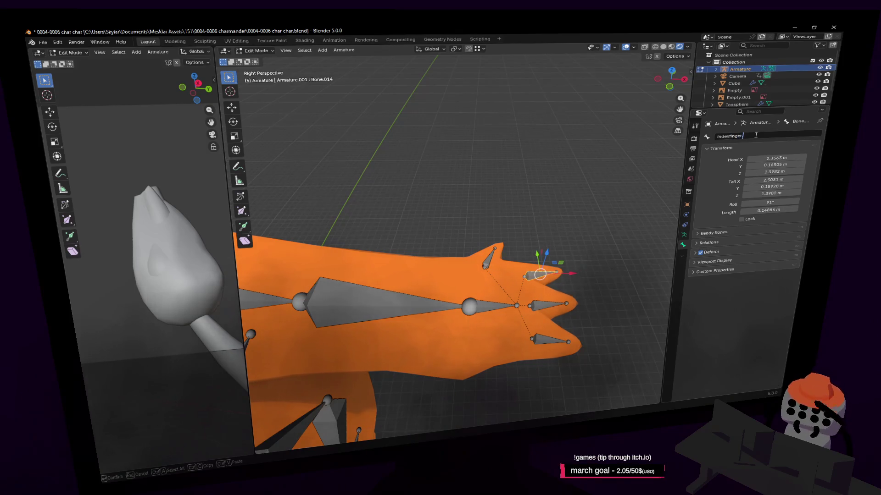
key("Return")
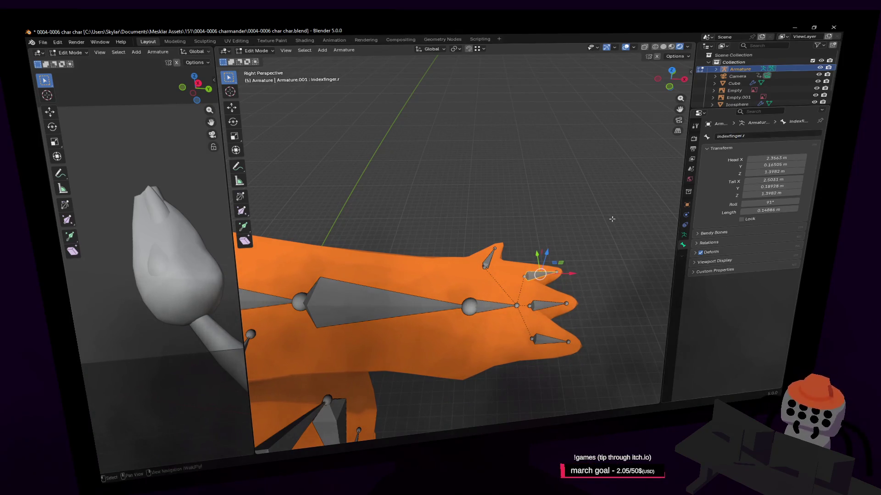
left_click(546, 304)
left_click(742, 136)
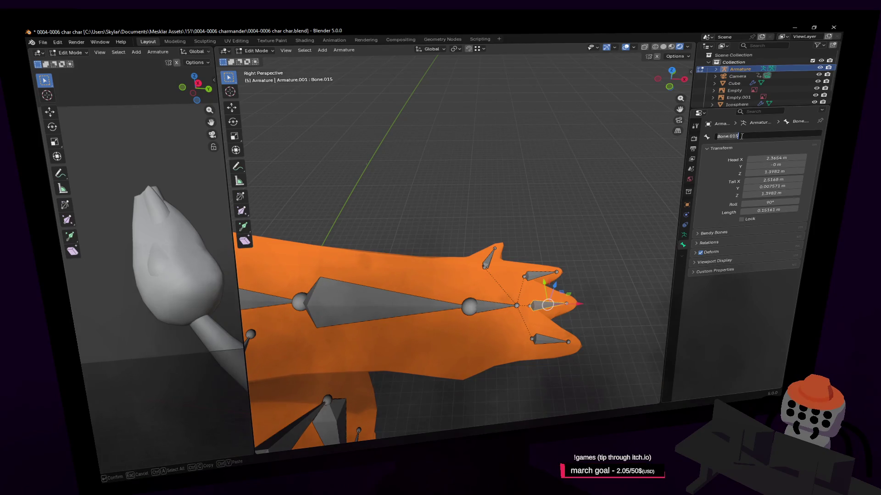
type("middlefinger.r")
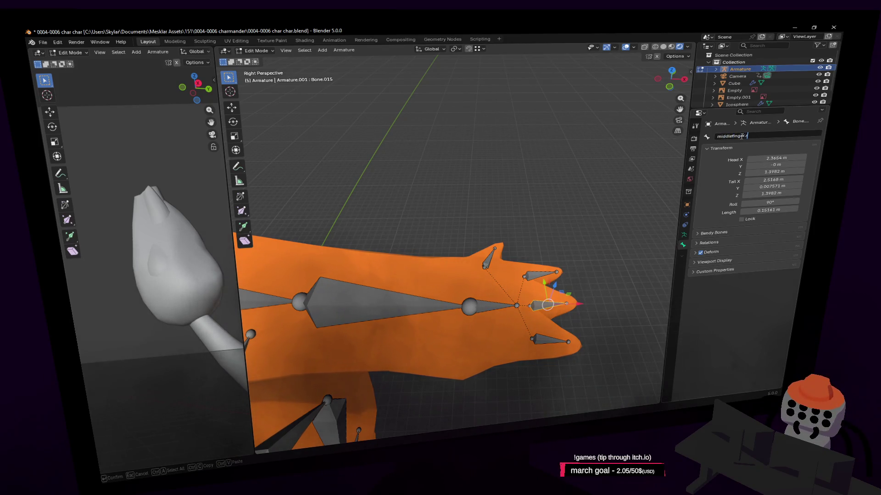
key("Return")
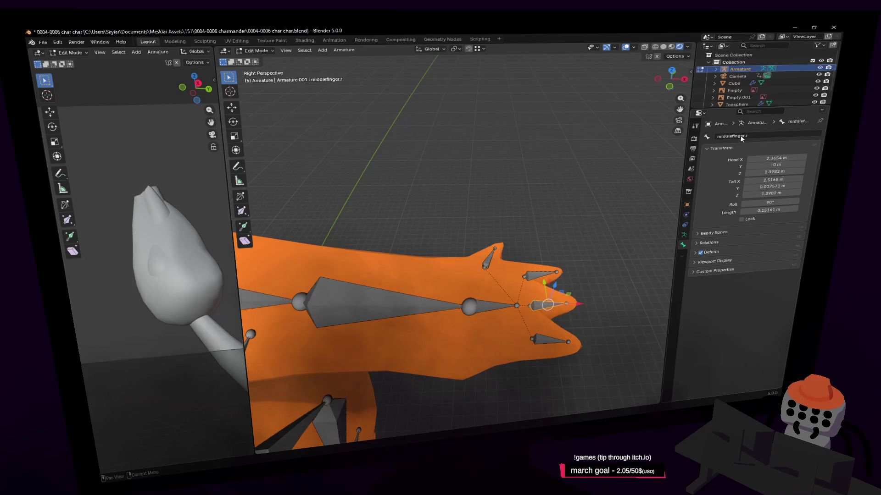
Step: Rename the lower finger bone Bone.017 to pinky.r and select the forearm bone
left_click(549, 340)
left_click(759, 137)
type("pinky")
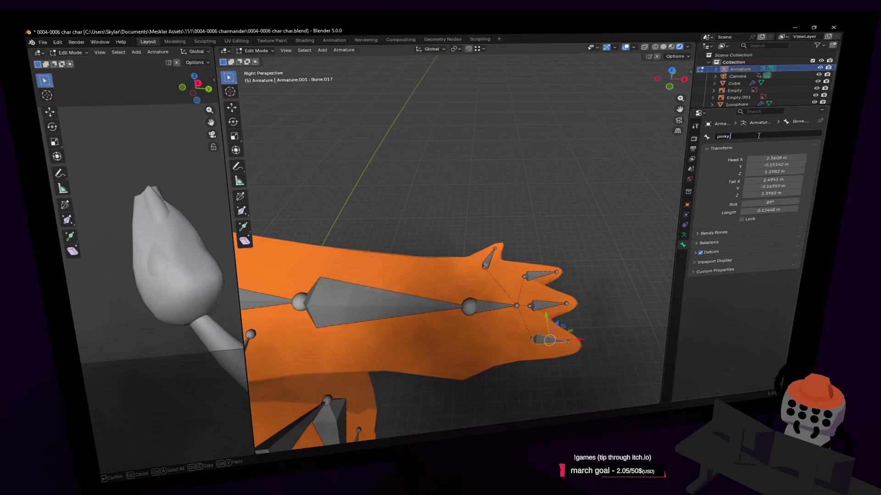
key("Return")
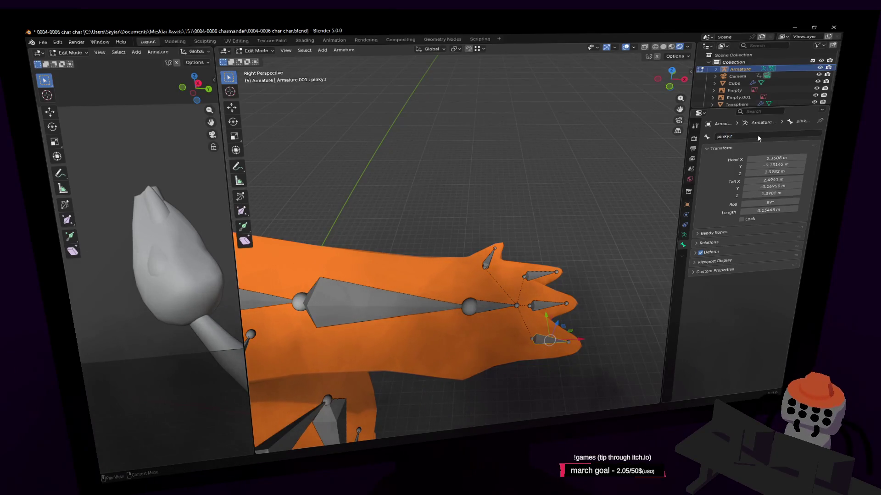
left_click(491, 306)
key("shift+grave")
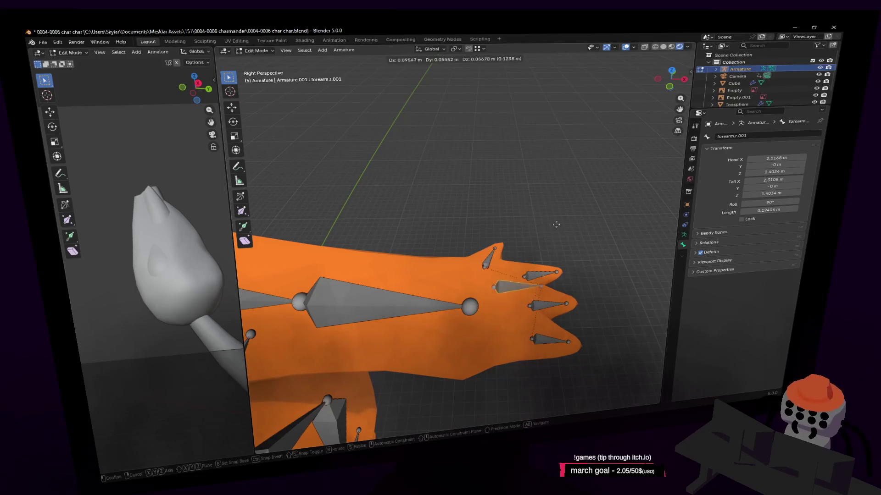
Step: Parent the right clavicle bone clav.r to spine3 using Keep Offset
left_click(456, 236)
left_click(431, 292)
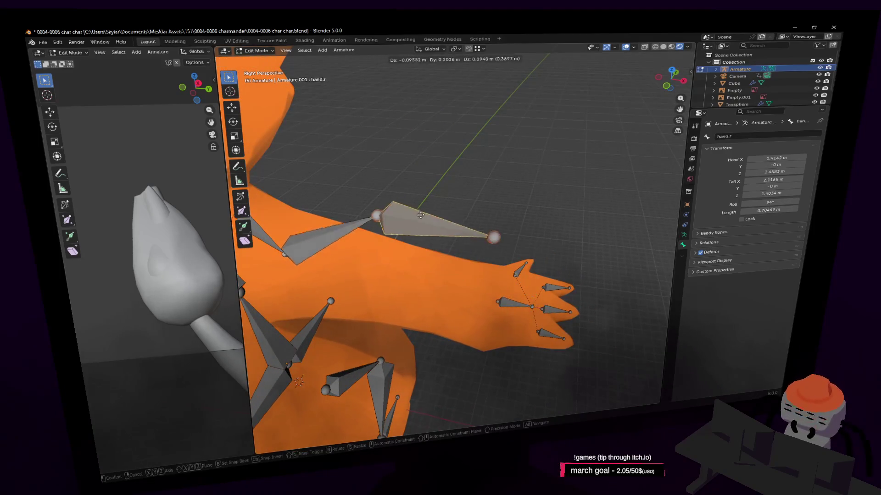
key("shift+grave")
left_click(449, 233)
left_click(450, 233)
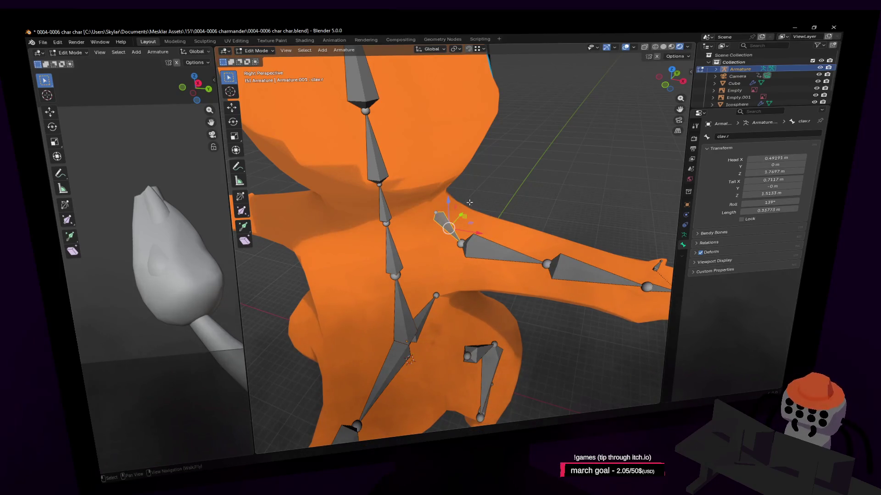
key("shift+grave")
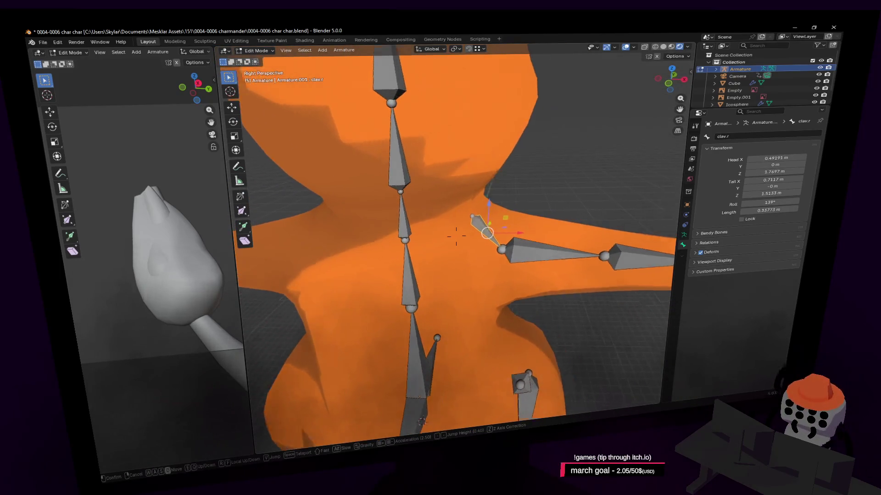
key("s")
left_click(498, 205)
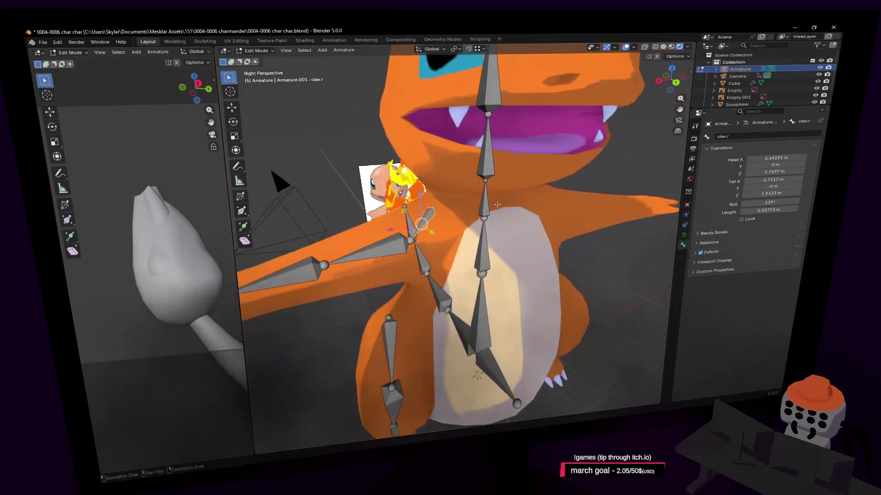
left_click(481, 204, "shift")
scroll(495, 225, "up", 2)
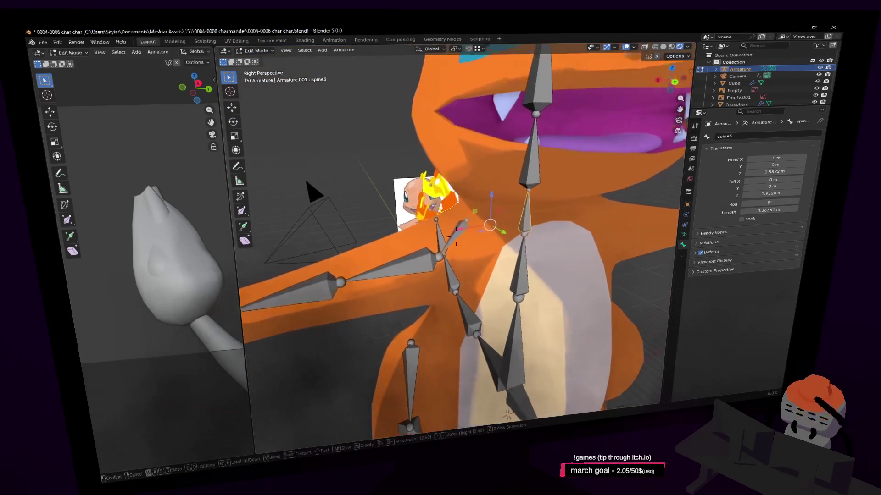
key("ctrl+p")
left_click(536, 224)
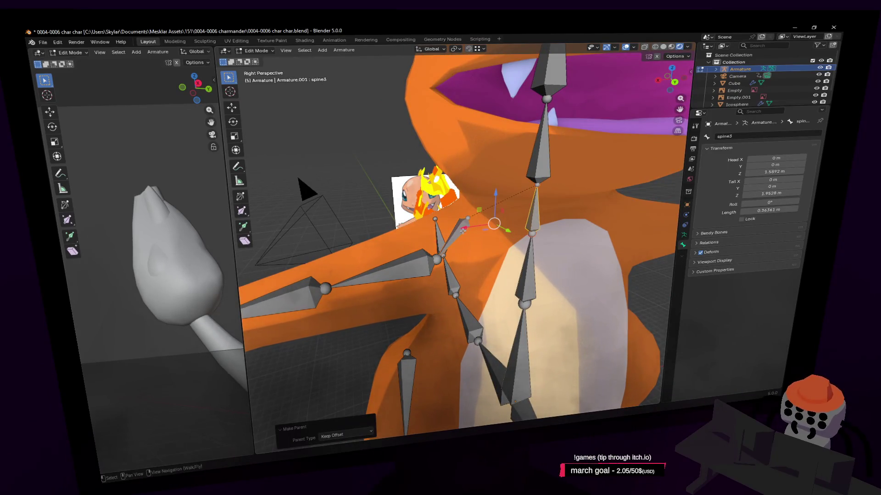
Step: Switch the armature from Edit Mode into Pose Mode
scroll(500, 237, "down", 4)
scroll(501, 237, "down", 5)
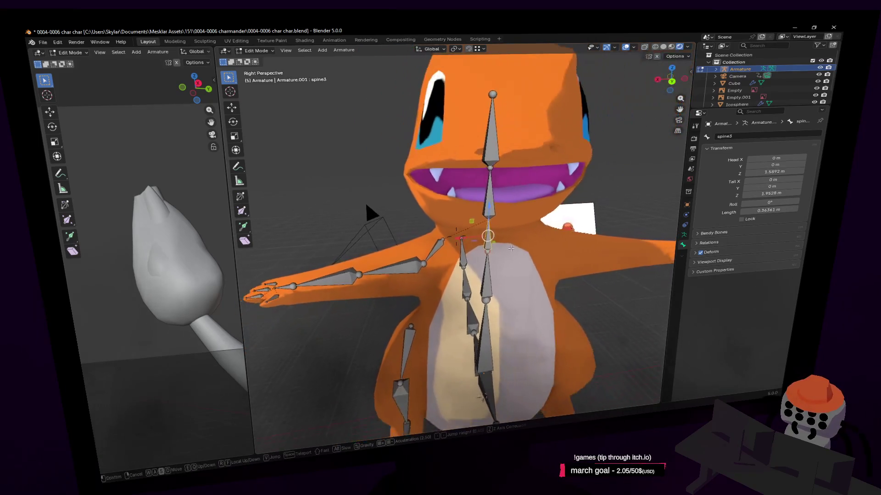
left_click(256, 50)
left_click(257, 77)
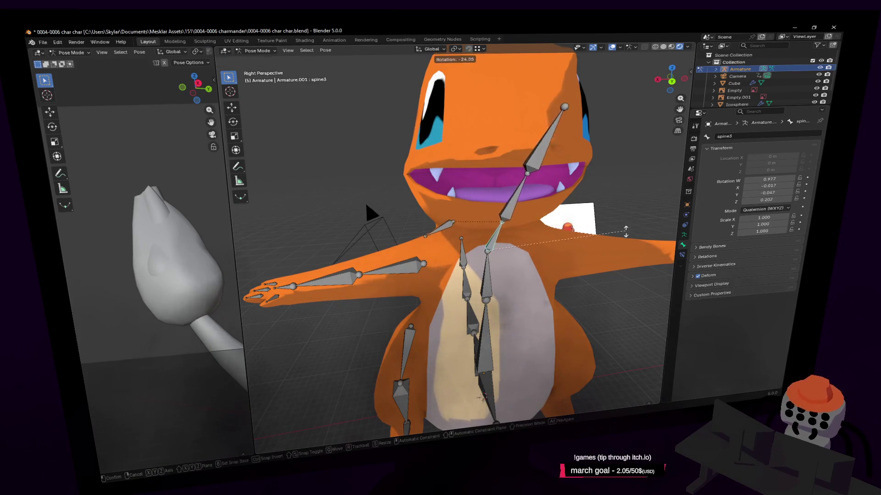
Step: Select the foot bone Bone.013 and return the armature to Edit Mode
key("shift+grave")
key("w")
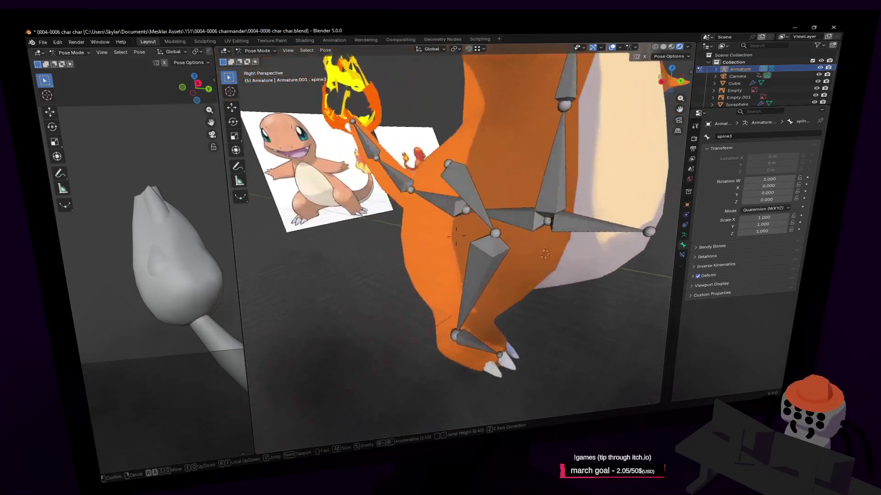
left_click(530, 310)
left_click(473, 331)
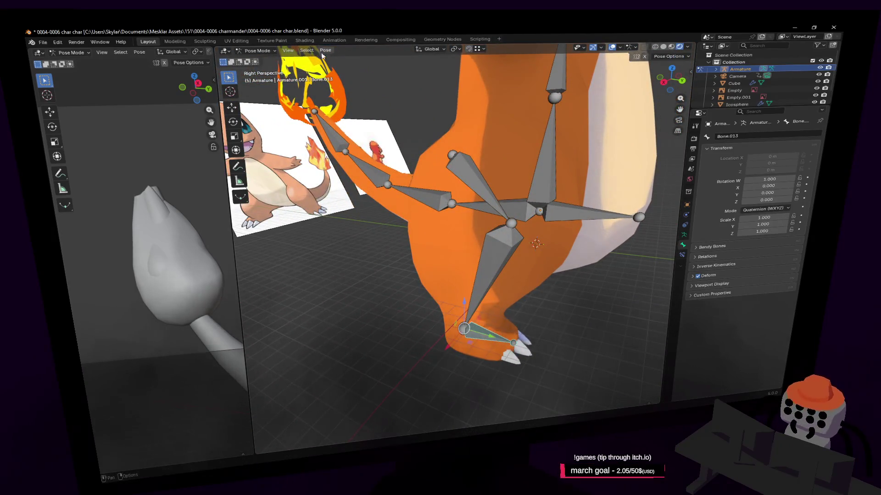
left_click(257, 51)
left_click(261, 69)
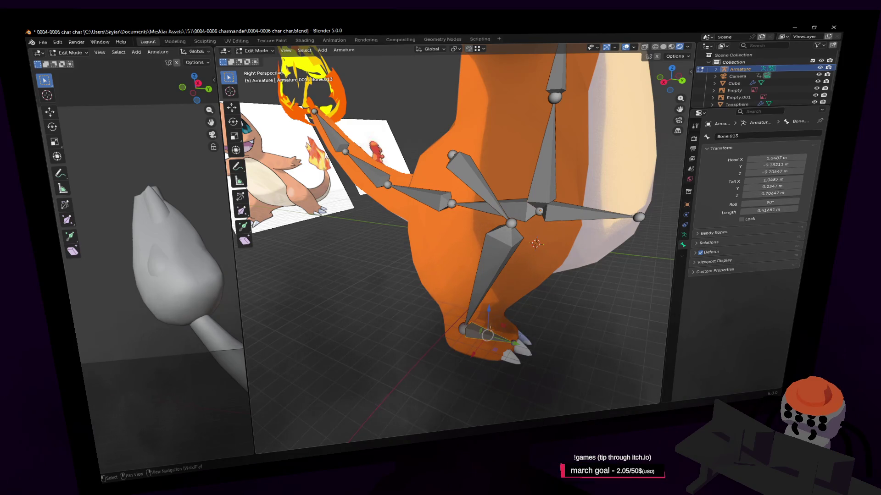
Step: Pick tail01 from the overlapping hip bones and test-move it, cancelling the move
key("shift+grave")
left_click(456, 235)
left_click(487, 253)
left_click(487, 254)
key("shift+grave")
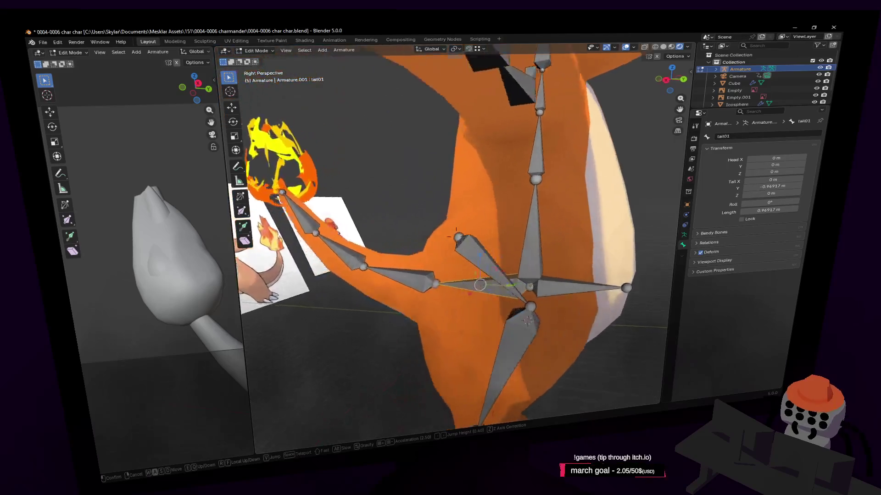
left_click(456, 235)
left_click(532, 216)
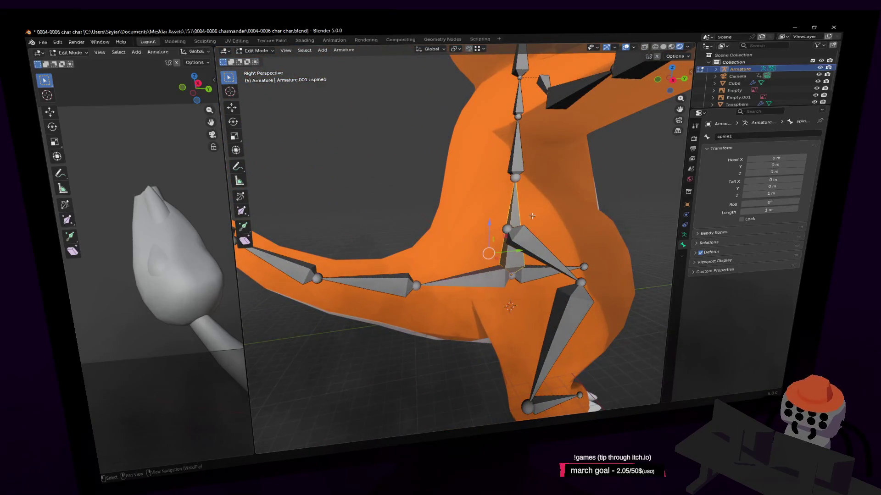
left_click(484, 216, "alt")
left_click(481, 225)
key("g")
key("Escape")
Step: Extrude a new tail bone, tail04.001, from the tail04 tip along Y
key("shift+grave")
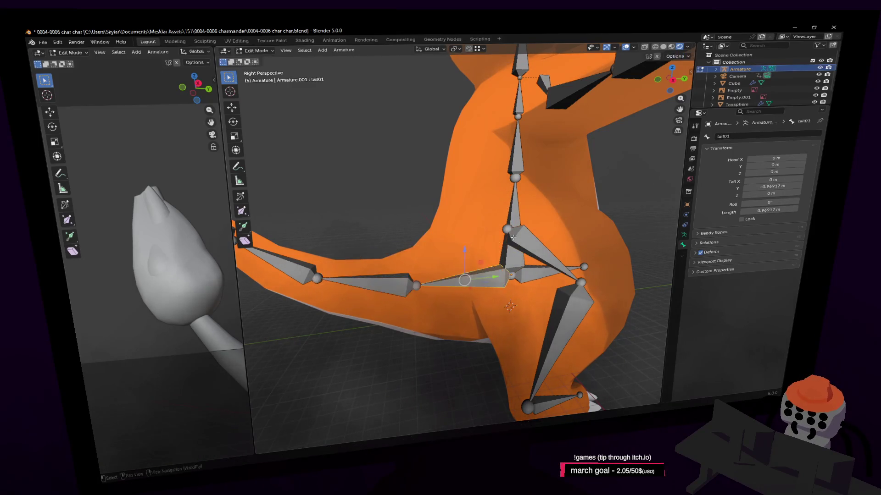
key("s")
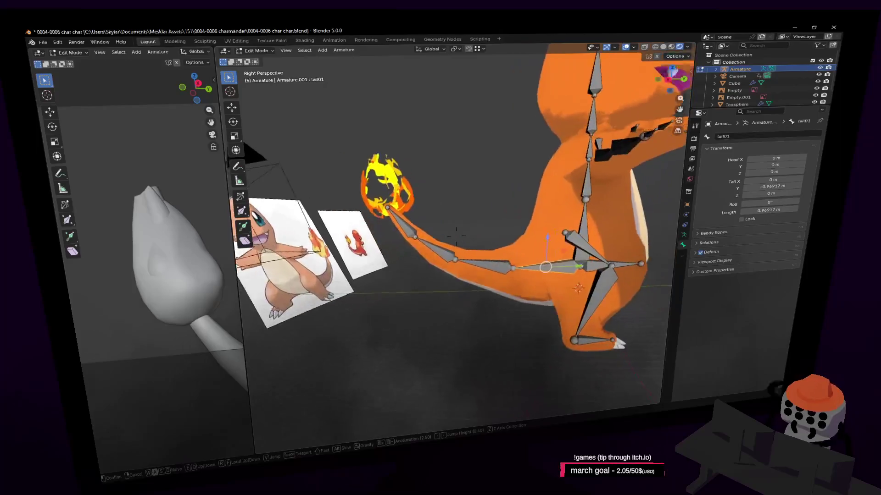
left_click(540, 235)
middle_click_drag(440, 257, 345, 276)
left_click(345, 276)
key("e")
key("y")
left_click(388, 236)
middle_click_drag(388, 236, 332, 269)
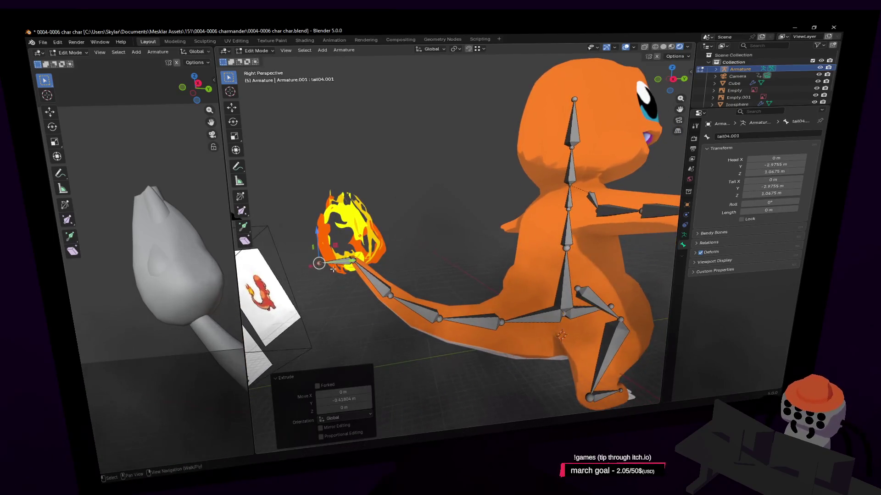
left_click(332, 270)
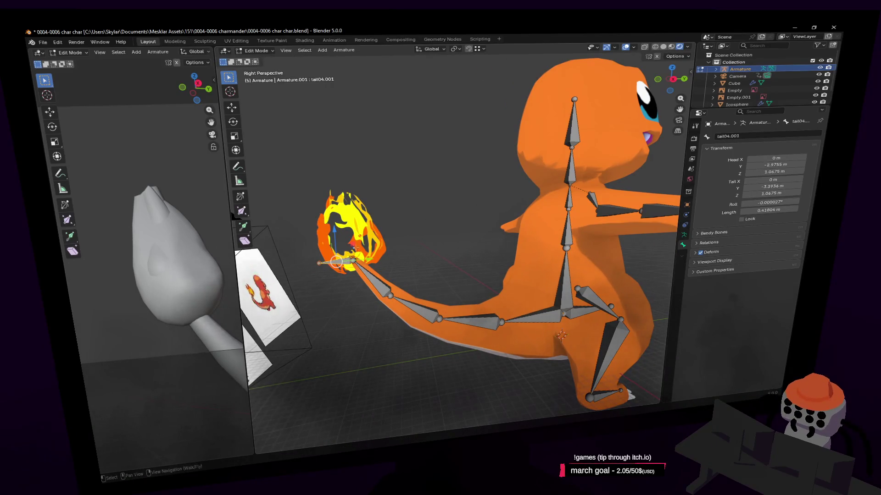
Step: From top view, move the arm.r joint along global Y
middle_click_drag(376, 248, 422, 272)
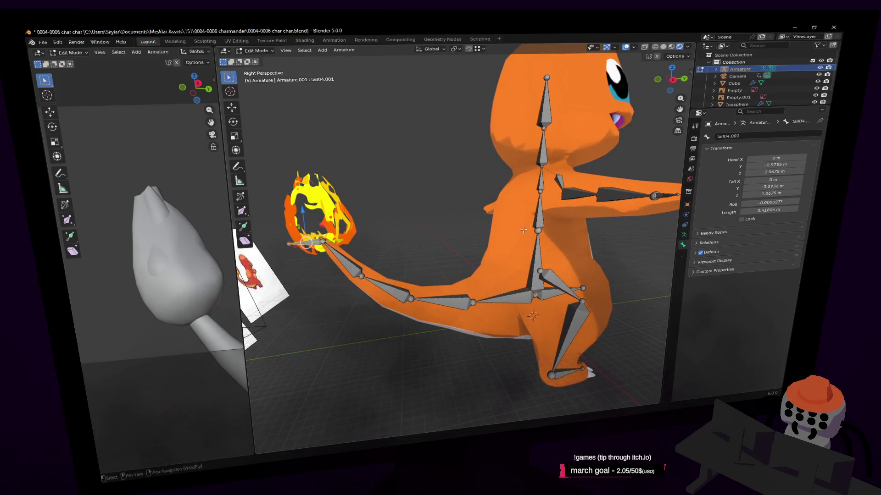
key("shift+grave")
key("d")
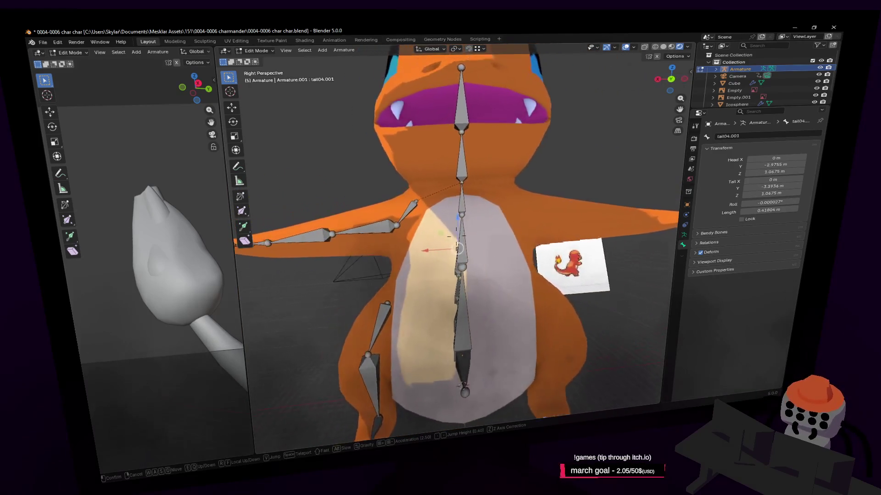
key("d")
key("d")
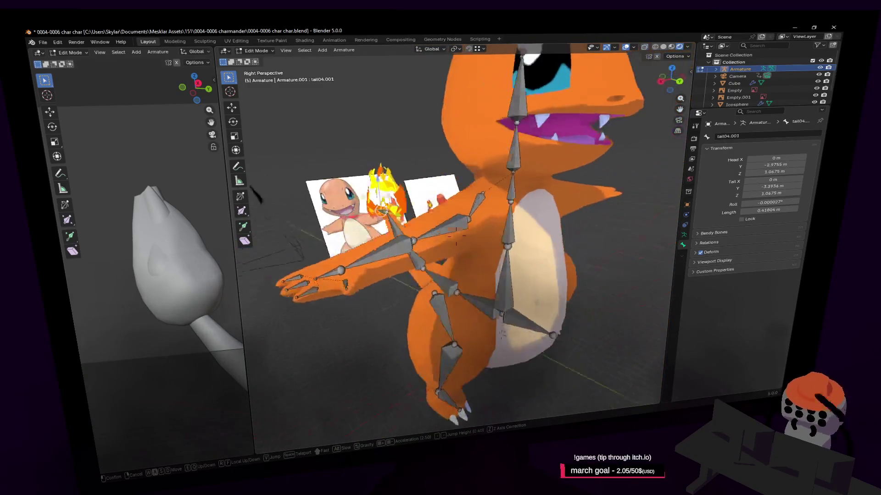
left_click(559, 226)
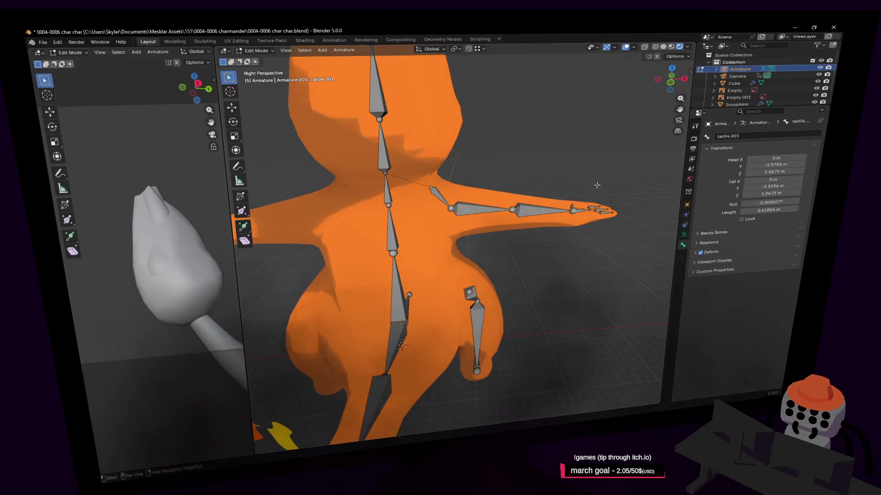
middle_click_drag(609, 179, 535, 204)
left_click(535, 204)
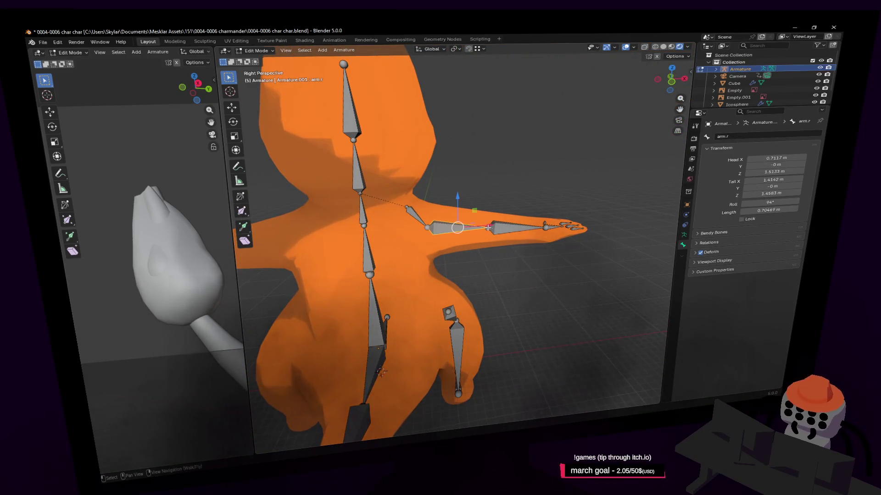
left_click(672, 68)
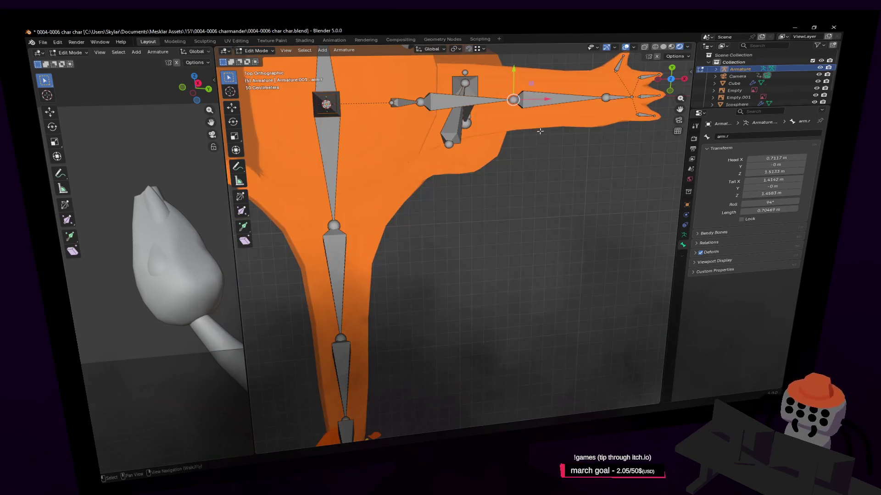
middle_click_drag(541, 131, 486, 183, "shift")
key("g")
key("y")
left_click(477, 196)
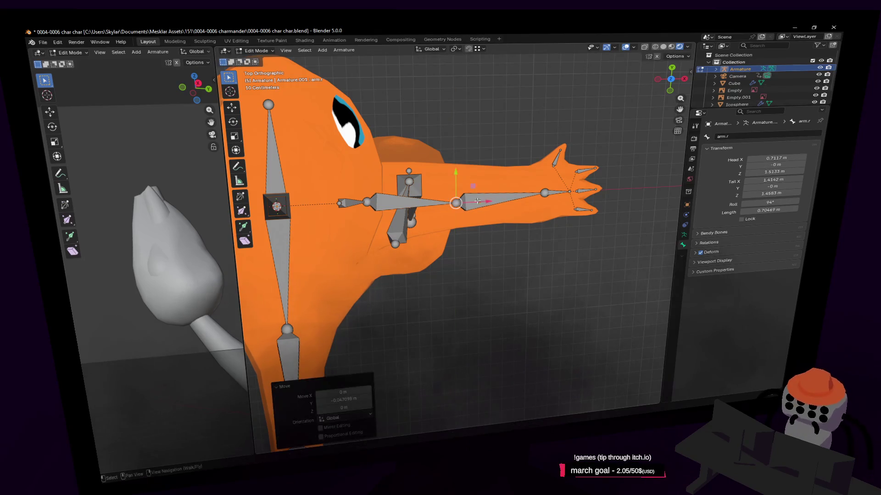
Step: Parent the small hip bone Bone.011 to spine1 with Keep Offset
key("shift+grave")
left_click(467, 296)
key("shift+grave")
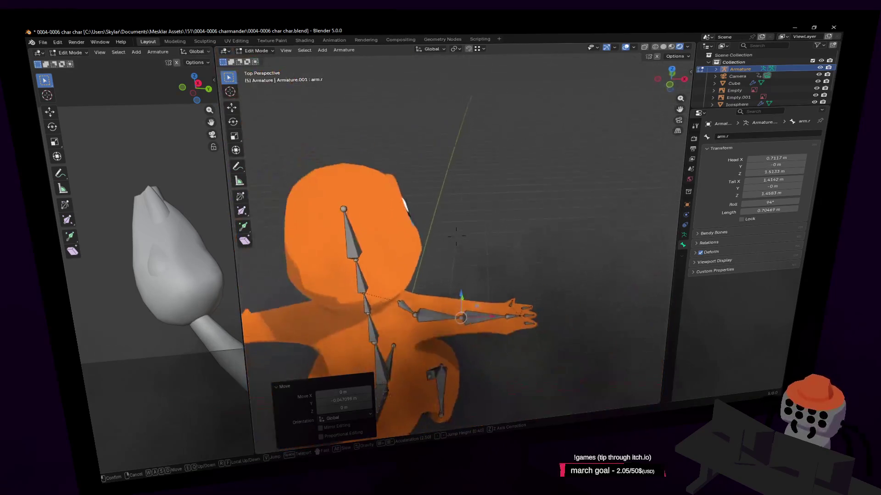
key("w")
left_click(476, 285)
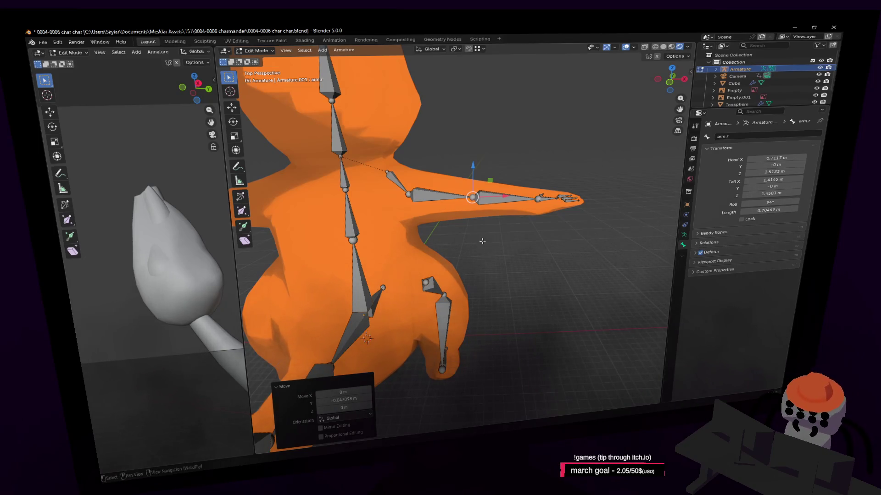
key("shift+grave")
left_click(497, 246)
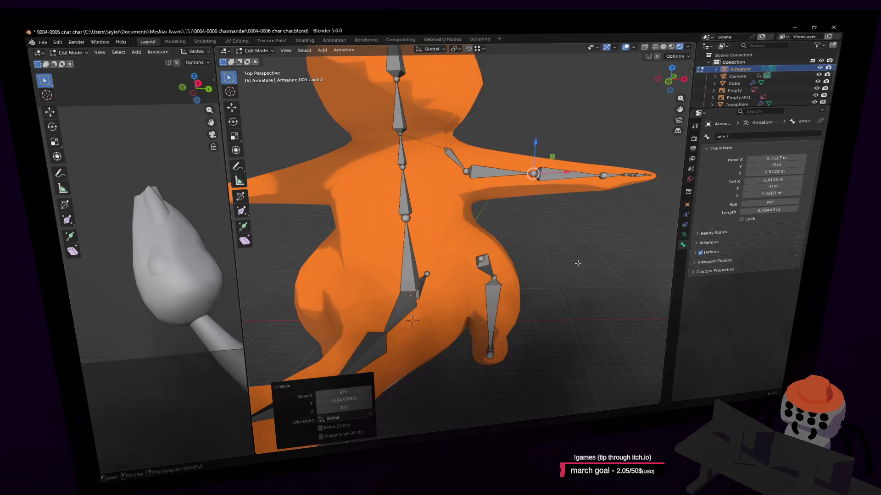
key("shift+grave")
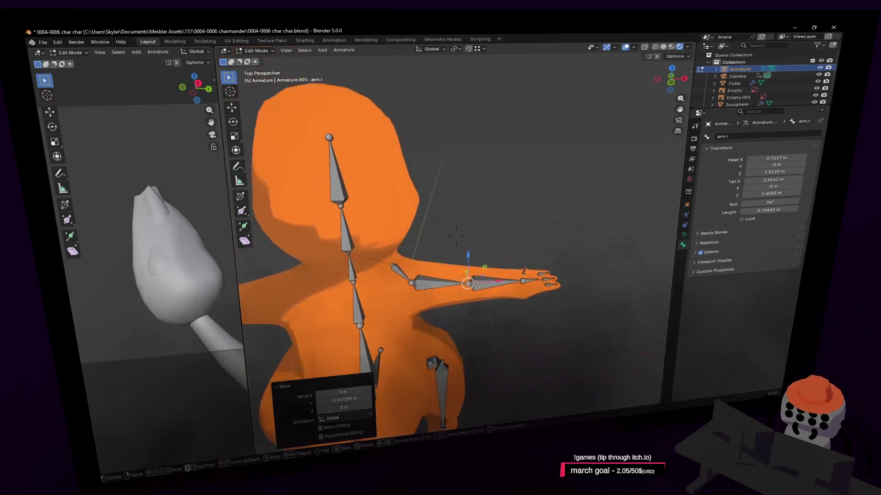
key("w")
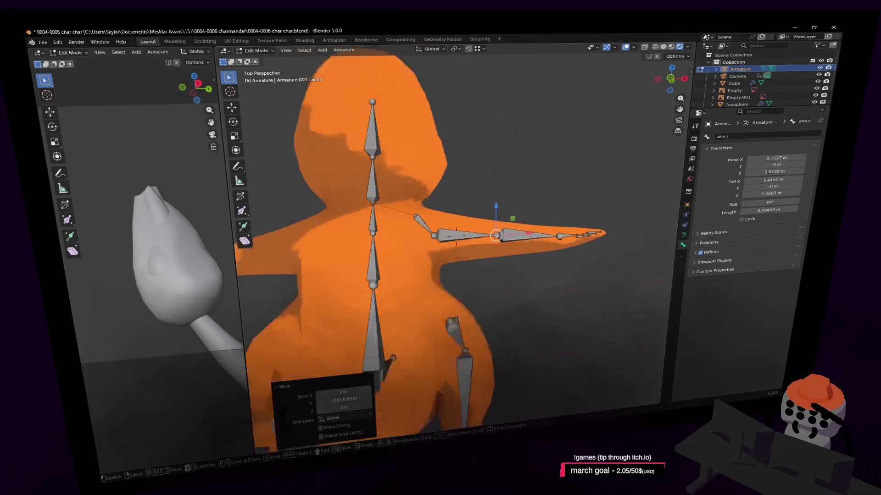
left_click(572, 249)
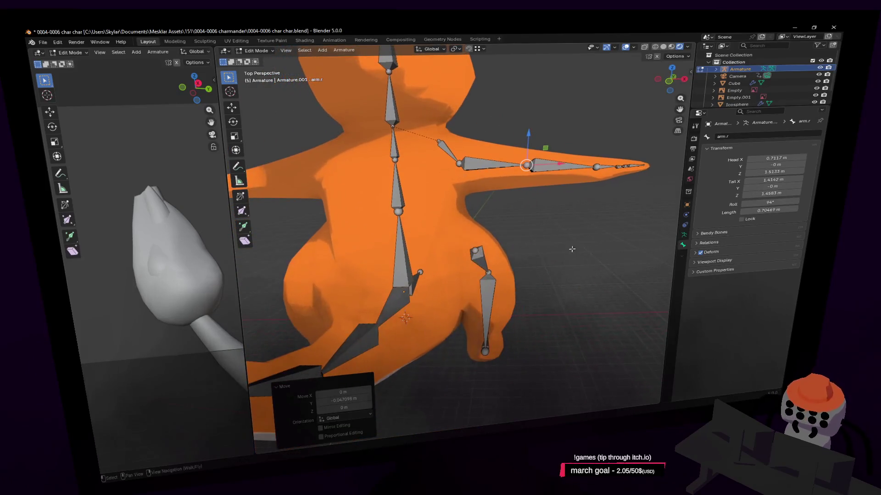
middle_click_drag(597, 259, 583, 242)
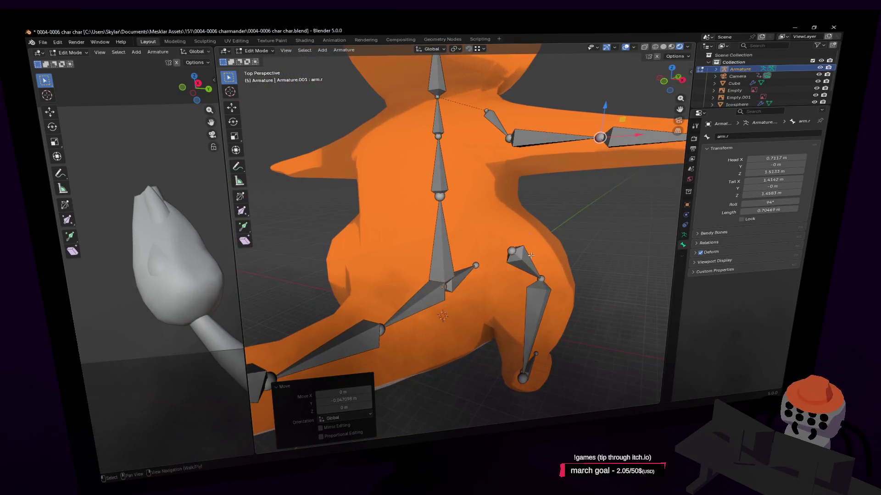
left_click(530, 255)
left_click(445, 259)
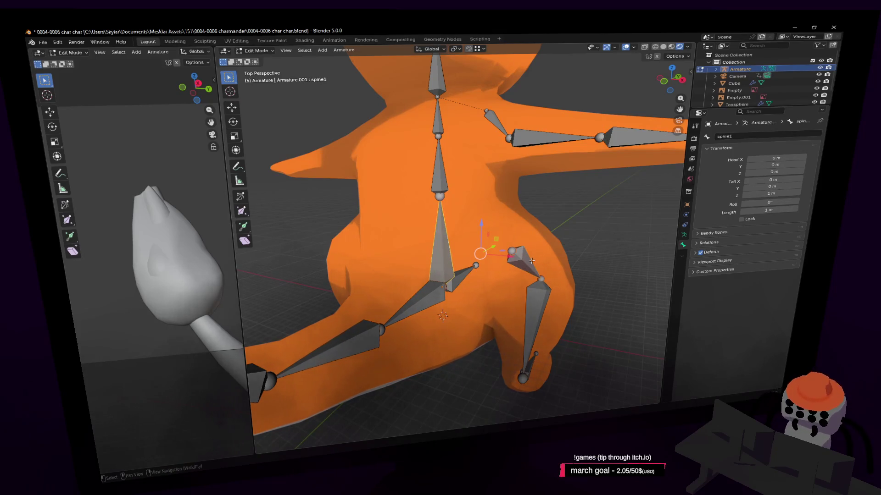
key("ctrl+p")
left_click(531, 261)
Step: Check the arm bones from clav.r to middlefinger.r, then reselect Bone.011 to rename it
middle_click_drag(531, 261, 414, 151)
left_click(378, 126)
left_click(526, 146)
left_click(591, 153)
left_click(617, 152)
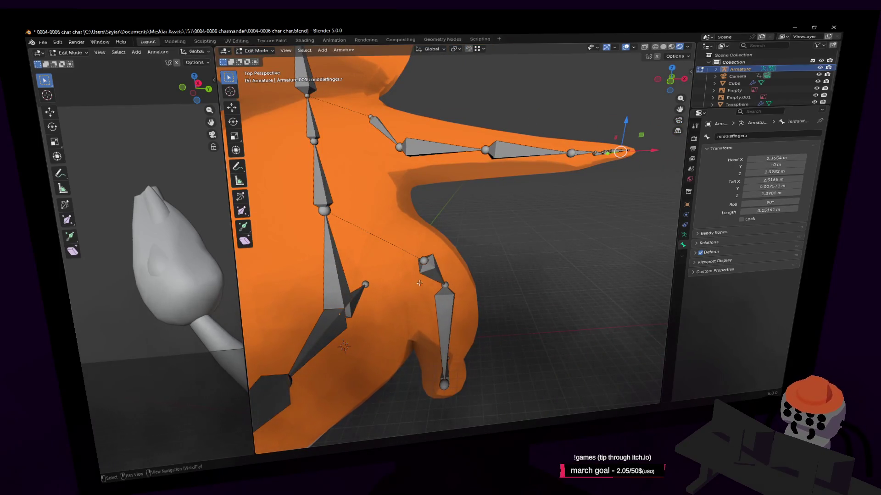
left_click(425, 274)
left_click(444, 303)
left_click(438, 275)
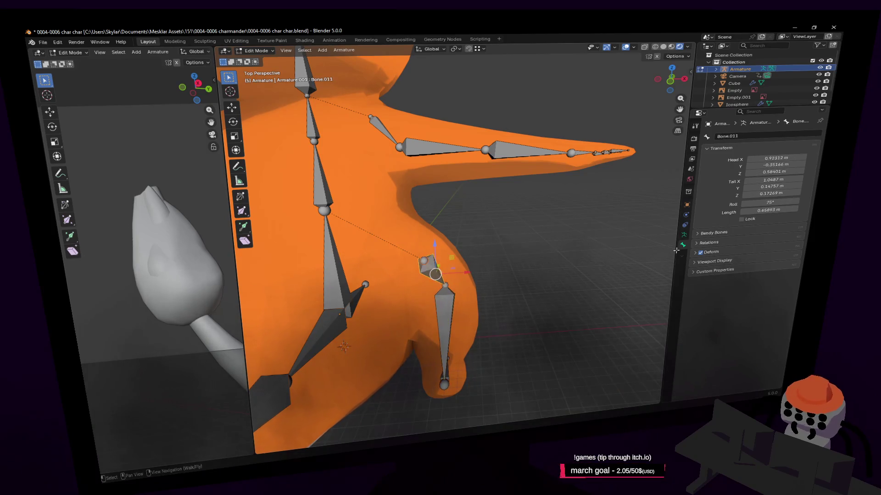
left_click(762, 137)
type("thigh")
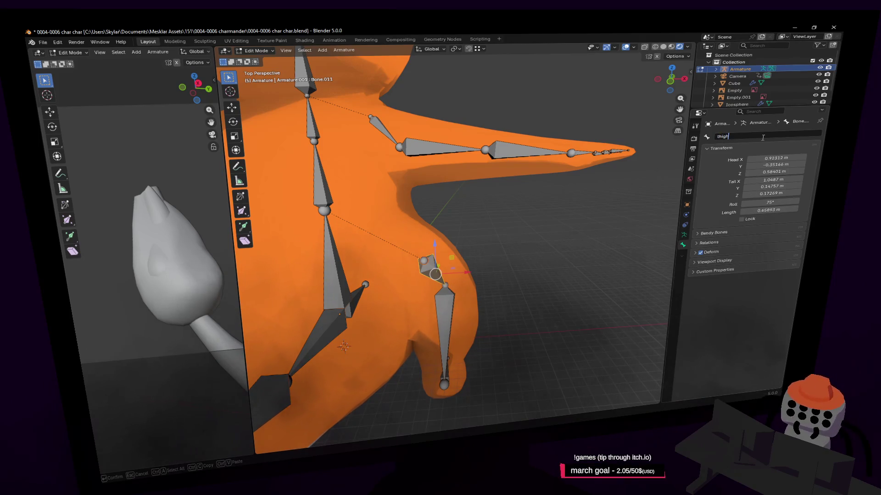
Step: Name the bone 'thigh' and extrude a new bone along X from its top joint
key("Return")
scroll(438, 216, "up", 3)
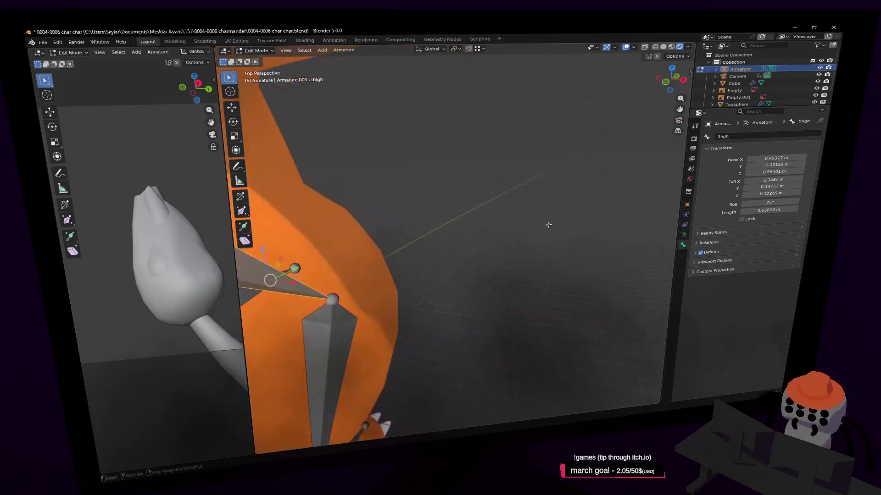
left_click(405, 230)
middle_click_drag(405, 229, 451, 225)
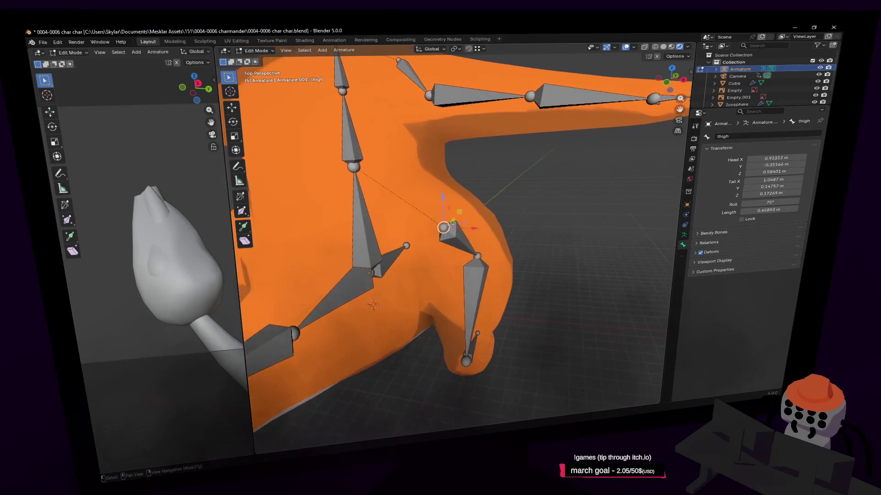
key("e")
key("x")
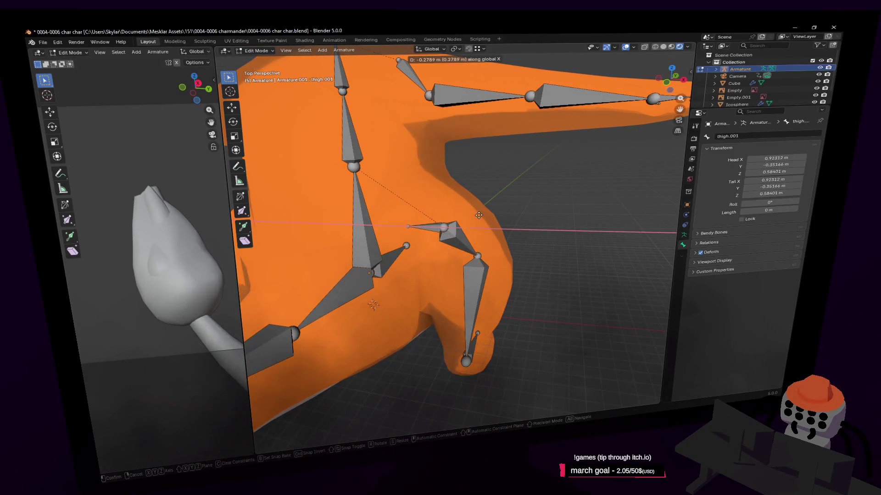
left_click(477, 214)
Step: Flip the new thigh.001 bone by setting its Scale X to -1
middle_click_drag(477, 214, 472, 217)
left_click(459, 215)
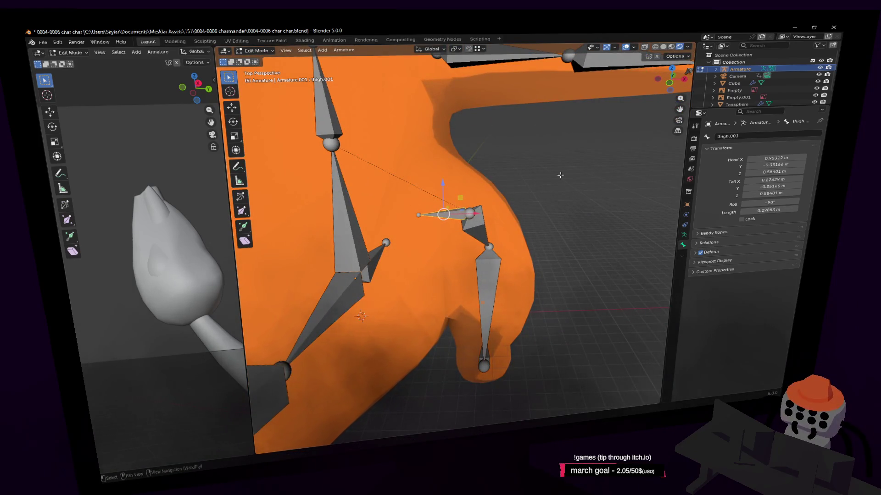
key("s")
key("x")
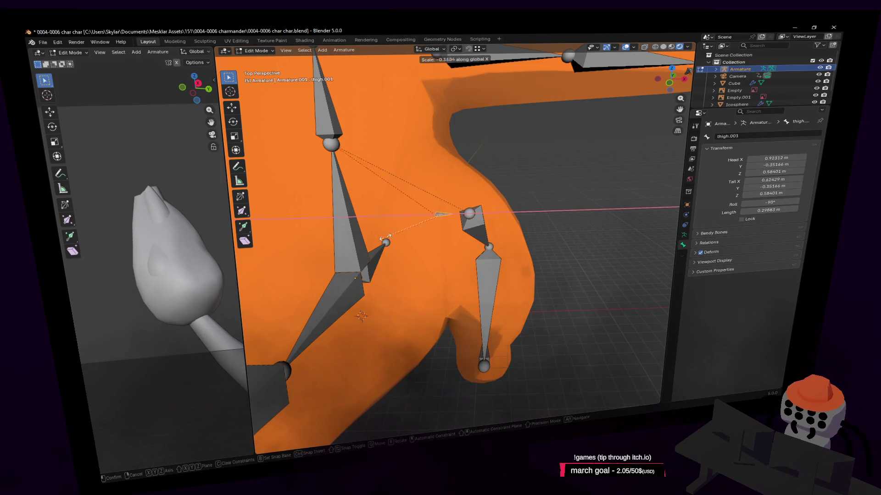
left_click(344, 228)
left_click(348, 393)
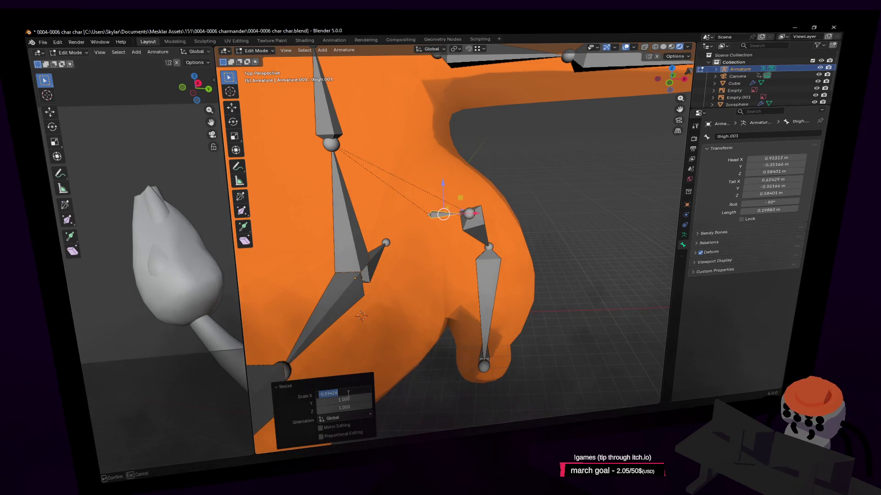
key("Return")
Step: Clear the thigh bone's parent link with Alt+P Clear Parent
key("shift+grave")
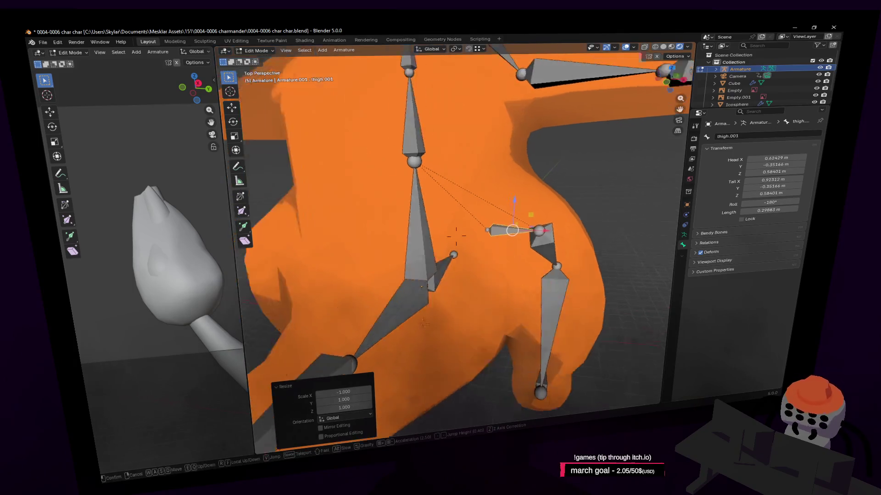
left_click(455, 235)
left_click(531, 259)
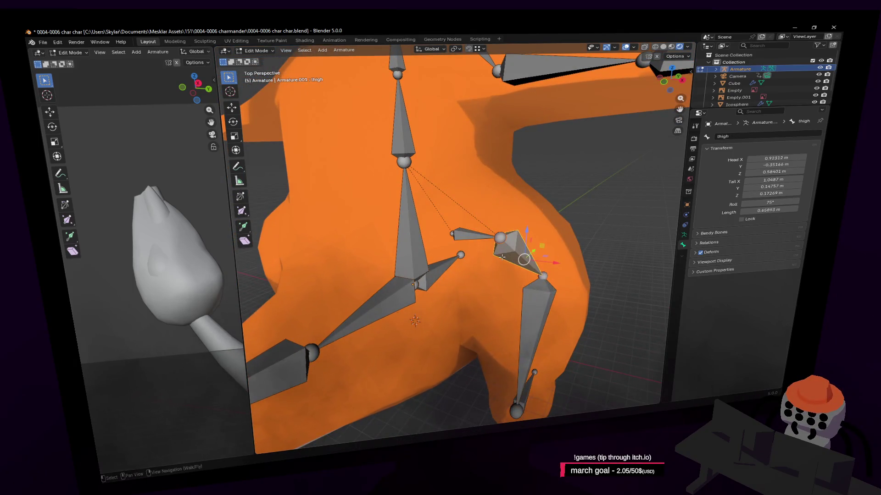
key("shift+grave")
key("d")
left_click(510, 257)
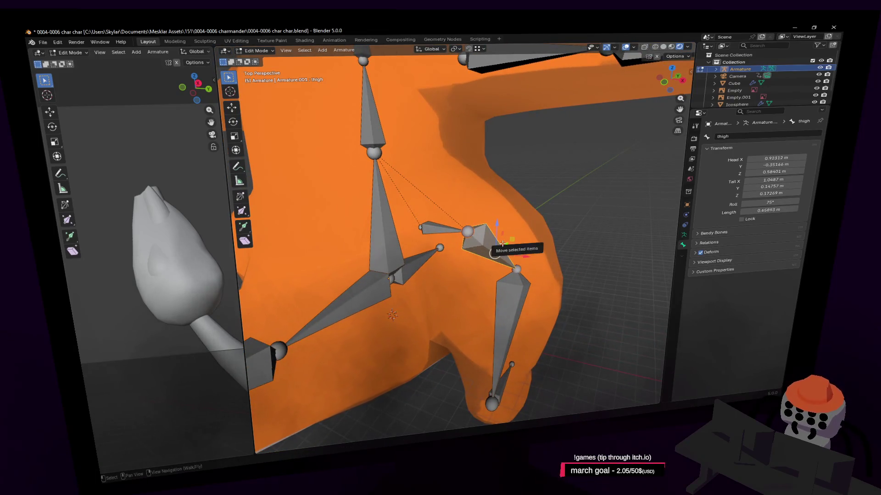
key("ctrl+p")
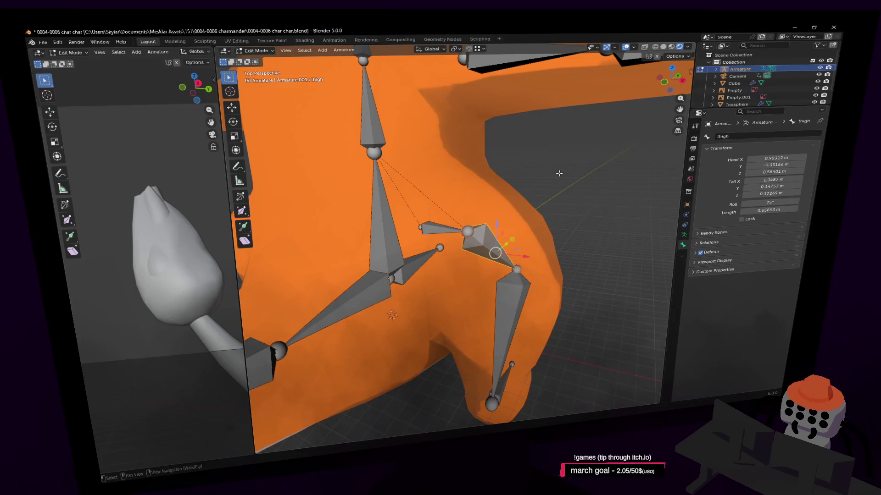
key("alt+p")
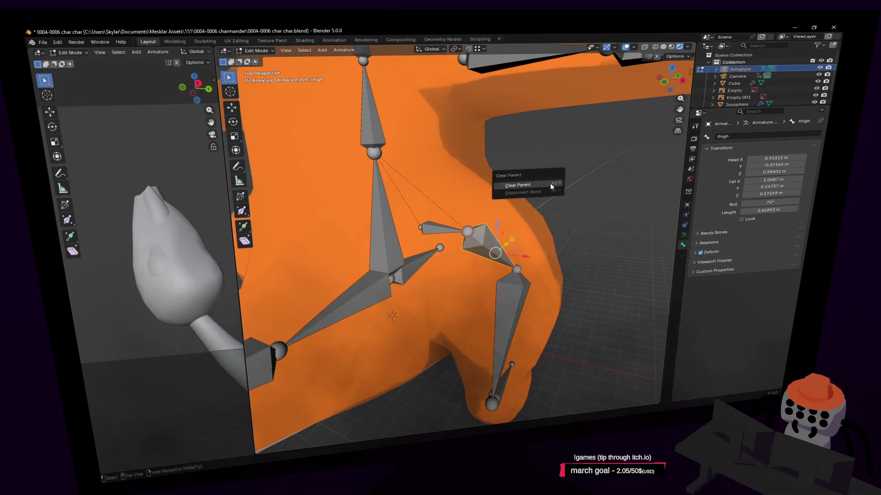
left_click(548, 183)
mouse_move(548, 184)
middle_mouse_down()
mouse_move(518, 234)
mouse_move(532, 229)
middle_mouse_up()
key("g")
key("Escape")
Step: Rename the thigh.001 bone to hip.r
key("shift+grave")
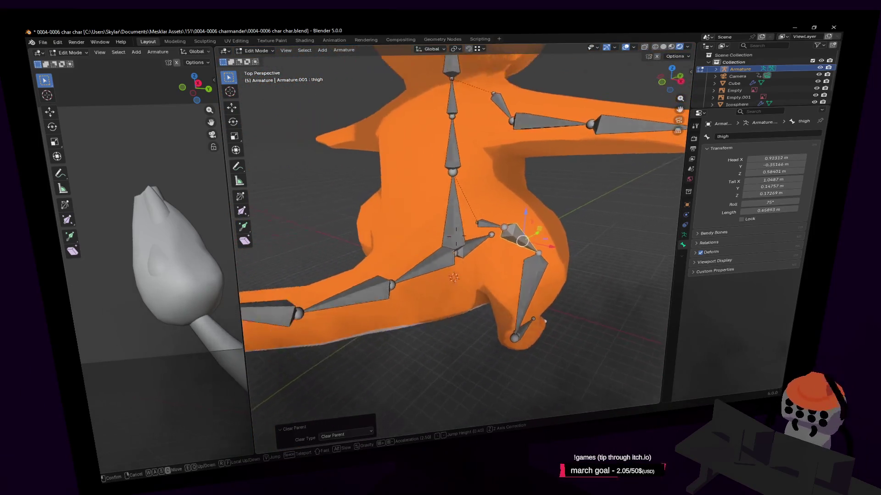
left_click(588, 222)
left_click(494, 233)
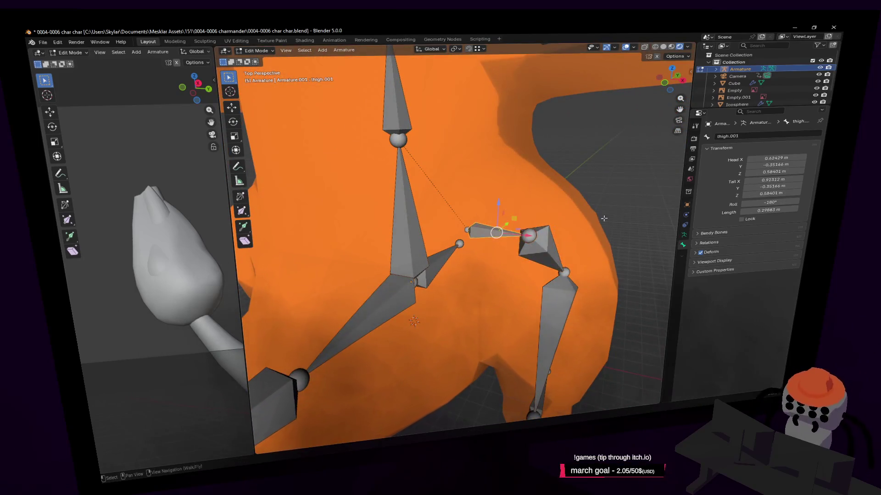
left_click(757, 135)
type("hip.")
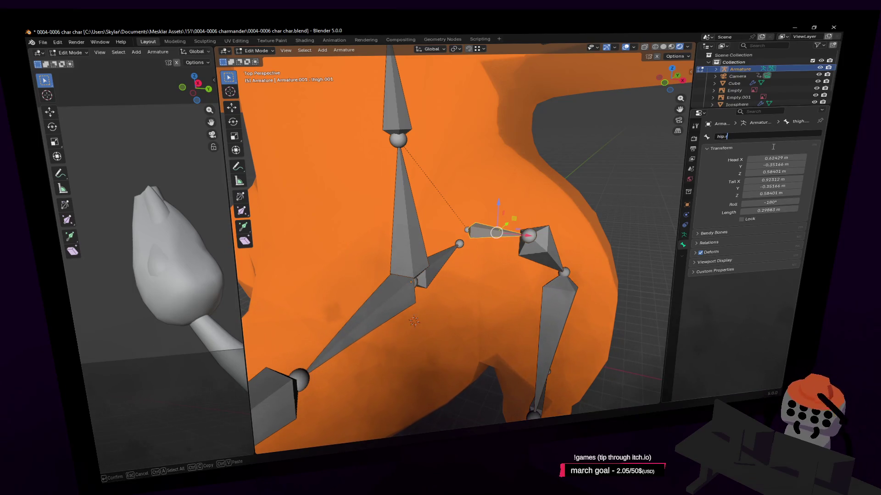
key("Return")
Step: Rename the thigh and lower-leg bones to thigh.r and shin.r
left_click(542, 250)
middle_click_drag(542, 250, 486, 174, "shift")
left_click(758, 137)
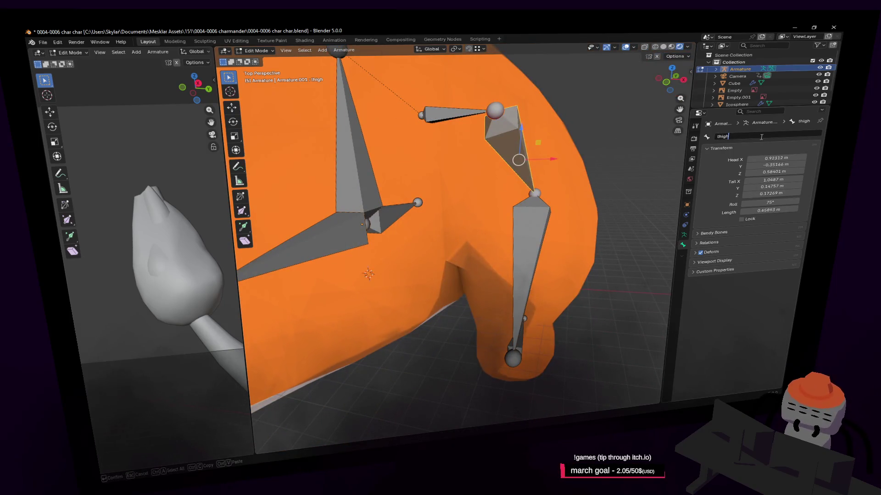
type(".r")
key("Return")
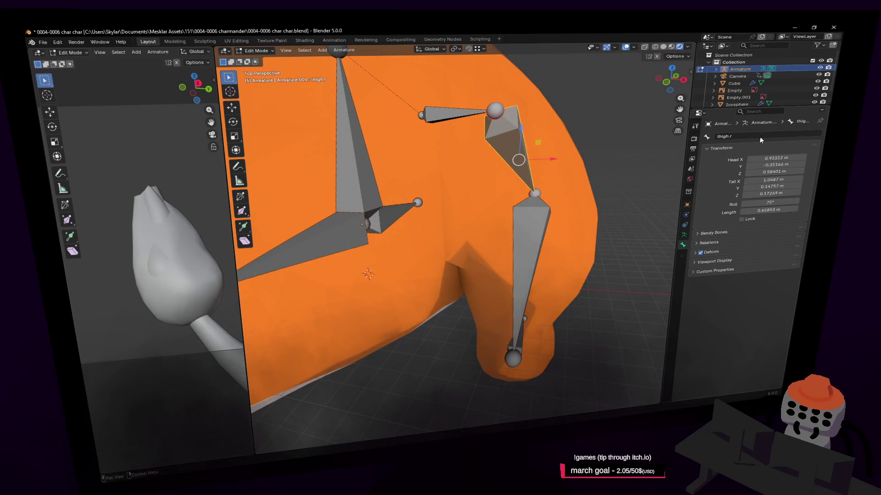
left_click(523, 229)
left_click(772, 134)
type("shin")
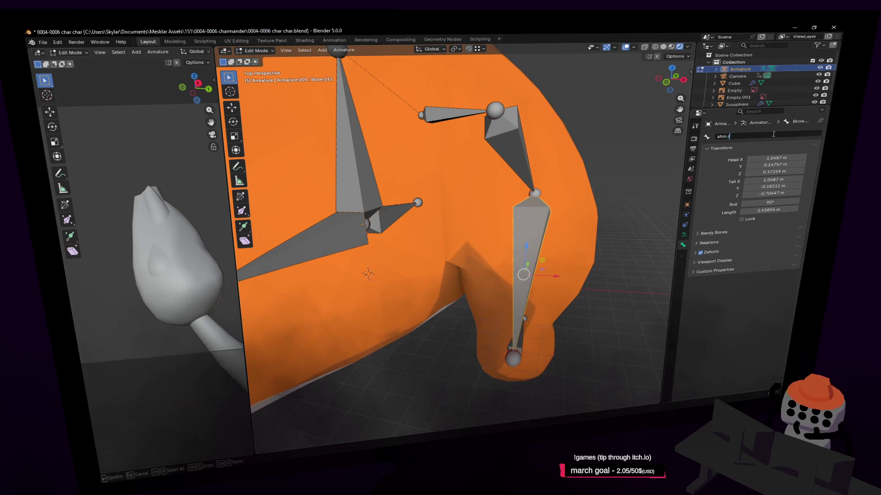
type("r")
key("Return")
Step: Rename the foot bone Bone.013 to foot.r and fly back to view the rig
key("shift+grave")
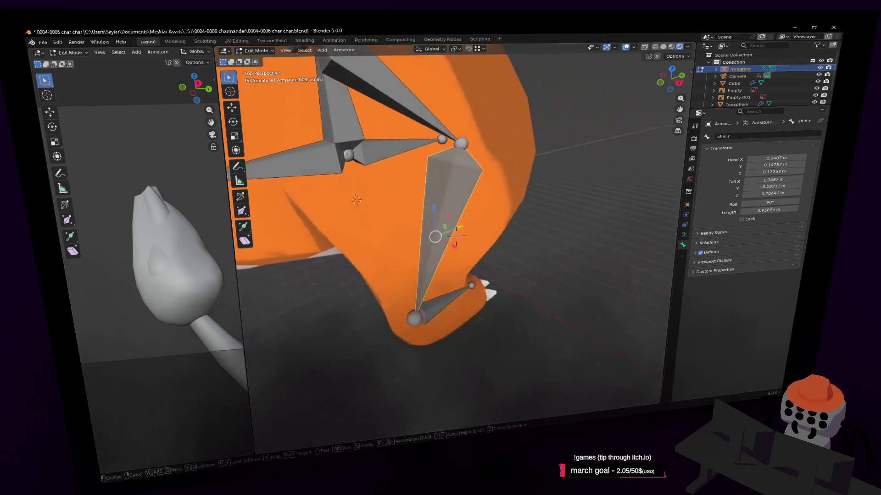
left_click(602, 238)
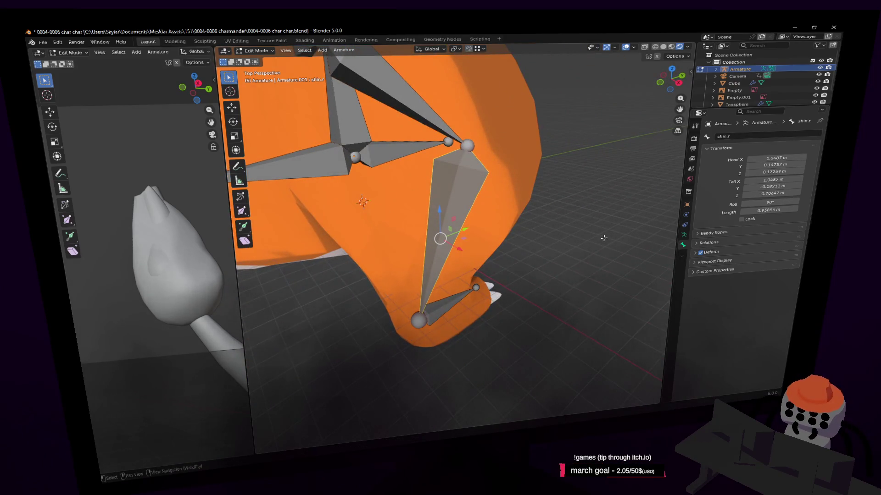
left_click(464, 302)
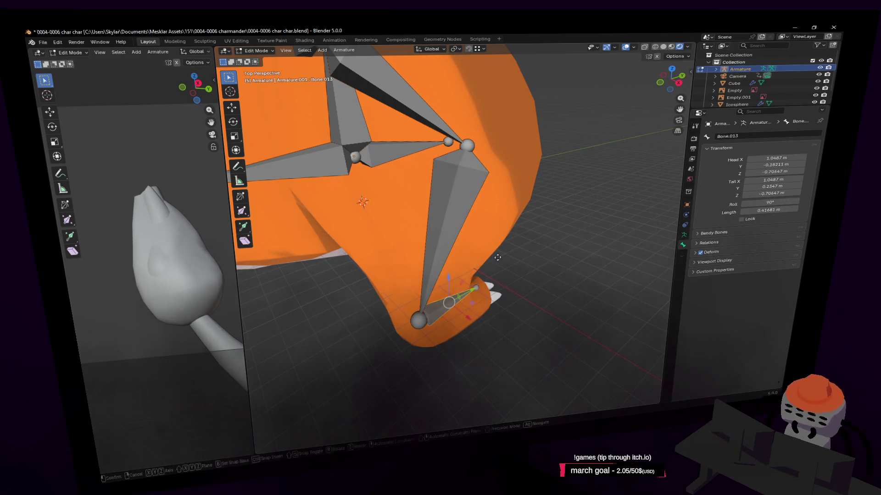
left_click(753, 136)
type("foot")
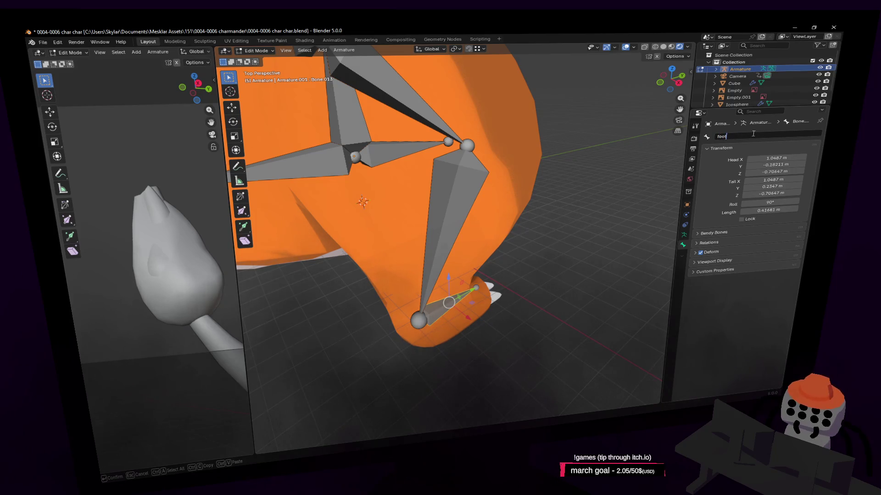
type(".r")
key("Return")
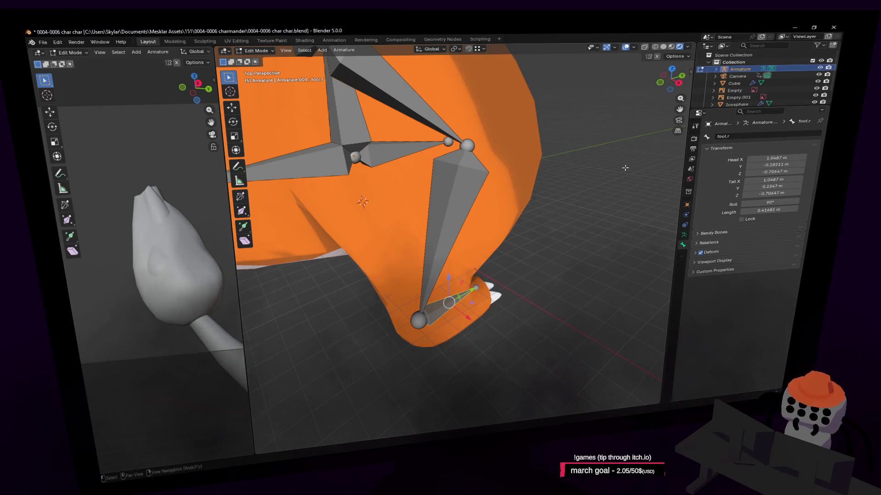
key("shift+grave")
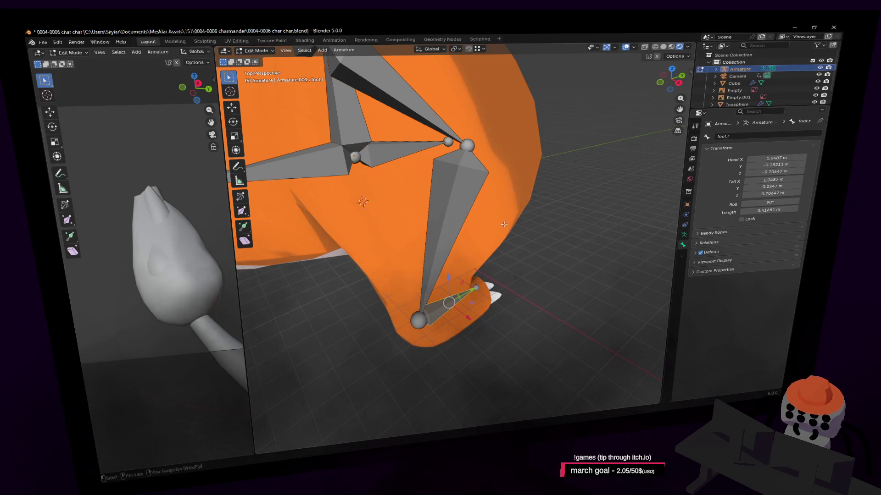
Step: In Edit Mode, box-select the right arm and leg bone chains with the right clavicle active
key("s")
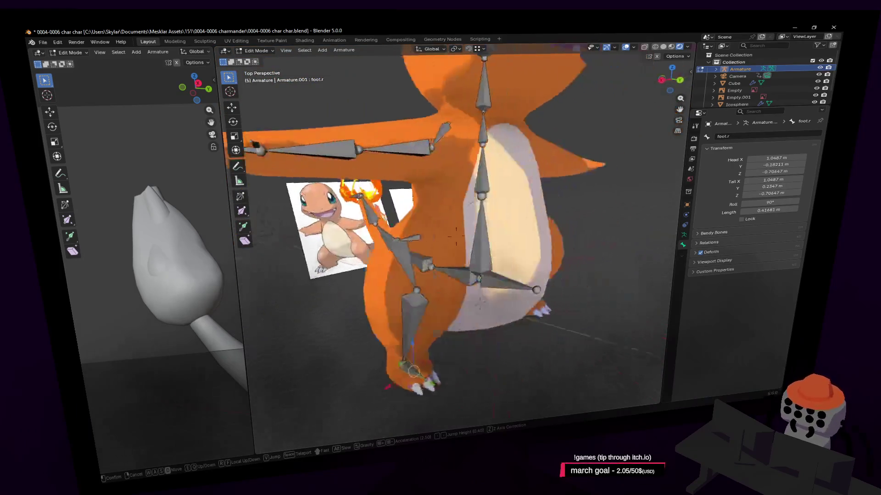
key("Tab")
key("w")
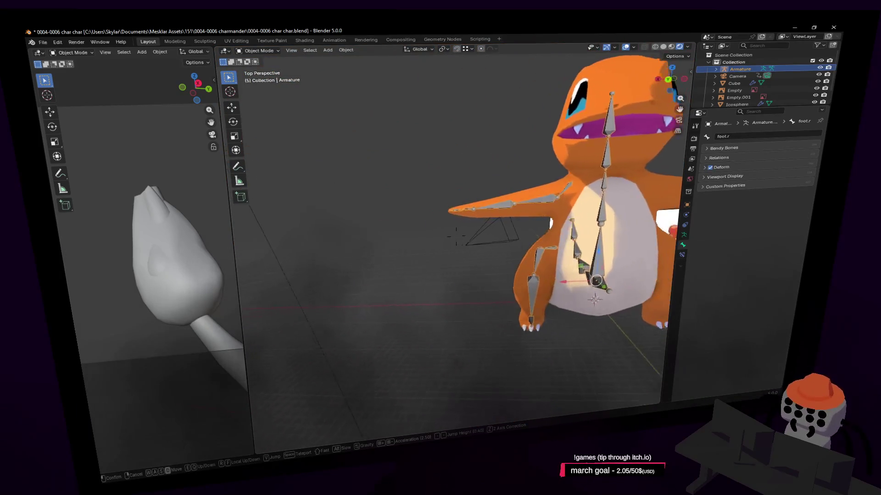
left_click(501, 218)
key("Tab")
mouse_move(370, 156)
left_mouse_down()
mouse_move(463, 253)
mouse_move(507, 351)
left_mouse_up()
middle_click_drag(474, 258, 443, 195)
left_click(448, 179, "shift")
key("g")
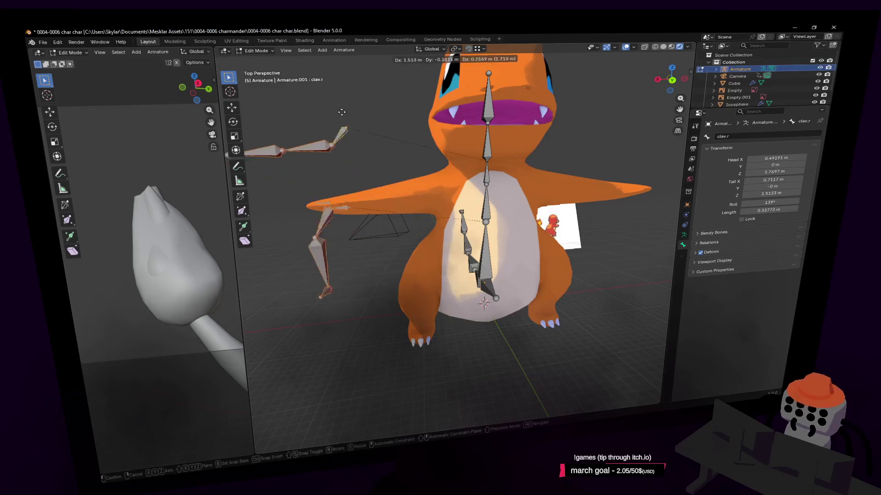
key("Escape")
key("shift+grave")
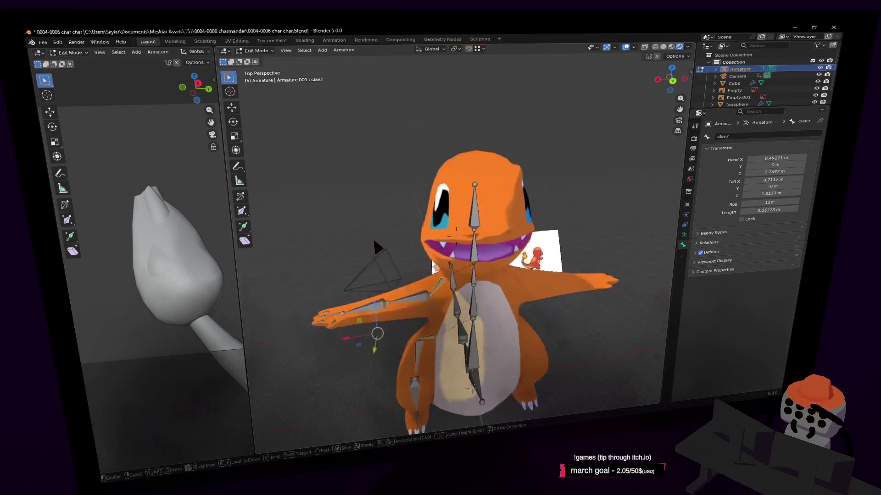
left_click(473, 196)
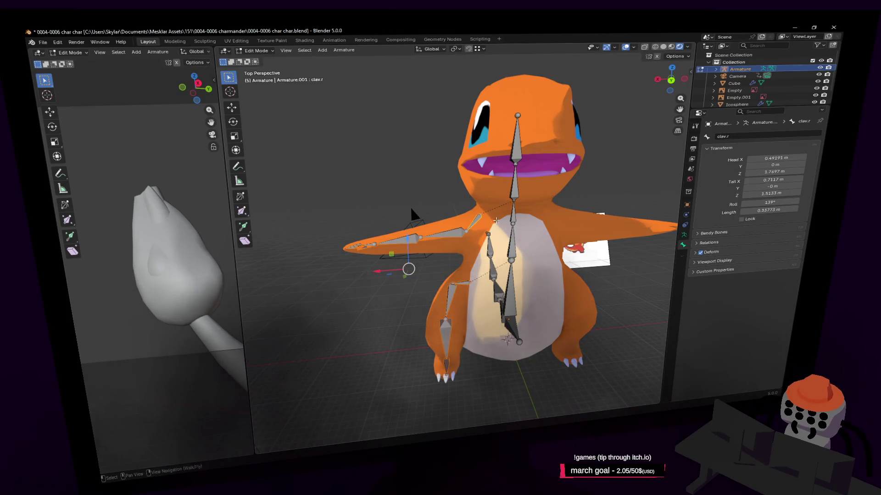
Step: Duplicate the bones with Flip Names and mirror them on X by -1 around the 3D cursor
key("shift+d")
key("Escape")
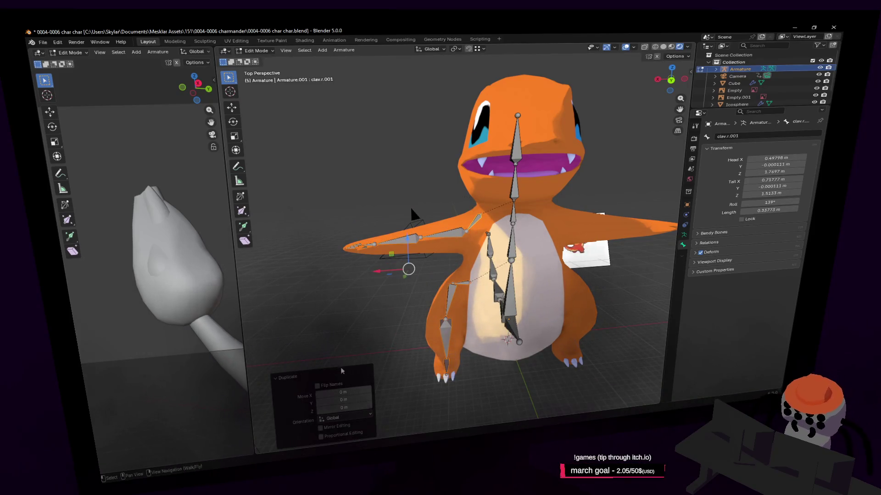
left_click(327, 387)
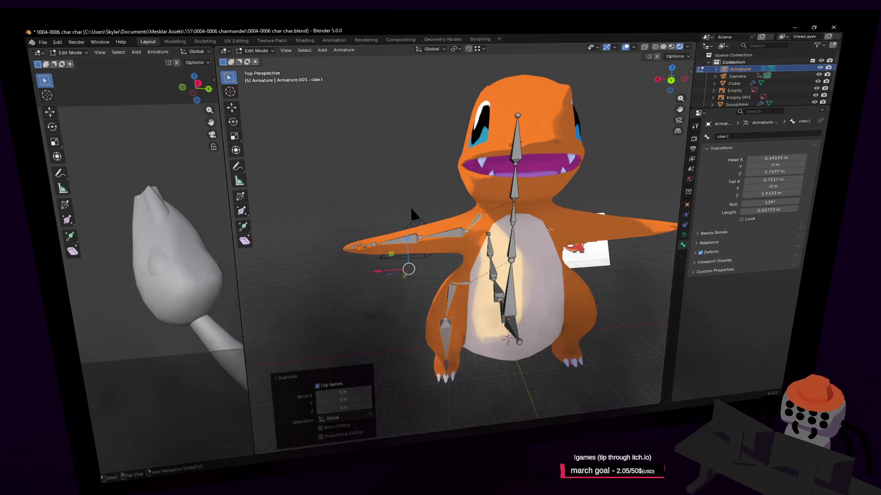
left_click(456, 49)
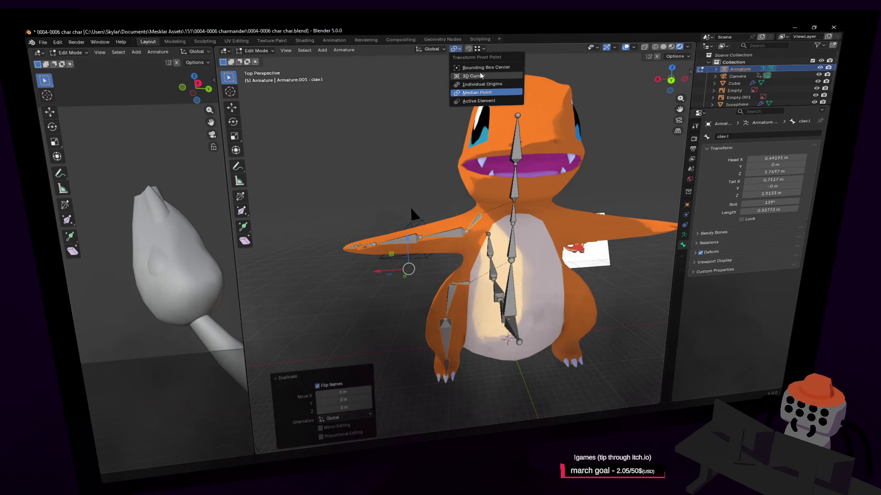
left_click(473, 75)
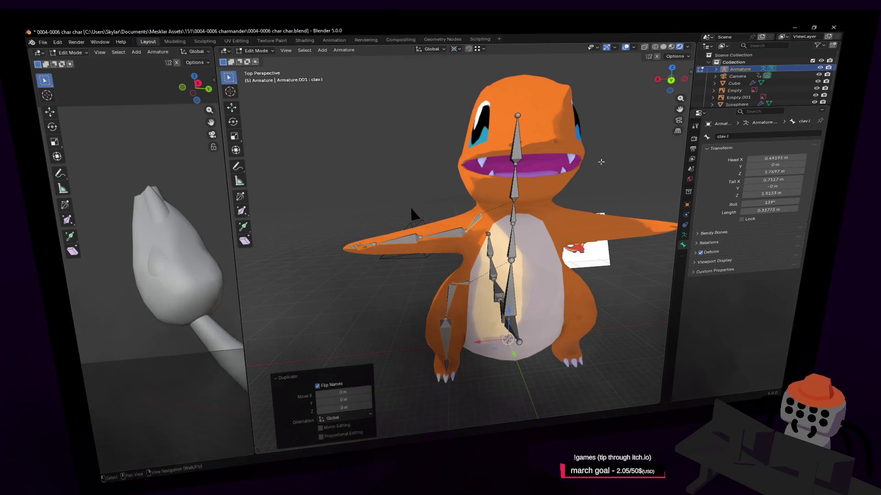
key("s")
key("x")
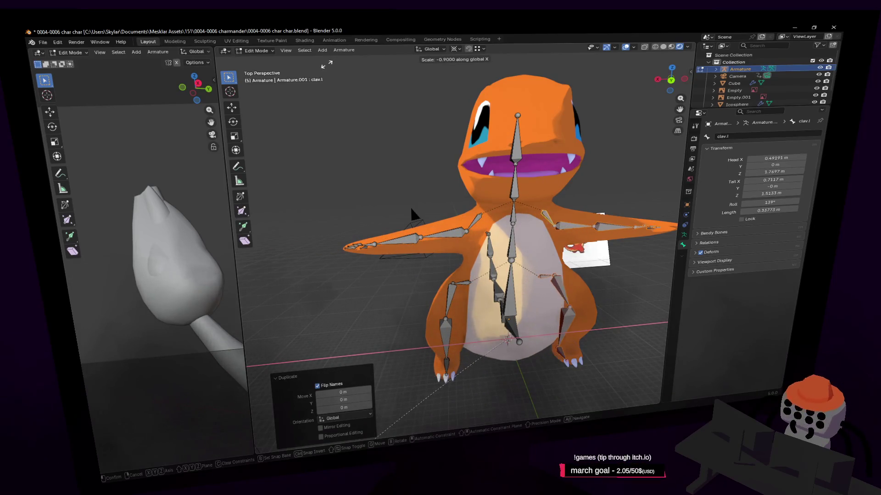
key("Return")
Step: Reselect the armature and, back in Edit Mode, select the left upper arm bone arm.l
key("shift+grave")
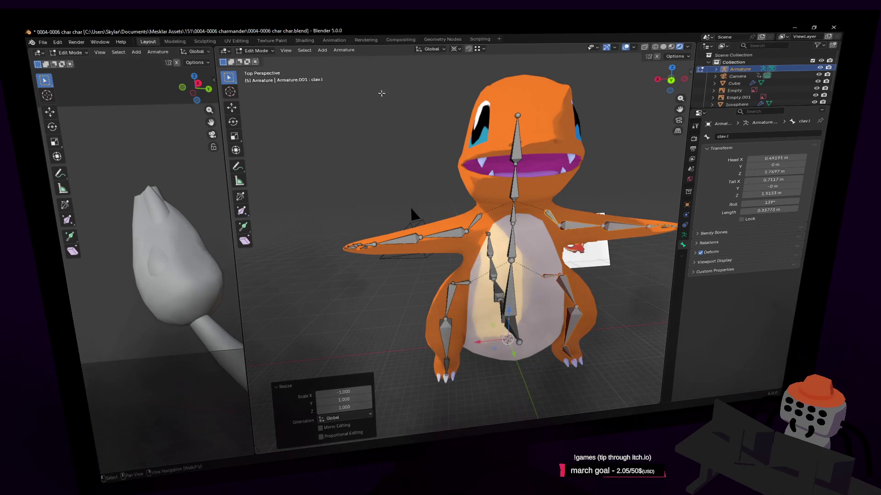
left_click(473, 264)
key("Tab")
key("shift+grave")
left_click(472, 264)
scroll(477, 267, "up", 3)
key("Tab")
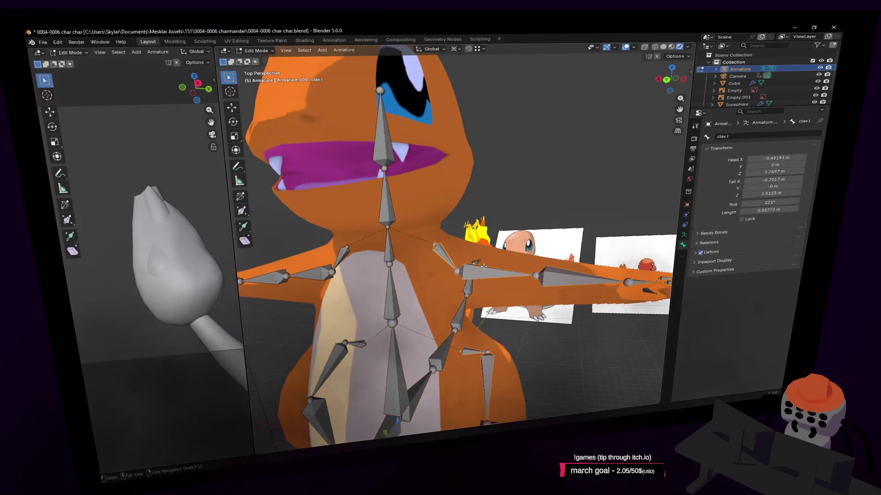
left_click(494, 275)
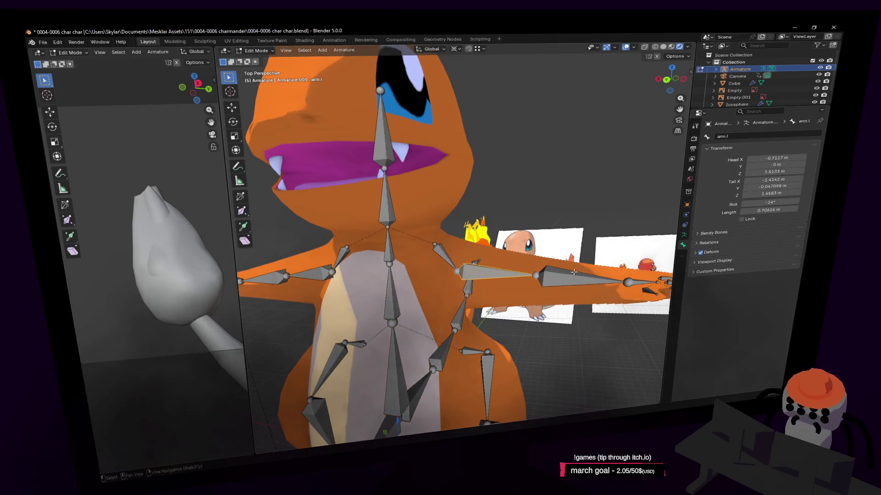
Step: Inspect the mirrored left arm and leg bones, then select the right arm's lower bone
left_click(566, 287)
middle_click_drag(566, 287, 566, 234)
left_click(601, 211)
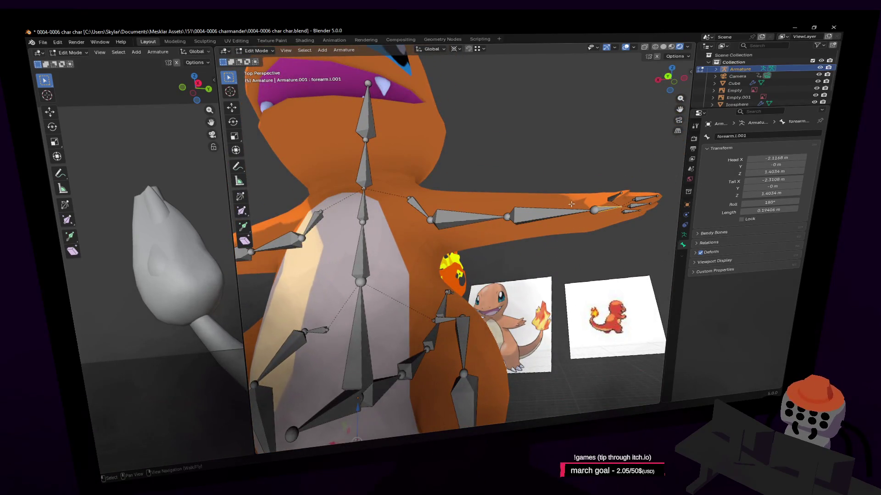
left_click(554, 211)
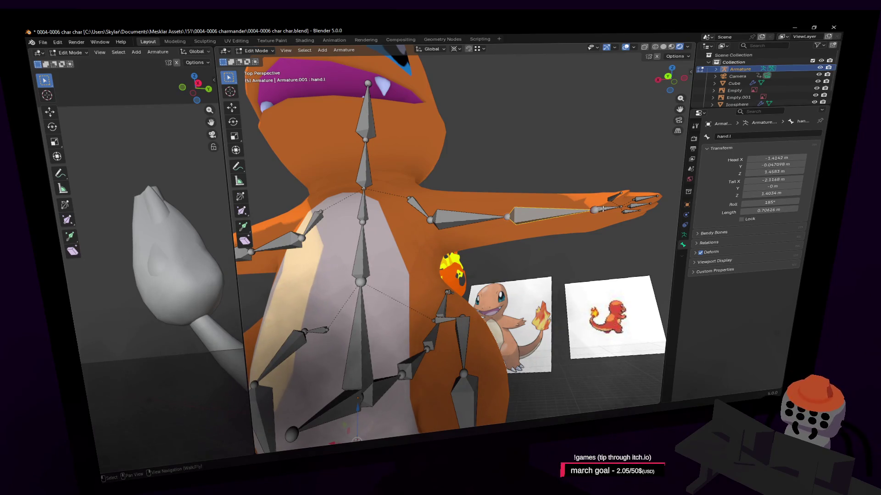
left_click(463, 332)
key("KP_Decimal")
left_click(526, 282)
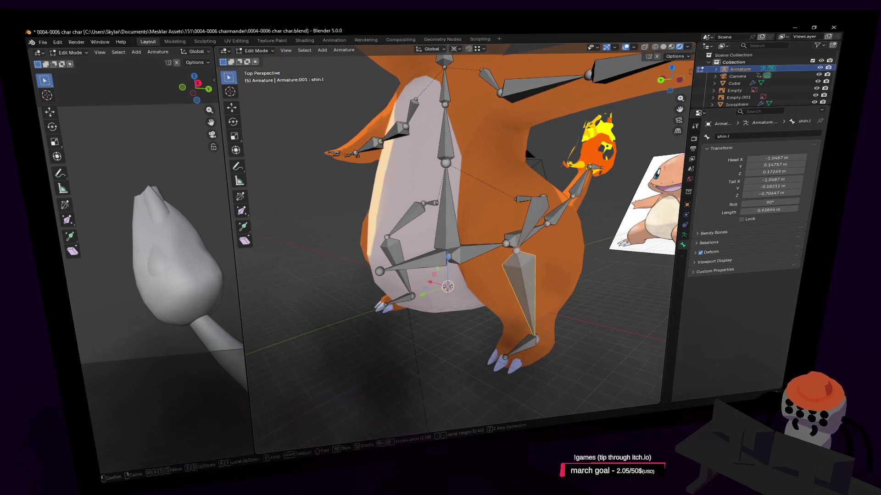
key("shift+grave")
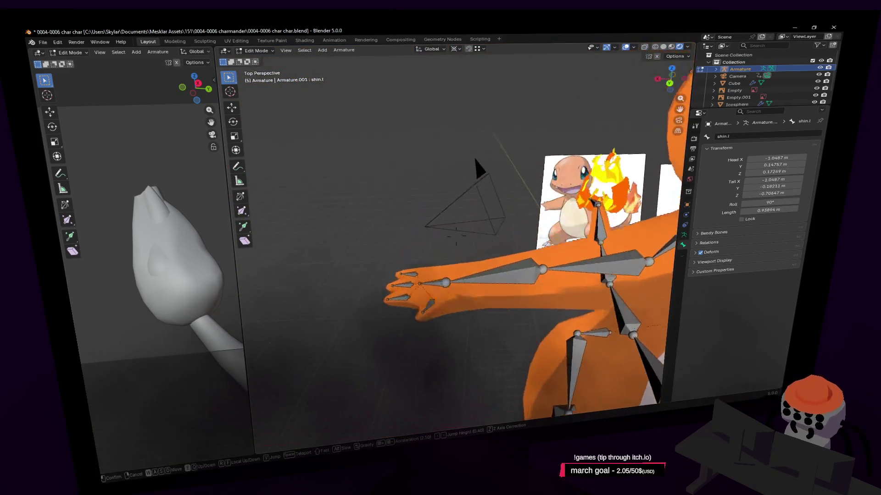
left_click(508, 233)
left_click(508, 233)
key("KP_Decimal")
Step: Rename hand.r to forearm.r and forearm.r.001 to hand.r
left_click(746, 134)
type("forearm.r")
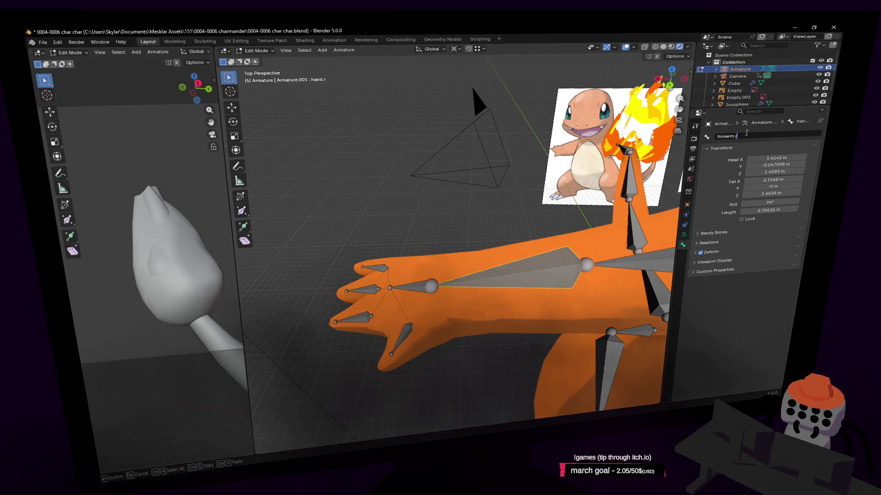
key("Return")
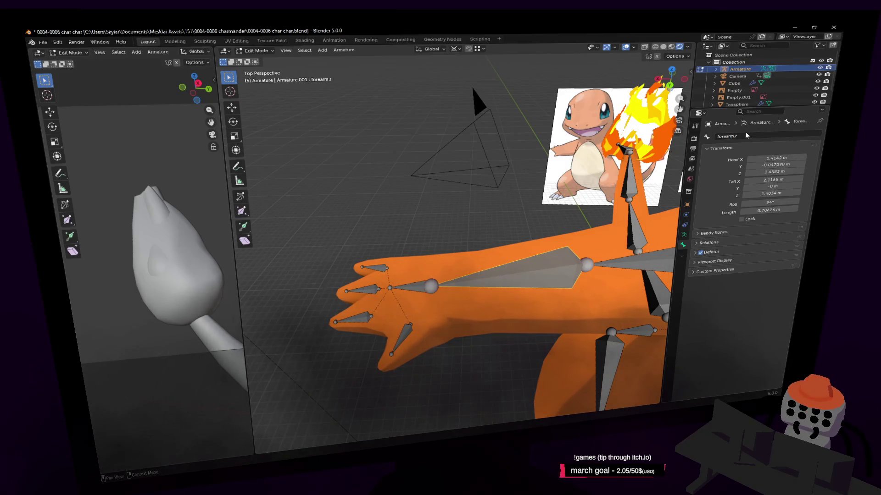
left_click(422, 288)
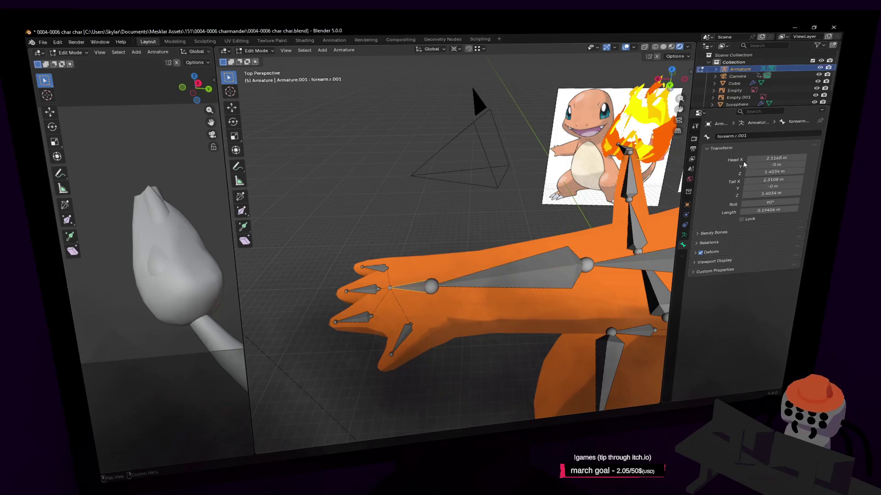
left_click(757, 136)
type(".r")
key("Return")
Step: Rename hand.l to forearm.l and forearm.l.001 to hand.l, then return to Object Mode
middle_click_drag(493, 214, 485, 218)
left_click(524, 197)
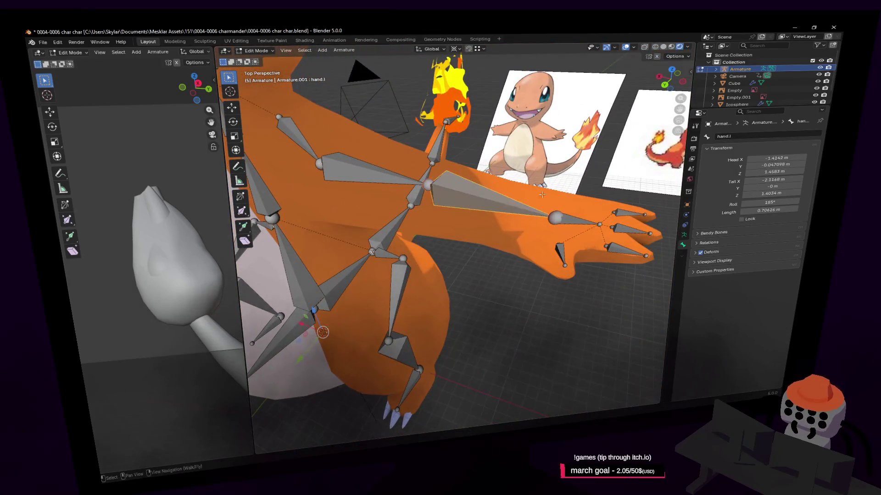
left_click(757, 139)
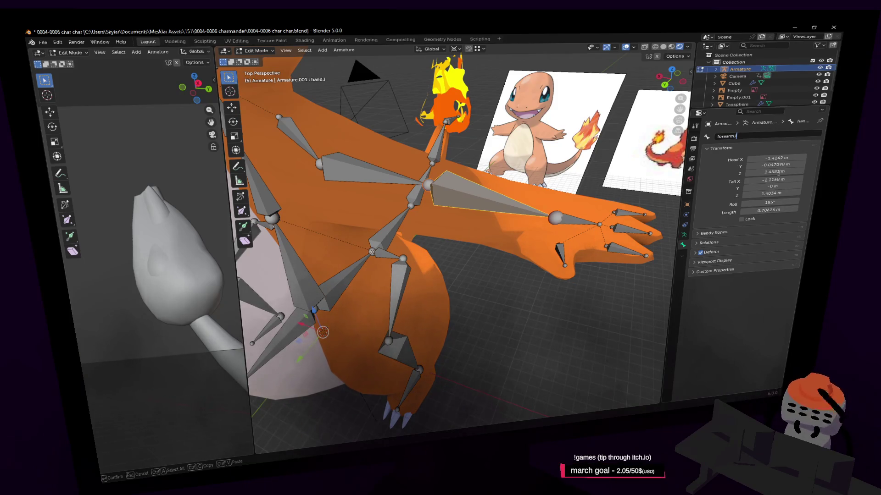
key("Return")
left_click(622, 203)
double_click(748, 138)
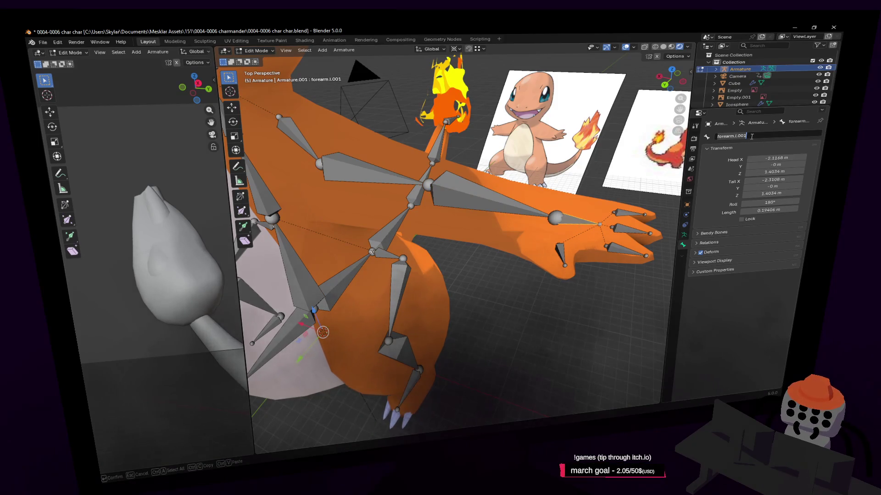
type("hand.l")
key("Return")
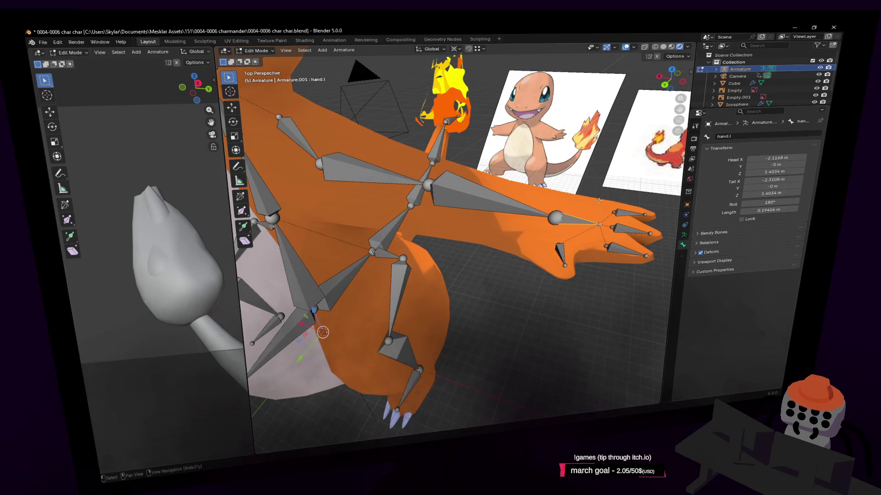
scroll(530, 198, "down", 6)
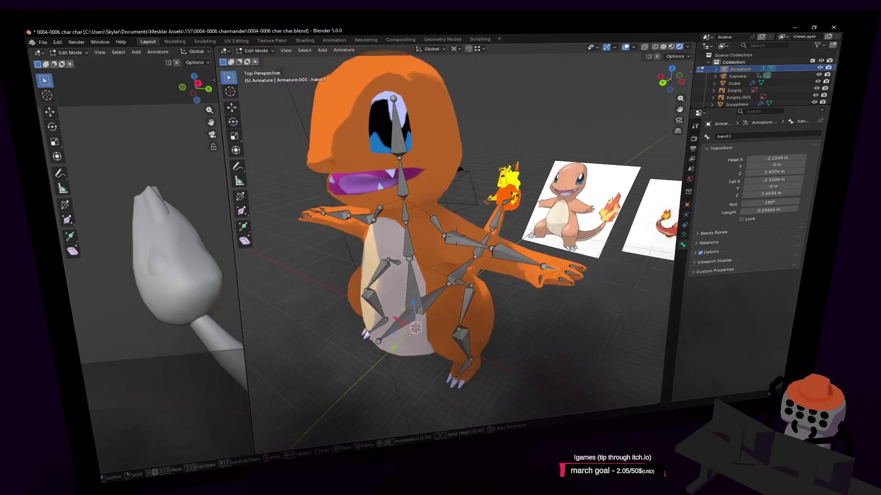
key("Tab")
middle_click_drag(530, 198, 508, 188)
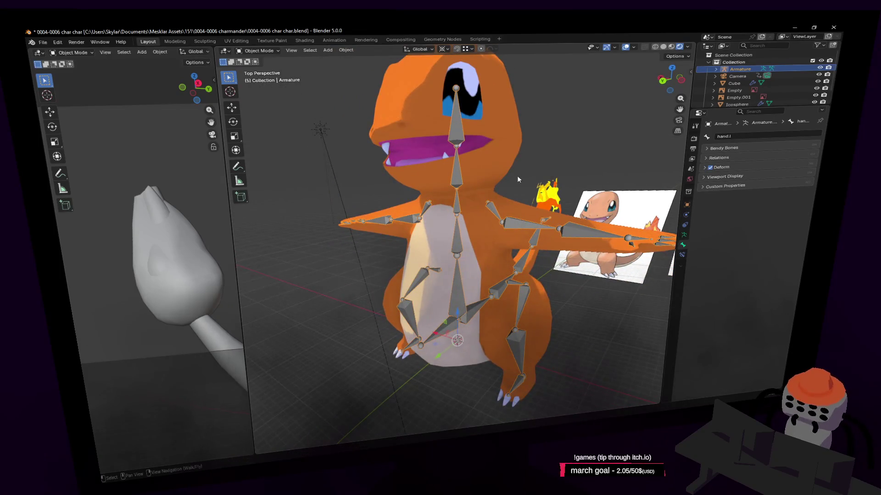
Step: Select the armature and switch it into Pose Mode
left_click(499, 158)
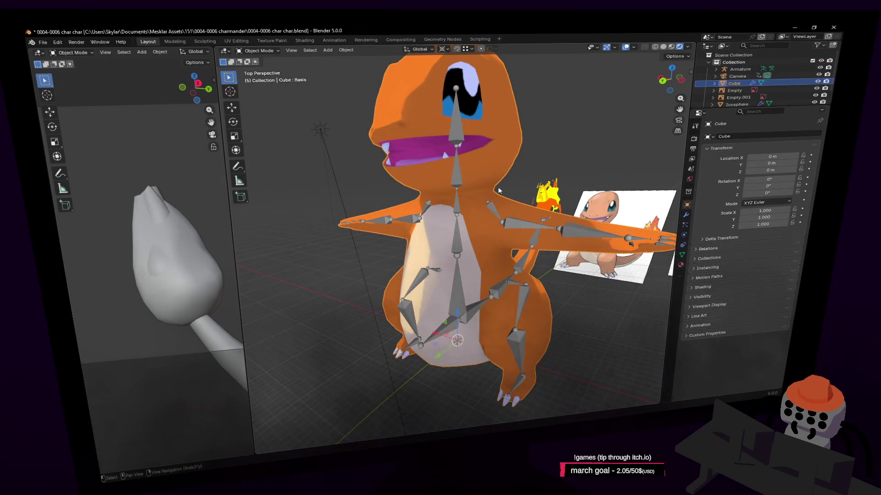
left_click(459, 237)
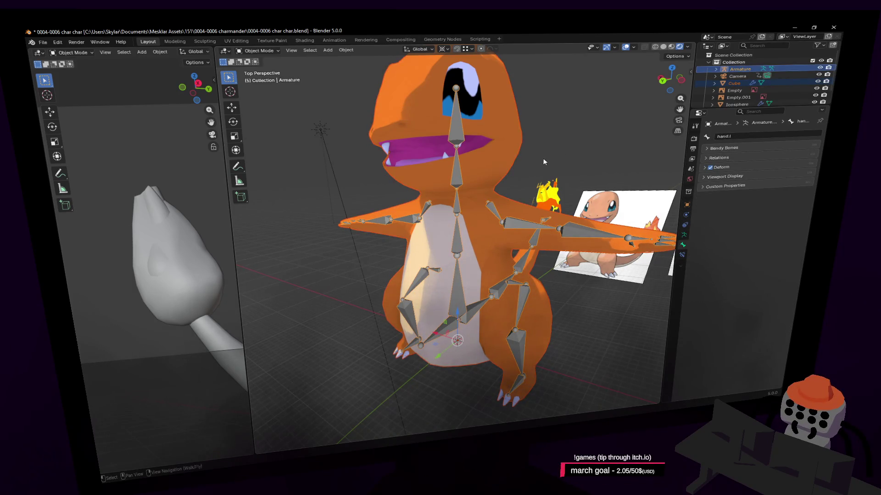
left_click(526, 183)
middle_click_drag(527, 182, 521, 227)
left_click(521, 227)
scroll(521, 227, "up", 3)
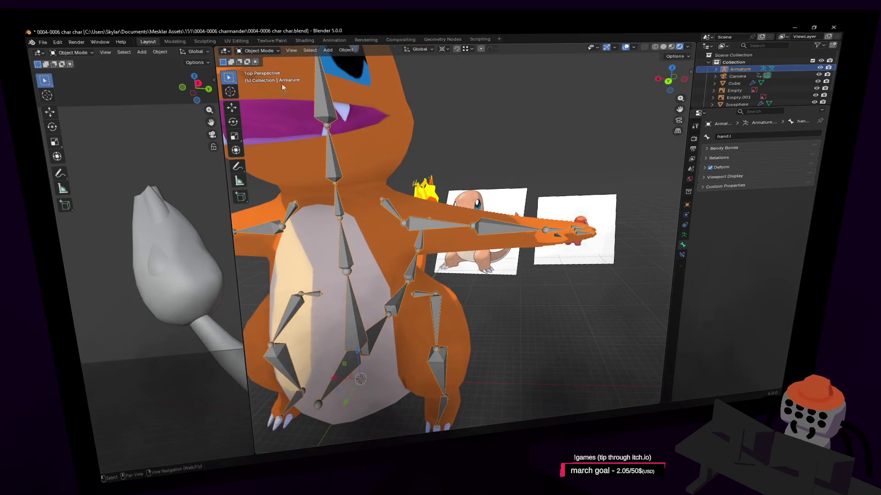
left_click(257, 51)
left_click(268, 77)
key("shift+grave")
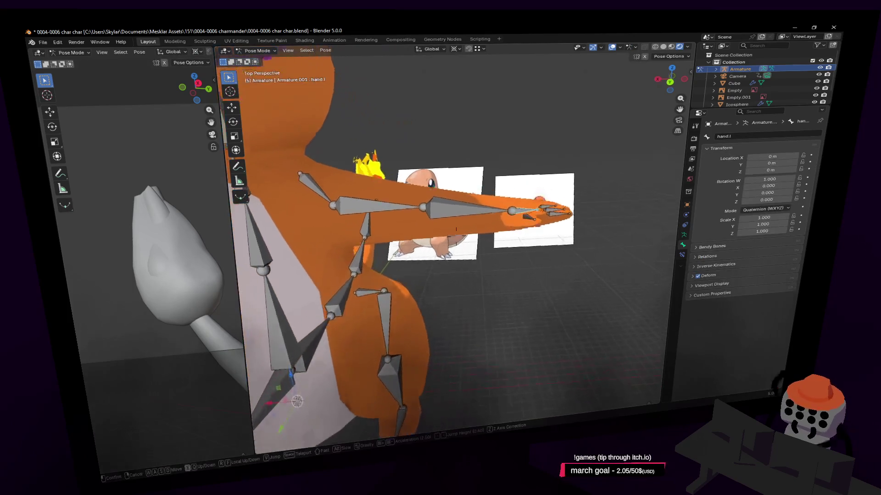
key("s")
left_click(509, 209)
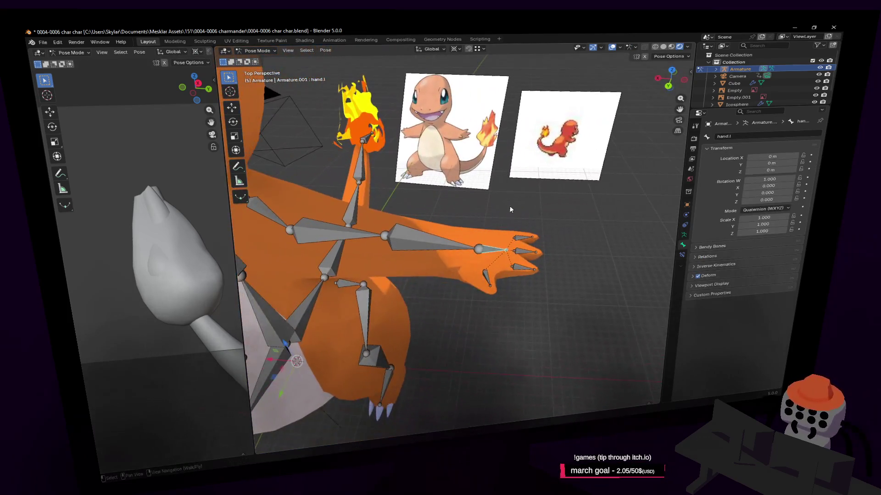
Step: Add targetless IK constraints to forearm.l, shin.r and forearm.r
left_click(480, 238)
scroll(439, 238, "up", 3)
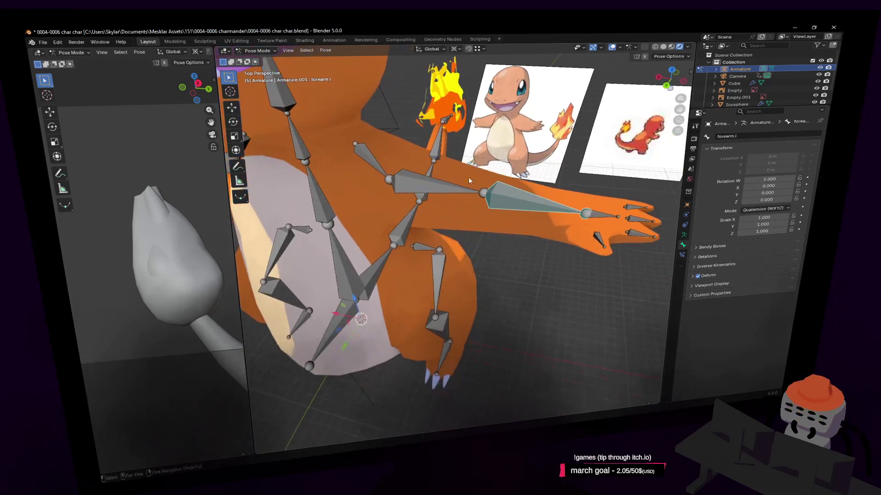
key("shift+i")
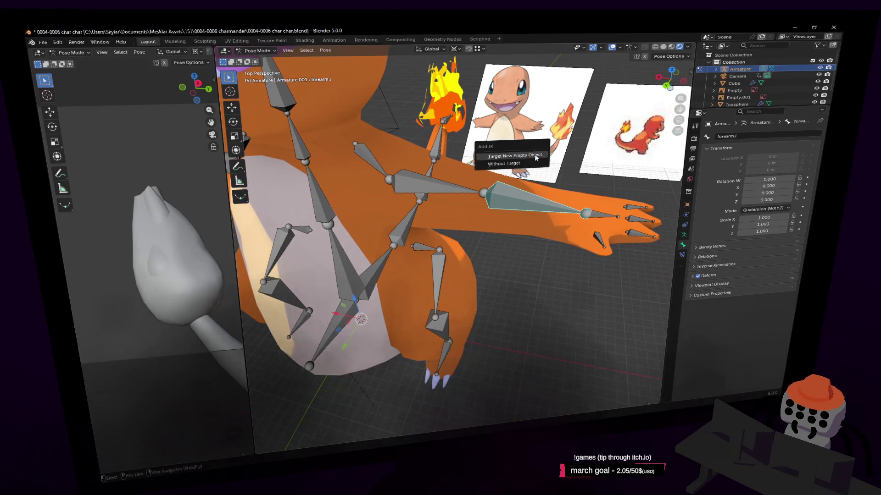
left_click(523, 167)
left_click(442, 329)
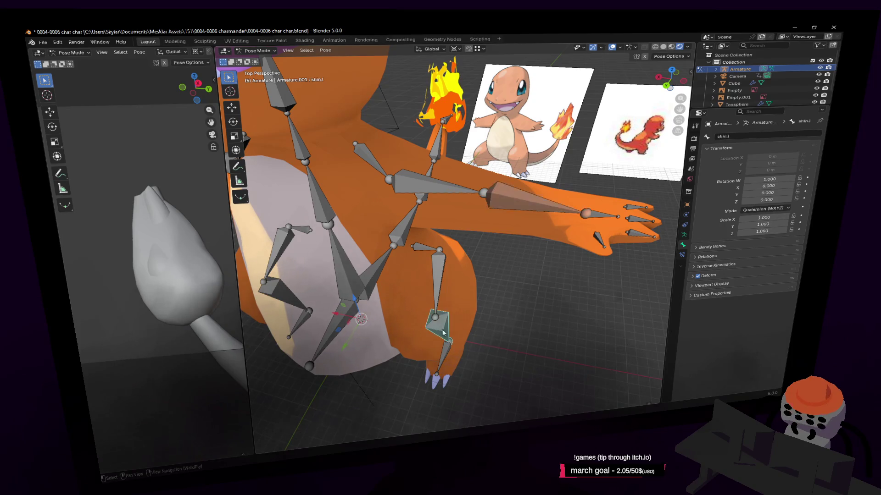
key("shift+grave")
left_click(438, 351)
left_click(429, 350)
key("shift+i")
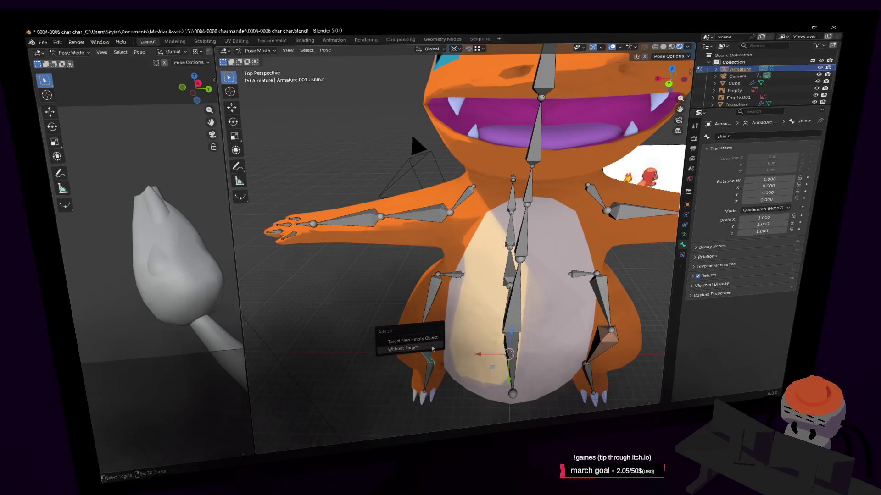
left_click(429, 347)
left_click(363, 221)
key("shift+i")
left_click(361, 223)
Step: Set forearm.r's IK target to Armature, bone hand.r, and drag hand.r to test
key("shift+grave")
left_click(372, 224)
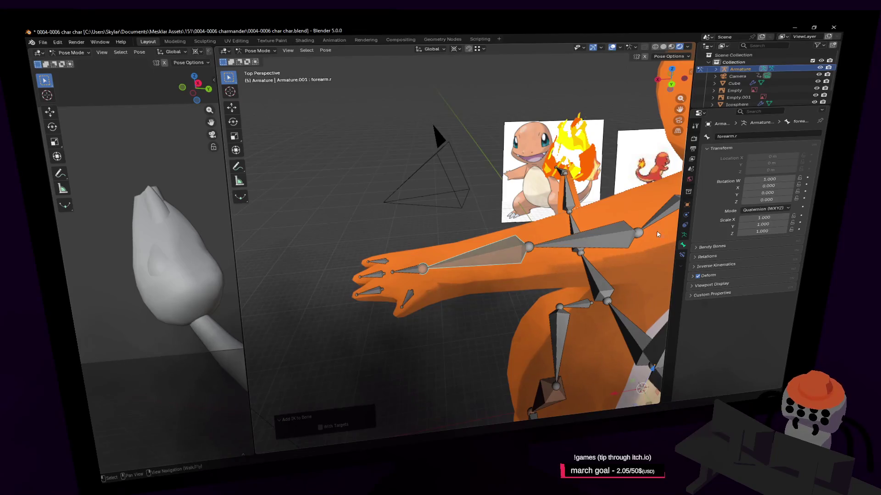
left_click(683, 253)
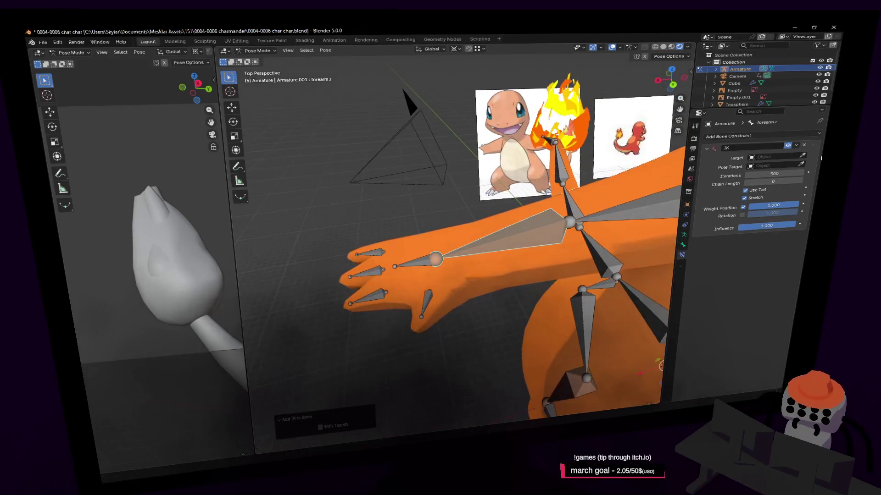
left_click(802, 158)
left_click(447, 256)
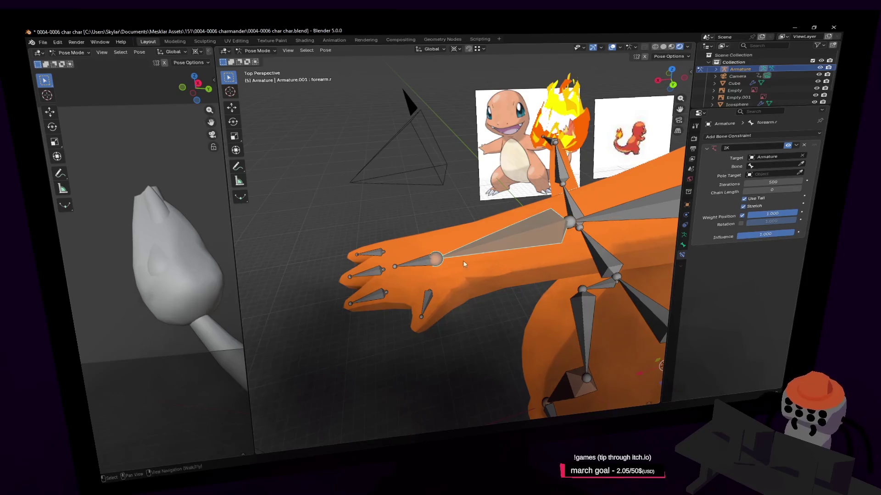
left_click(430, 266)
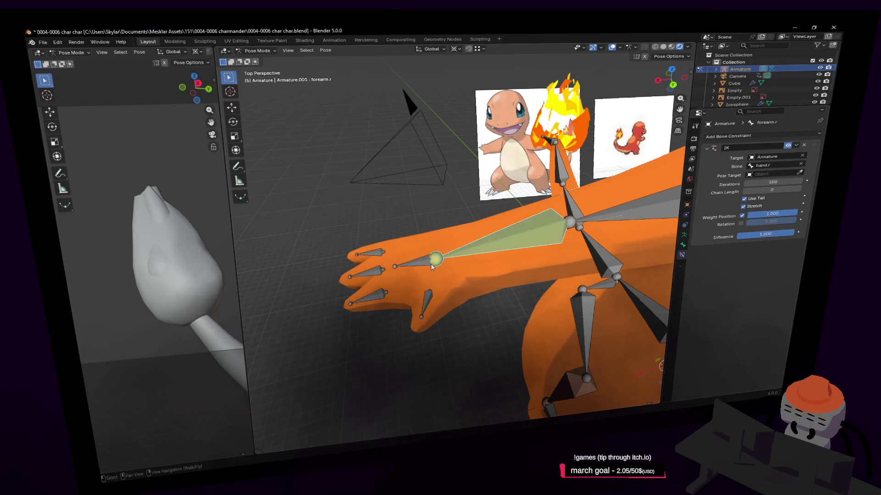
left_click(439, 260)
middle_click_drag(439, 260, 472, 243)
Step: Test-move hand.r to confirm the right arm bends with its IK
key("g")
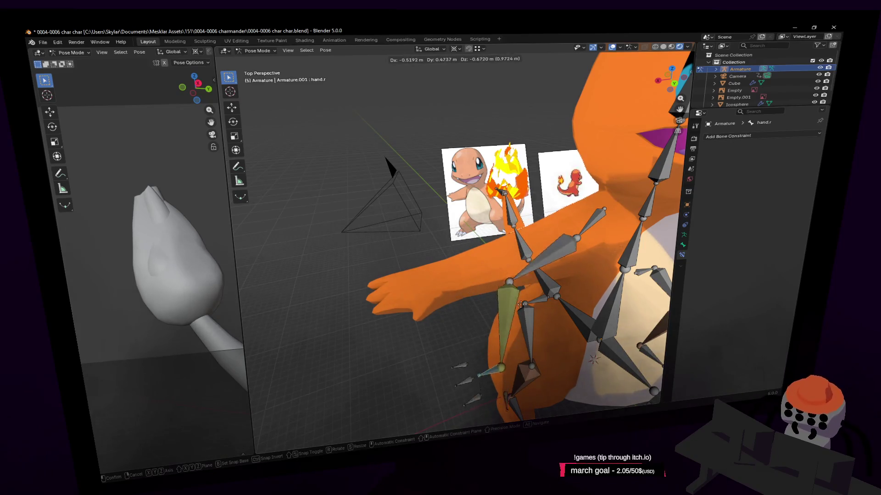
key("Return")
key("shift+grave")
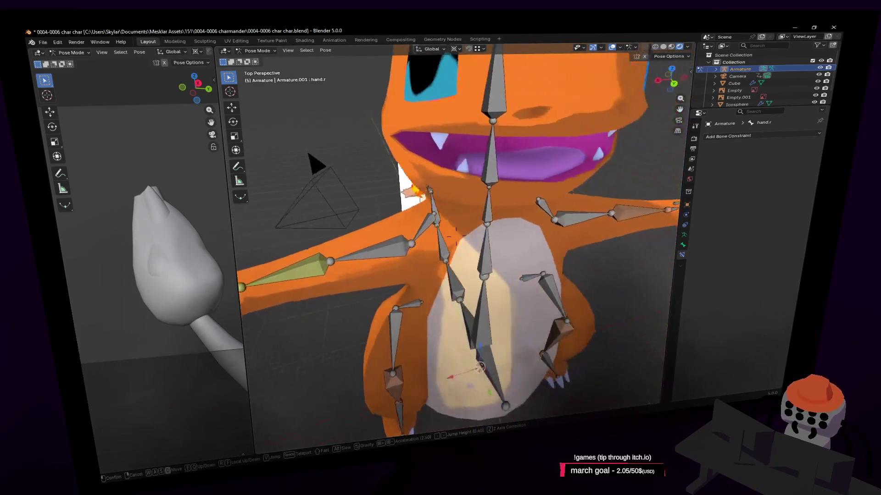
left_click(493, 255)
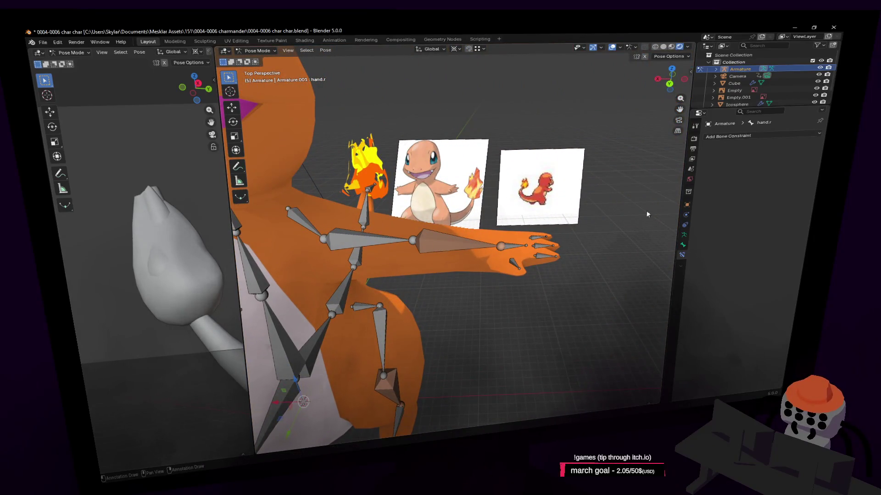
Step: Set forearm.l's IK target to Armature, bone hand.l, and test-move hand.l
left_click(457, 236)
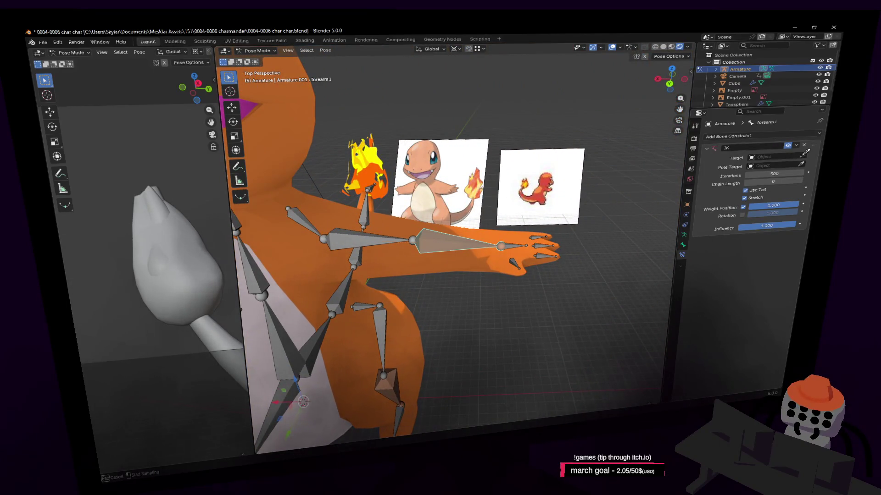
left_click(529, 246)
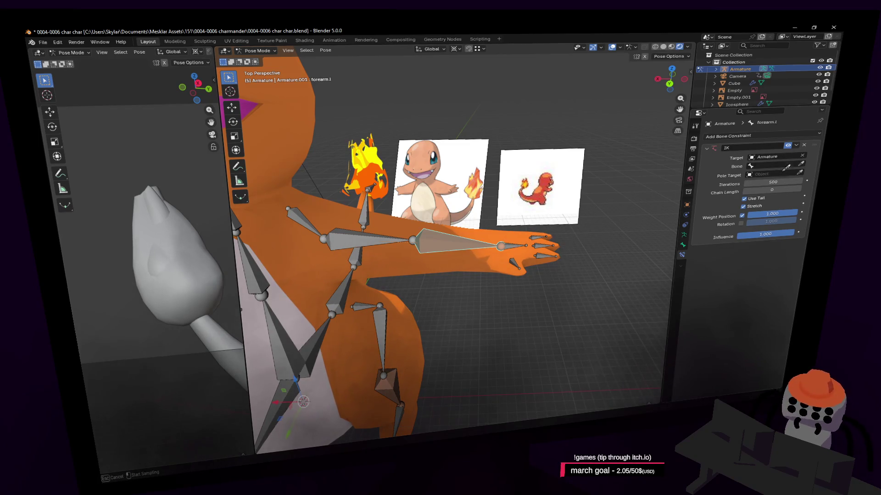
left_click(519, 244)
scroll(525, 243, "up", 2)
scroll(524, 243, "down", 1)
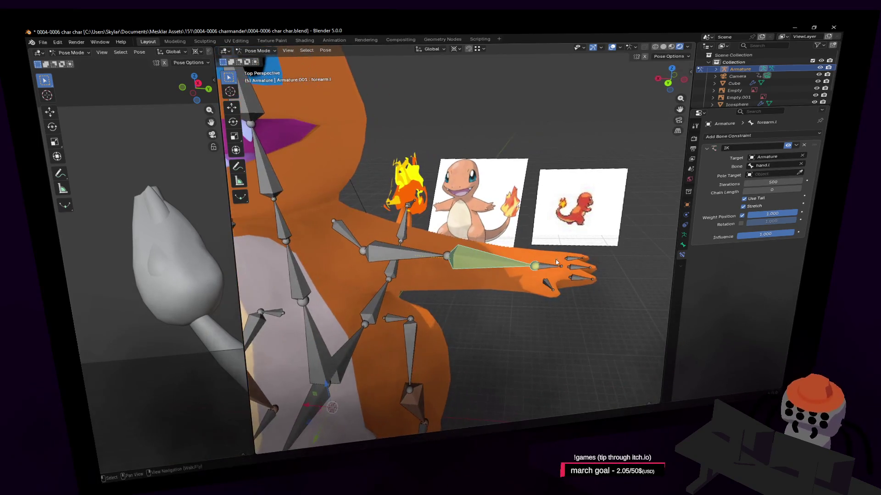
left_click(556, 265)
key("g")
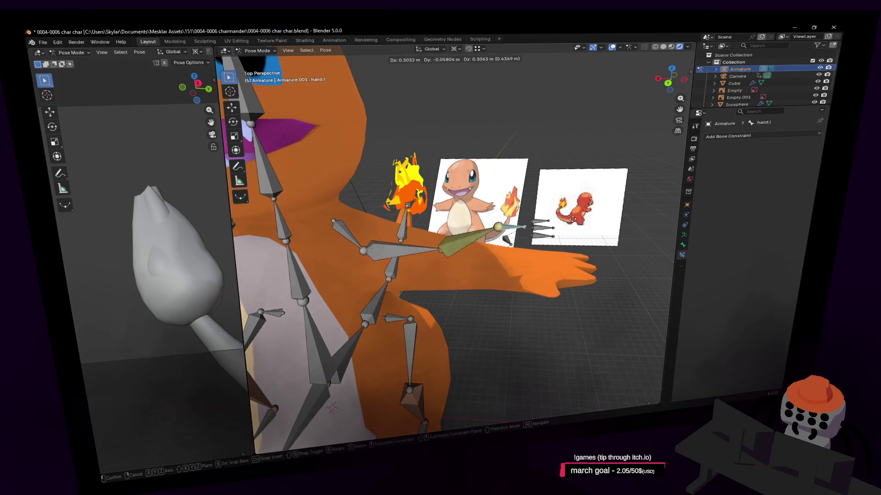
key("Escape")
middle_click_drag(565, 245, 541, 312)
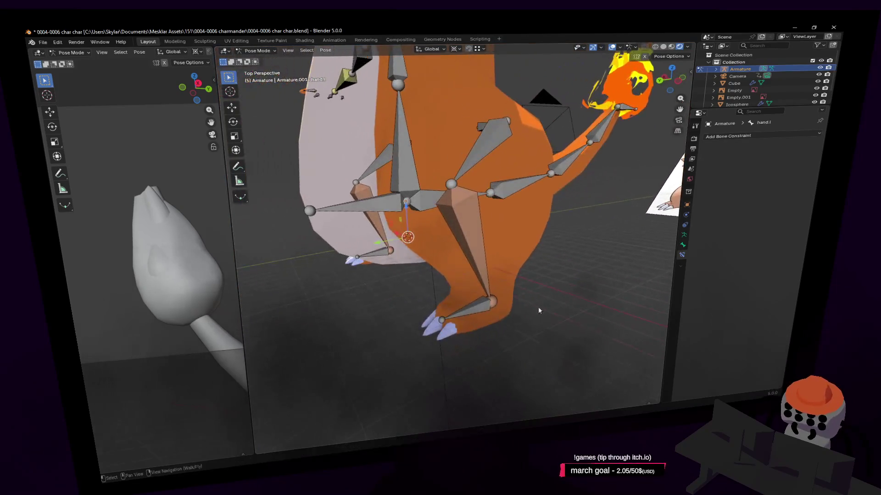
middle_click_drag(479, 299, 485, 313)
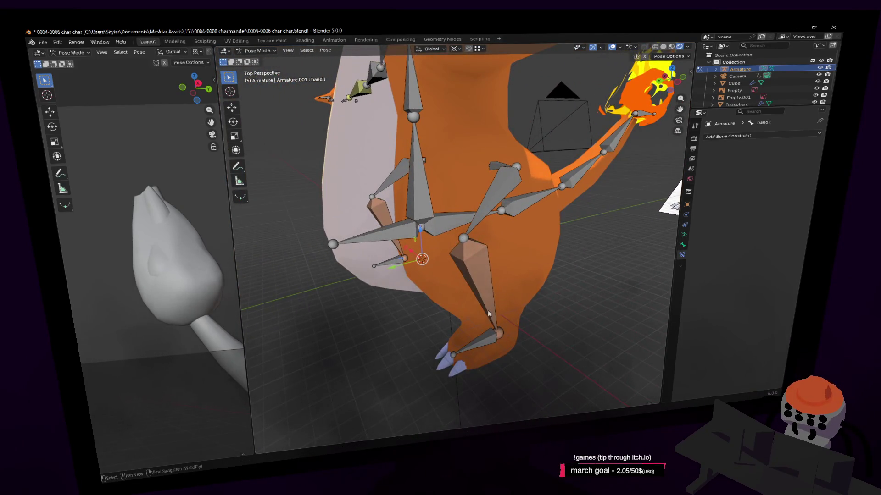
left_click(488, 315)
left_click(802, 157)
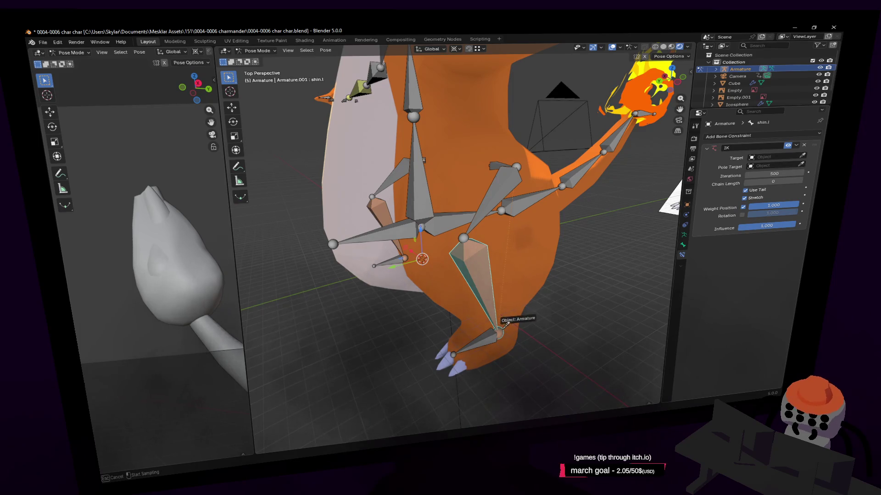
left_click(504, 325)
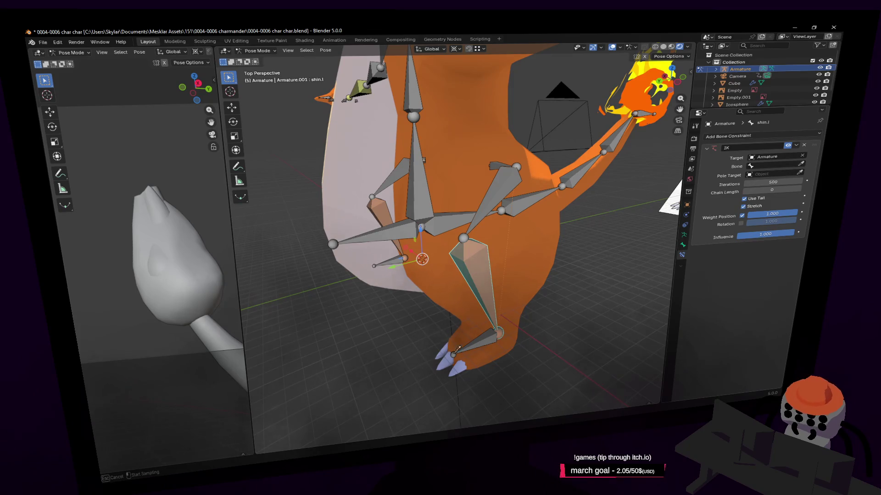
left_click(483, 344)
key("g")
key("z")
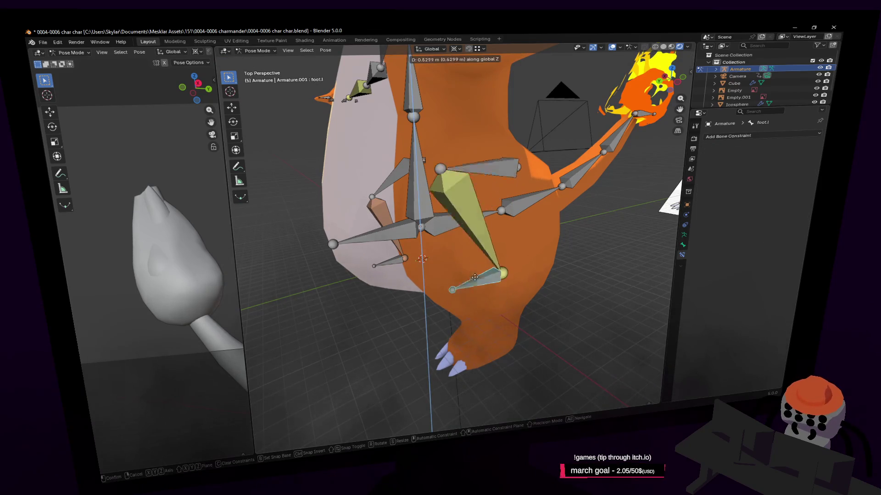
left_click(476, 280)
key("shift+grave")
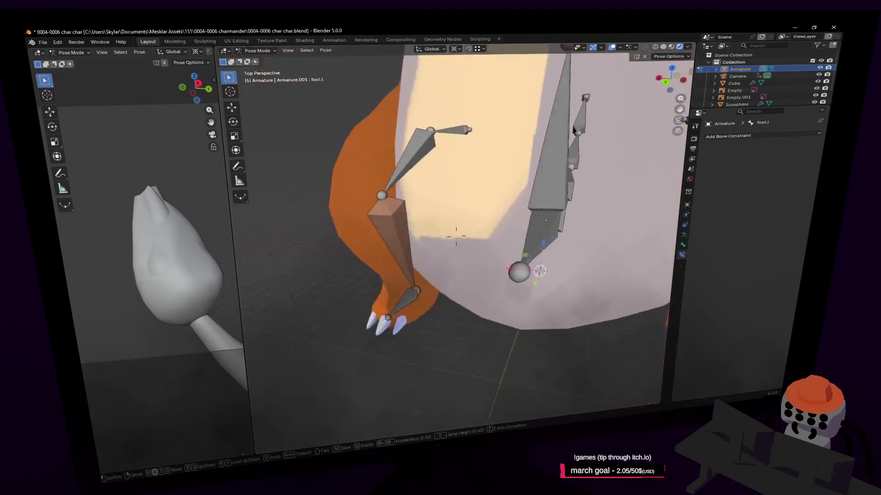
key("s")
left_click(530, 265)
left_click(478, 264)
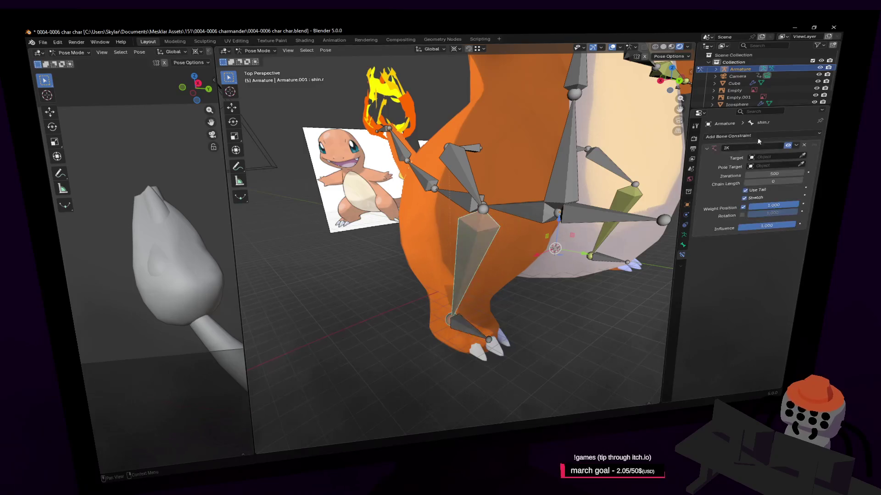
left_click(486, 324)
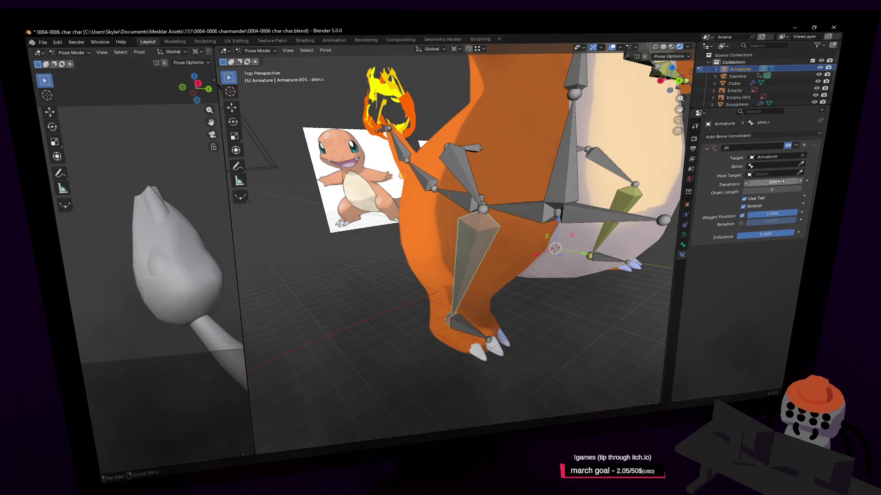
left_click(479, 321)
left_click(471, 330)
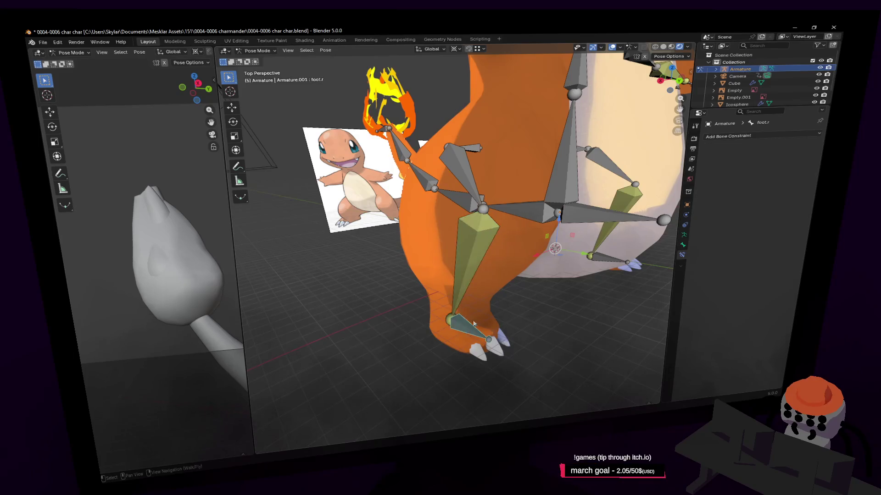
key("shift+grave")
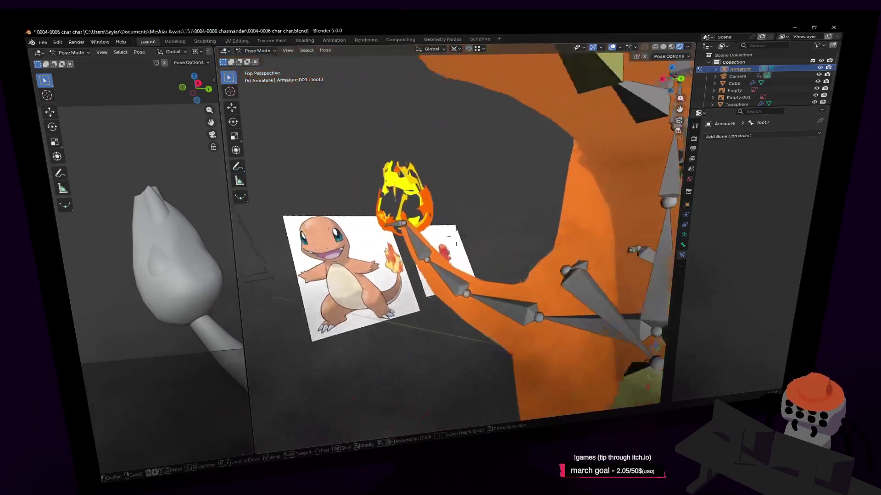
left_click(456, 236)
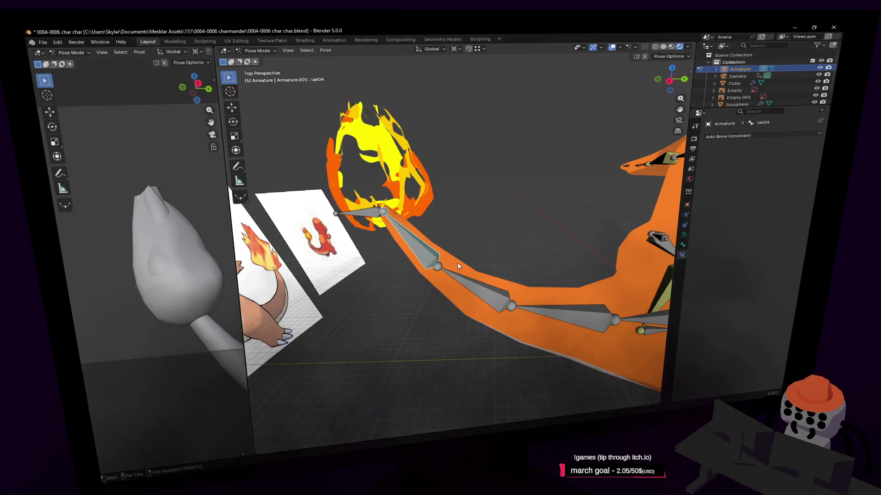
key("shift+i")
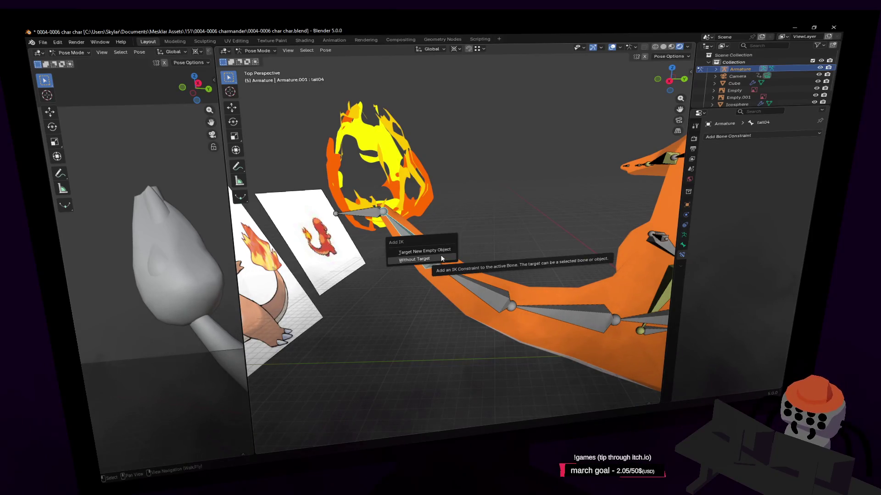
left_click(436, 259)
mouse_move(433, 257)
middle_mouse_down()
mouse_move(550, 215)
mouse_move(688, 192)
middle_mouse_up()
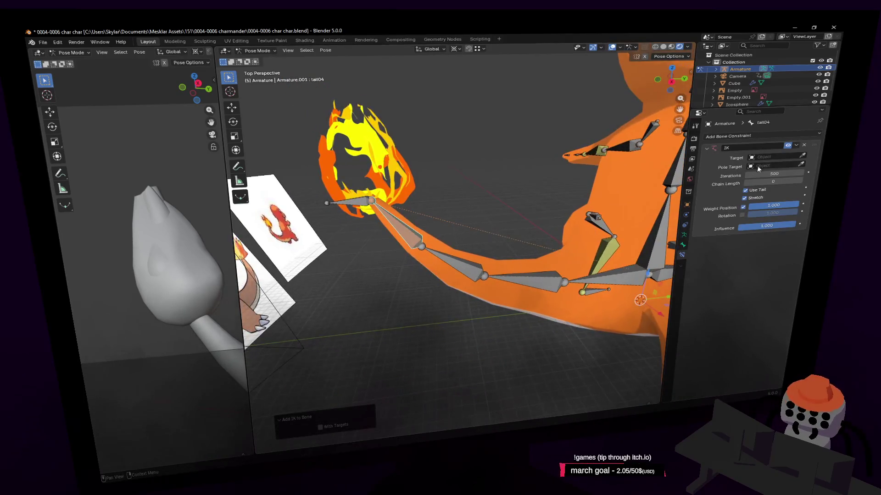
left_click(801, 159)
left_click(369, 202)
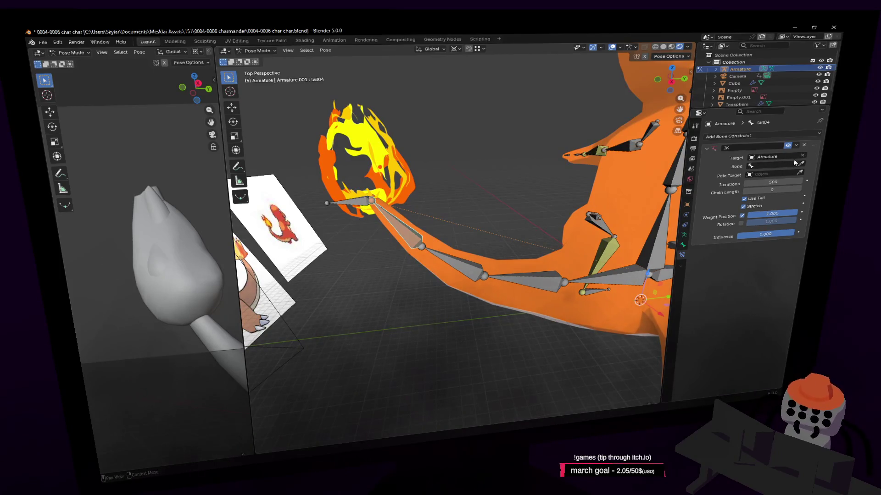
left_click(372, 195)
mouse_move(371, 195)
left_mouse_down()
mouse_move(417, 271)
mouse_move(465, 233)
left_mouse_up()
left_click(466, 233)
key("shift+grave")
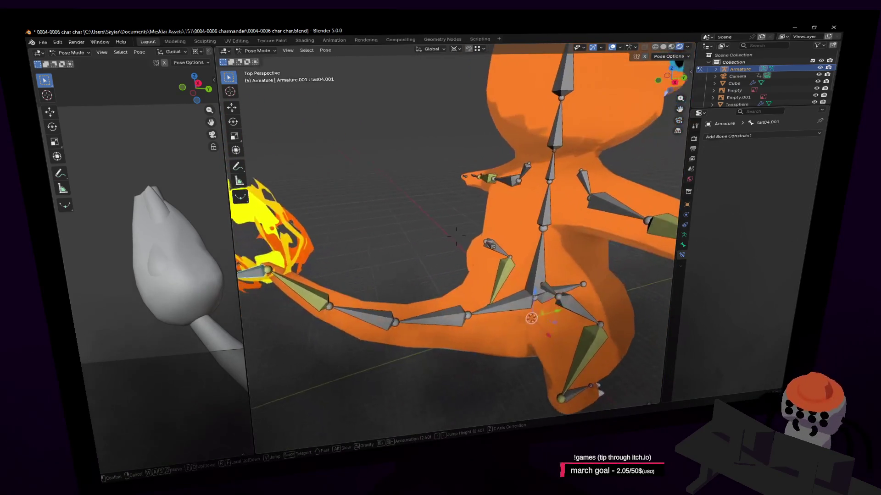
left_click(530, 310)
mouse_move(530, 310)
middle_mouse_down()
mouse_move(496, 296)
mouse_move(505, 282)
middle_mouse_up()
left_click(538, 278)
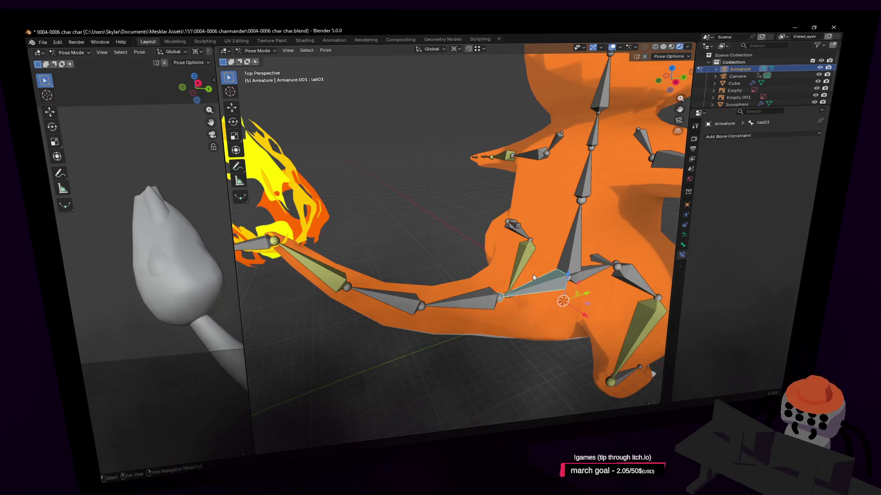
key("alt+p")
left_click(529, 278)
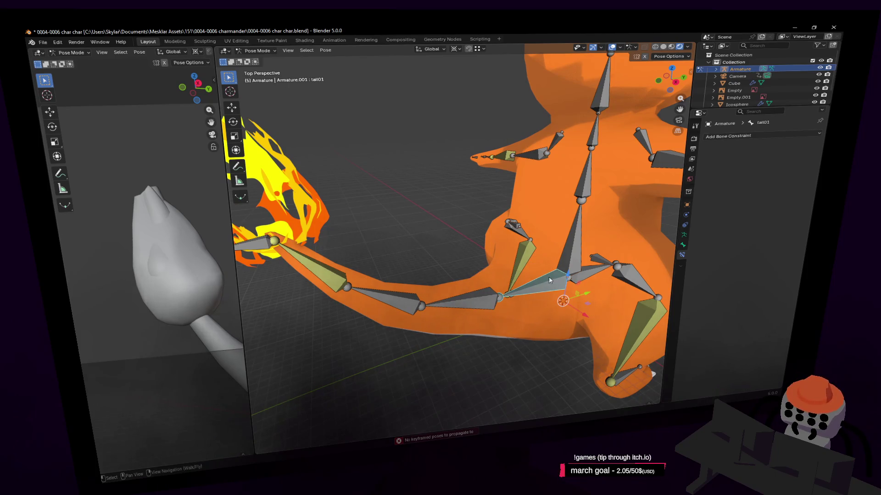
left_click(259, 51)
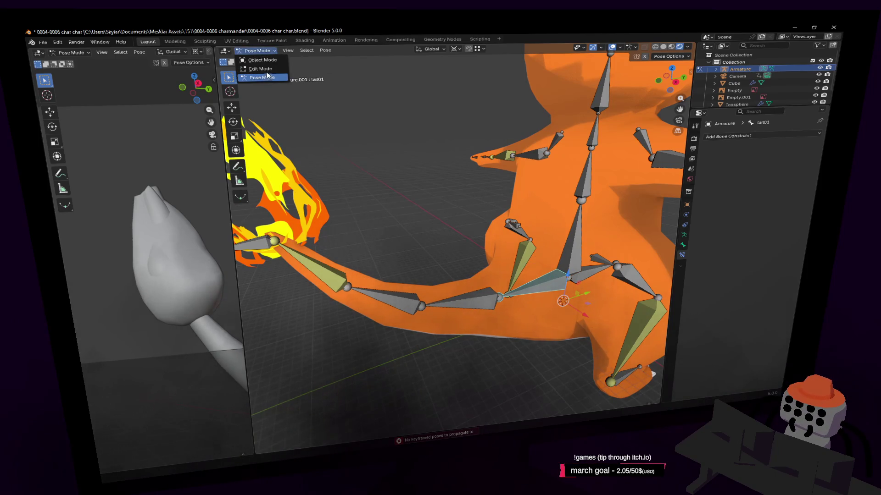
left_click(267, 76)
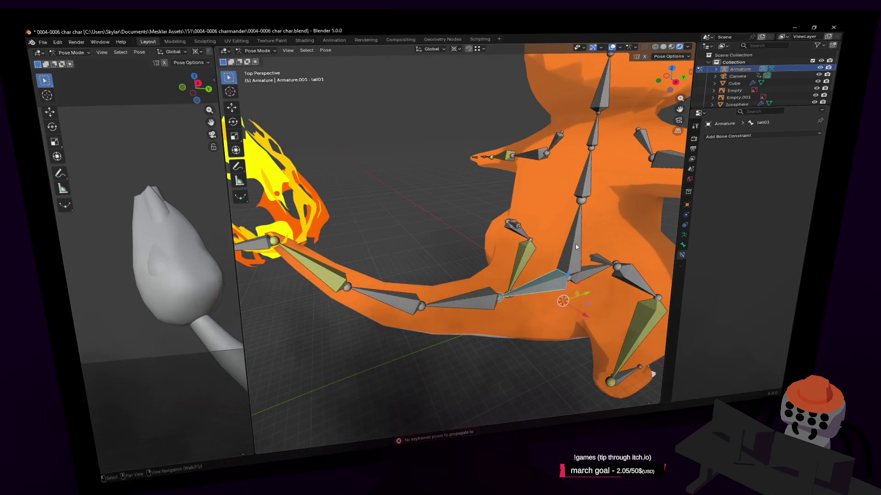
right_click(577, 244)
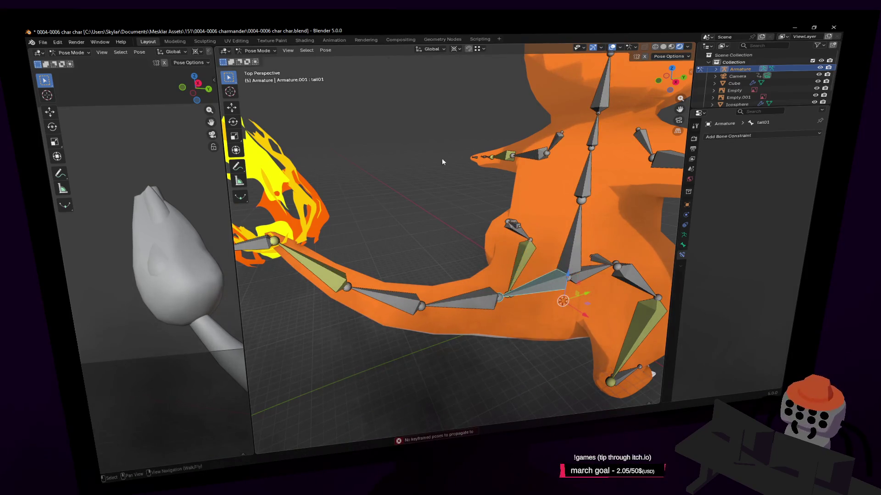
left_click(260, 50)
Step: In Edit Mode, clear the tail bone's parent with Alt+P > Clear Parent
left_click(261, 69)
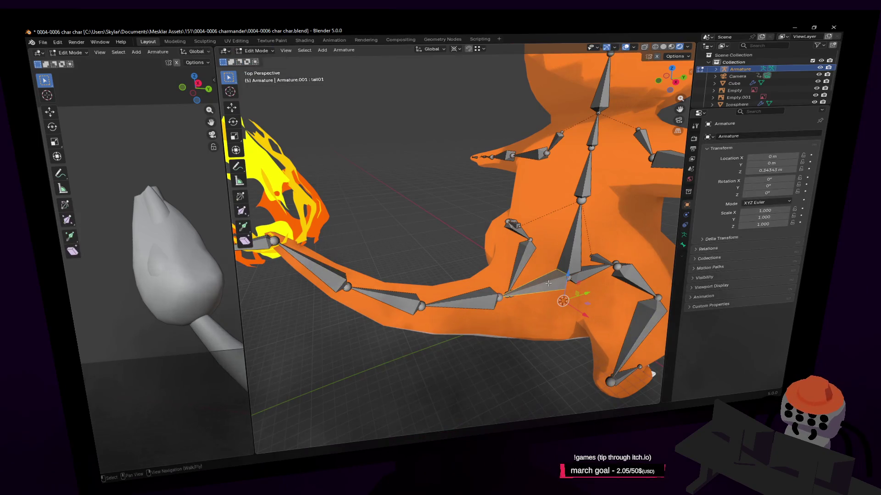
key("alt+p")
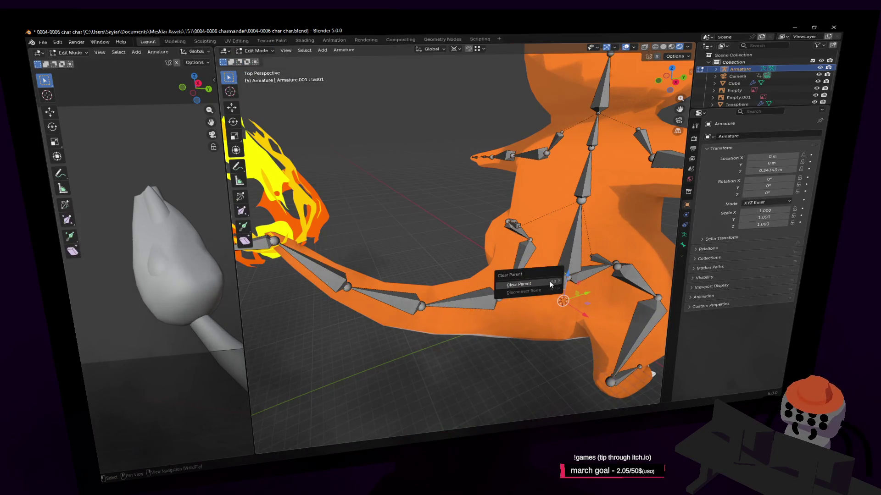
left_click(549, 281)
middle_click_drag(550, 281, 453, 247)
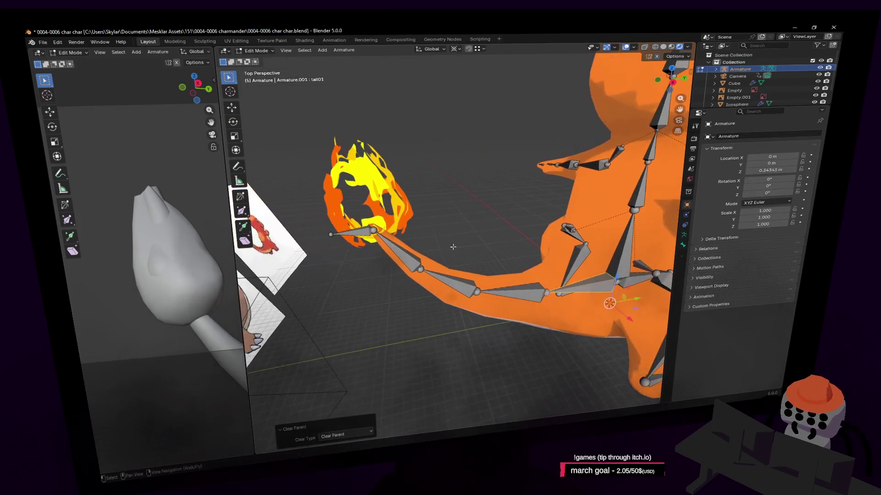
Step: Back in Pose Mode, test-grab the tail tip bone tail04.001 to bend the tail
left_click(350, 237)
left_click(256, 50)
left_click(257, 78)
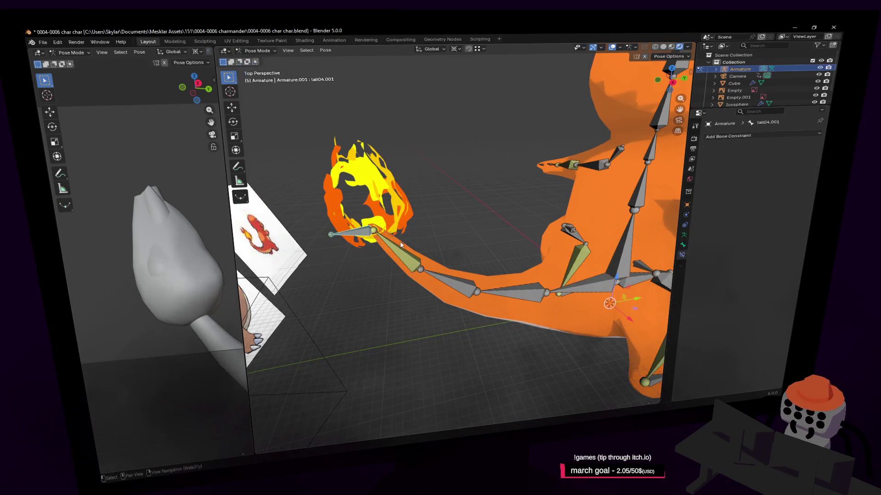
key("g")
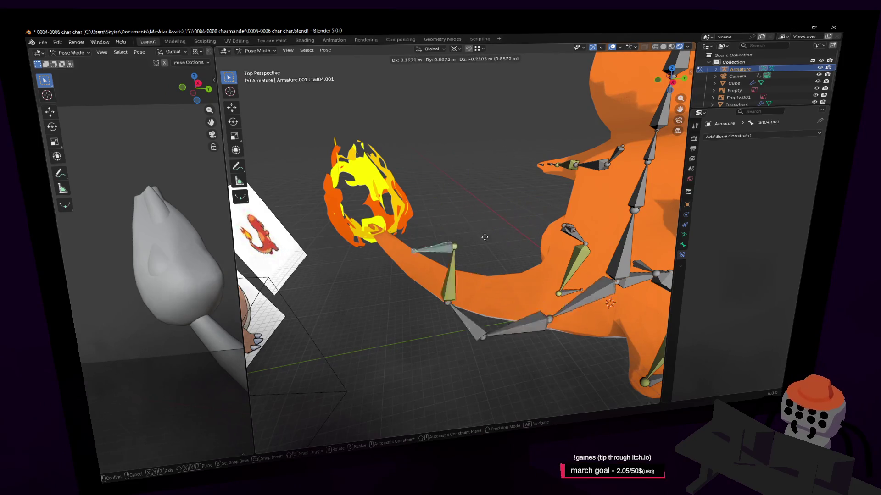
right_click(500, 261)
scroll(500, 258, "down", 5)
key("g")
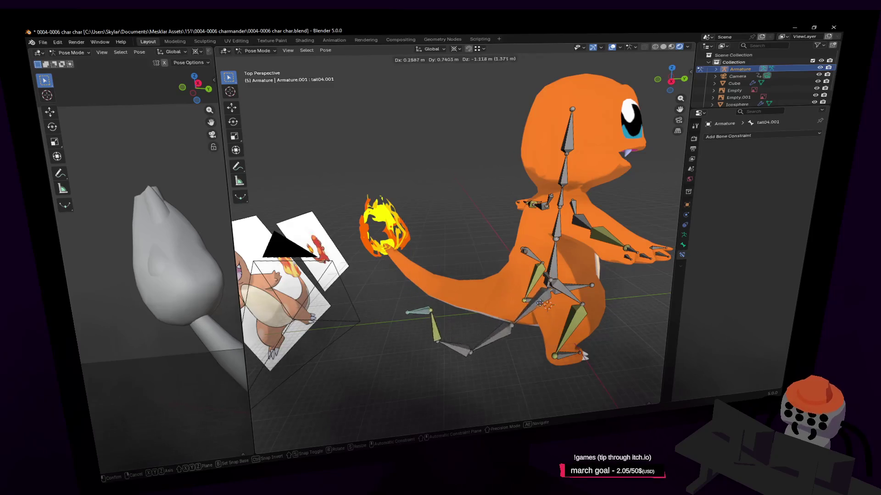
left_click(544, 194)
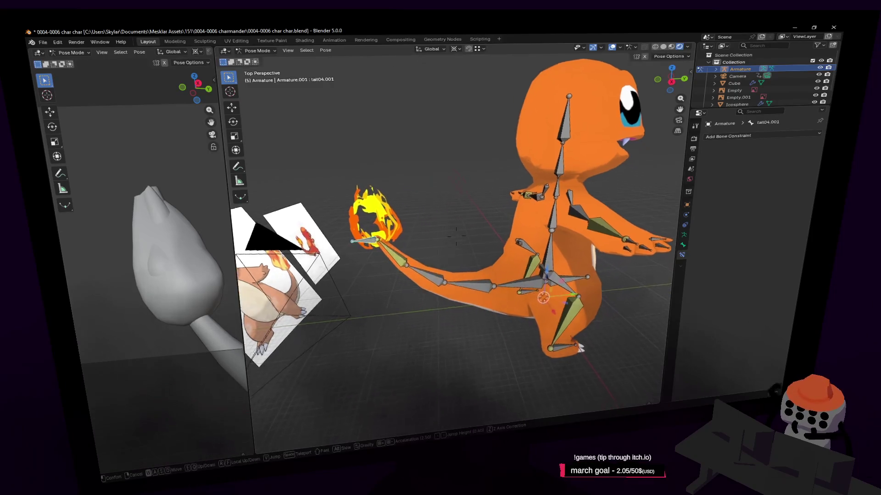
scroll(550, 216, "up", 5)
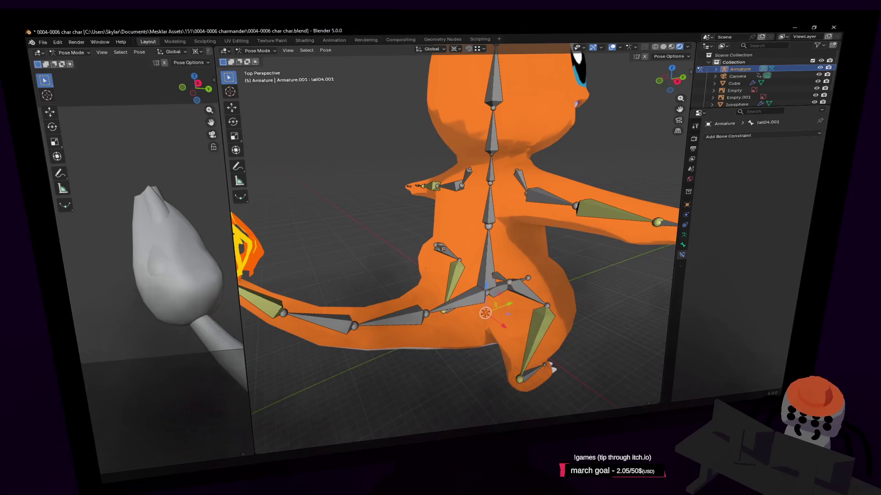
key("shift+grave")
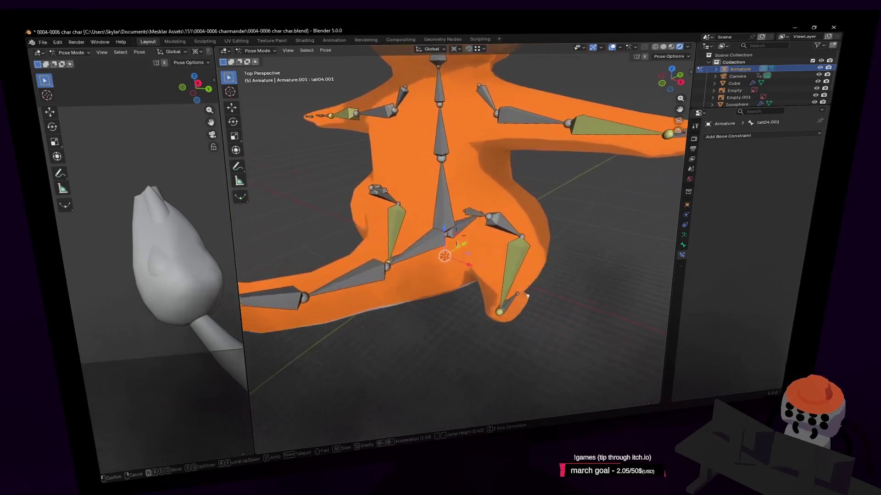
left_click(376, 301)
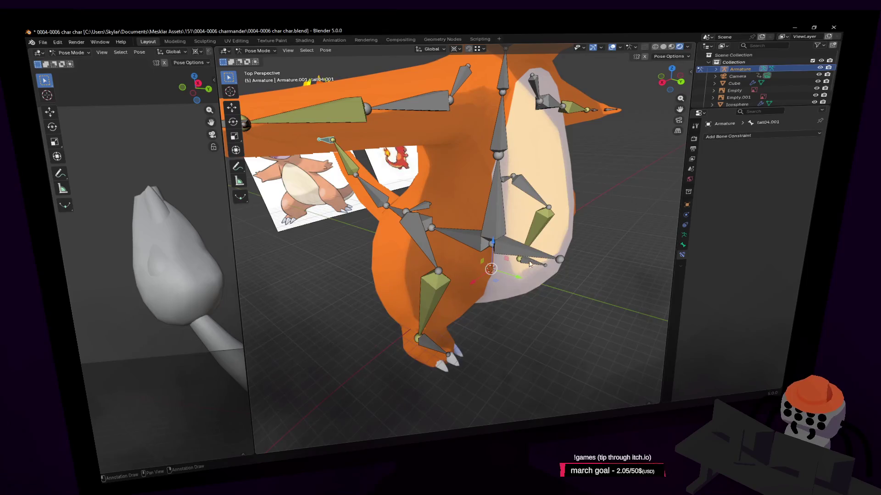
middle_click_drag(515, 233, 481, 264)
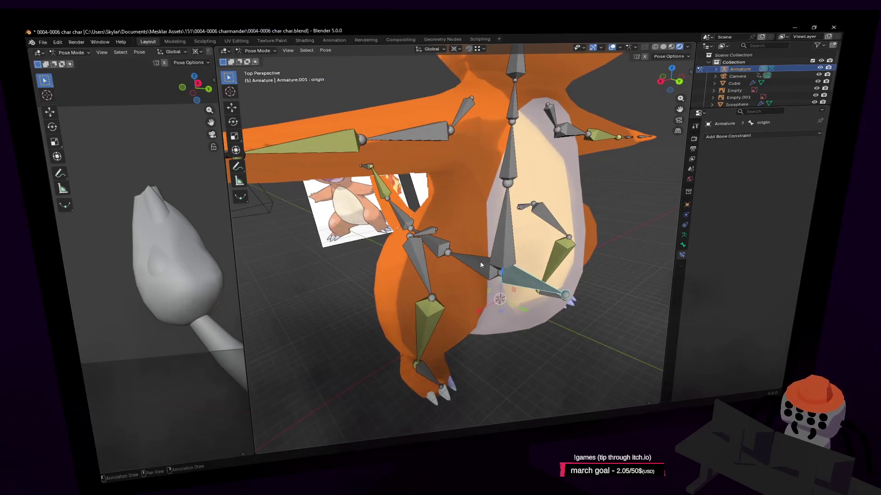
middle_click_drag(504, 222, 513, 258)
left_click(513, 259)
key("shift+grave")
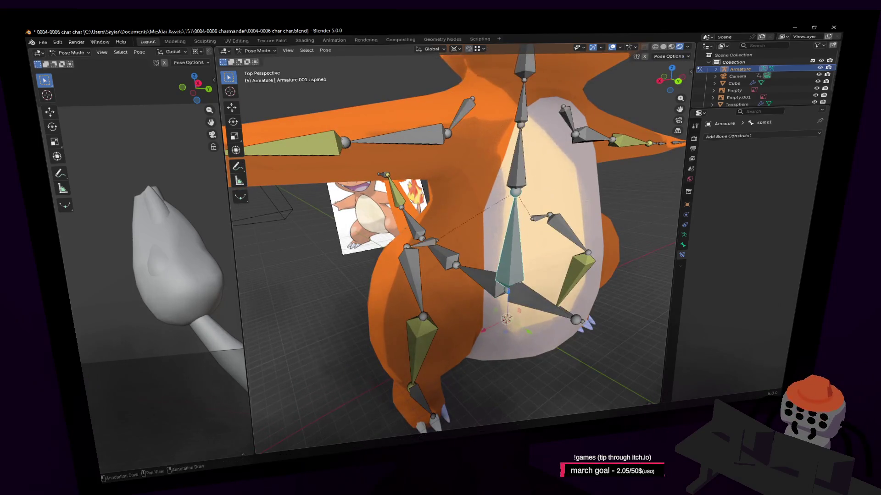
key("s")
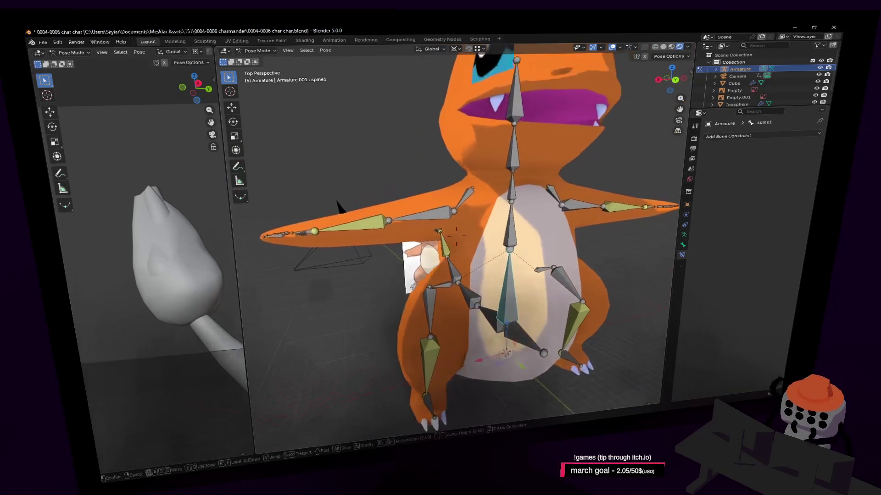
key("Escape")
left_click(458, 210)
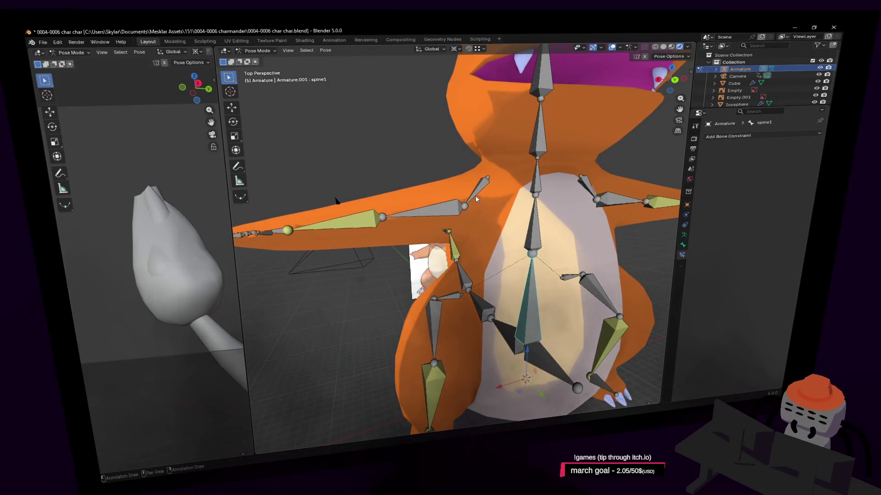
key("shift+grave")
key("Escape")
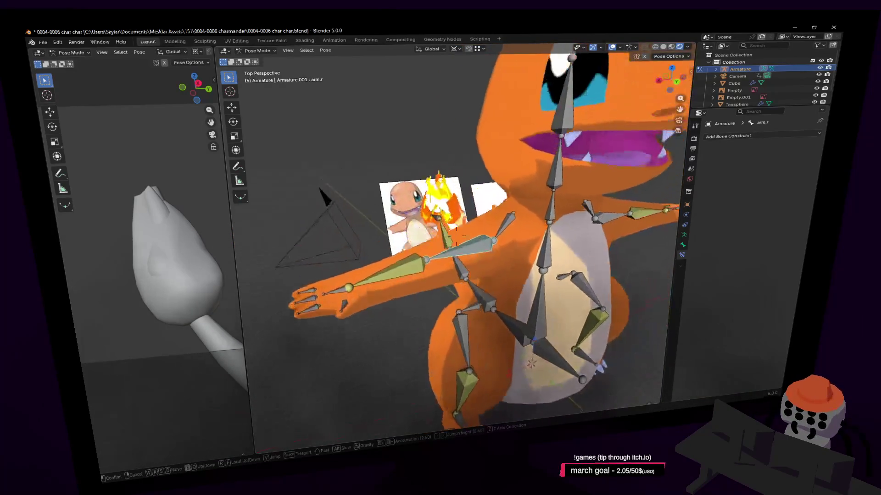
scroll(508, 229, "up", 3)
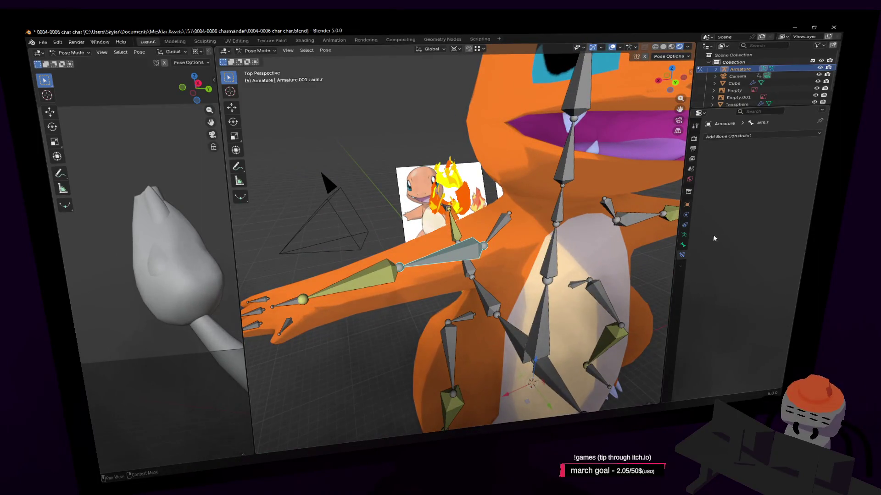
left_click(751, 136)
Step: Add a Child Of constraint to arm.r with its target set to Armature
left_click(780, 165)
left_click(797, 156)
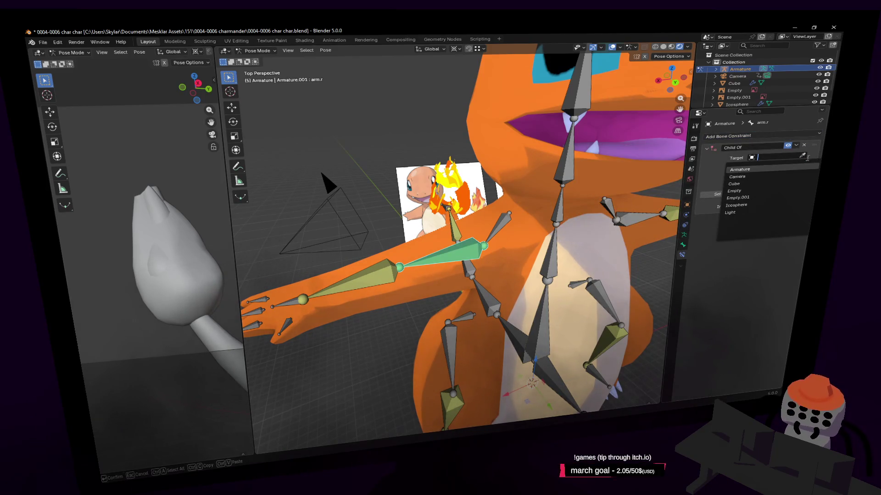
key("Return")
mouse_move(514, 233)
middle_mouse_down()
mouse_move(459, 225)
mouse_move(514, 233)
middle_mouse_up()
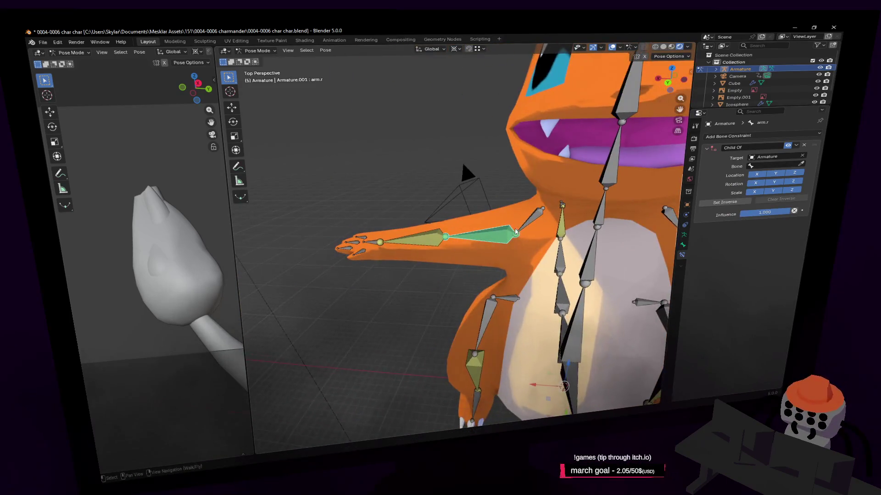
Step: Test-grab clav.r and rotate spine1, cancelling both moves
left_click(528, 221, "shift")
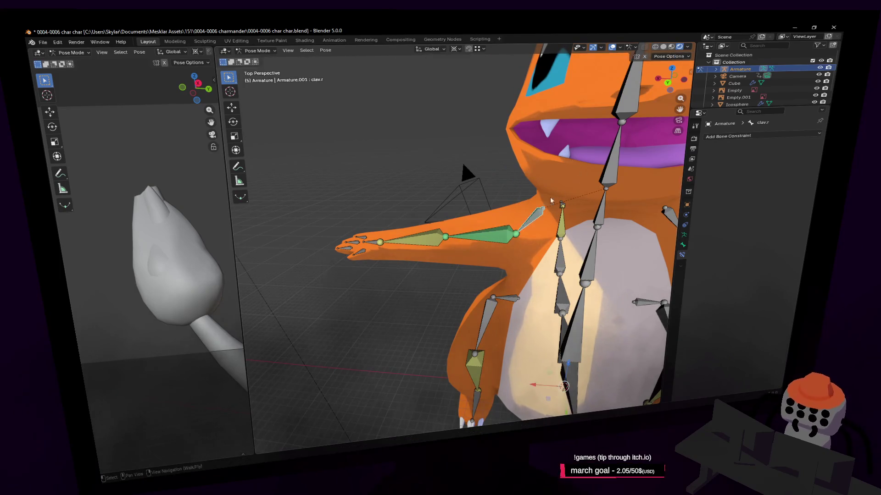
key("ctrl+z")
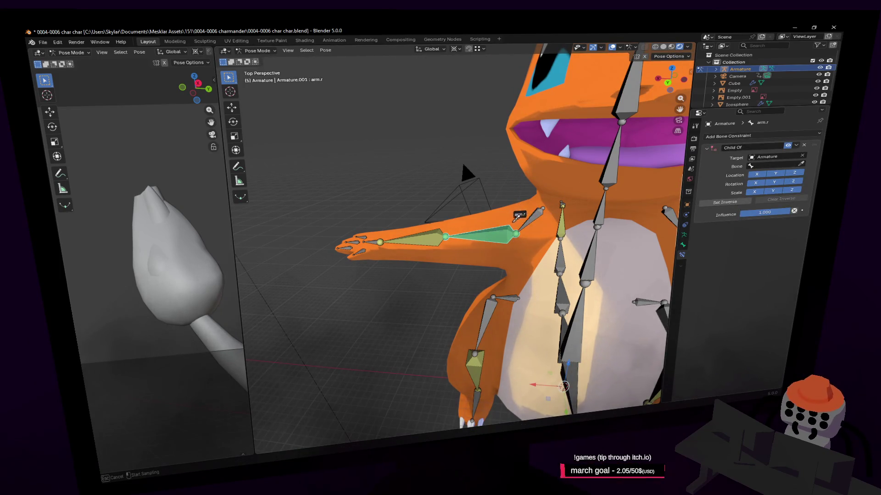
left_click(527, 221)
key("g")
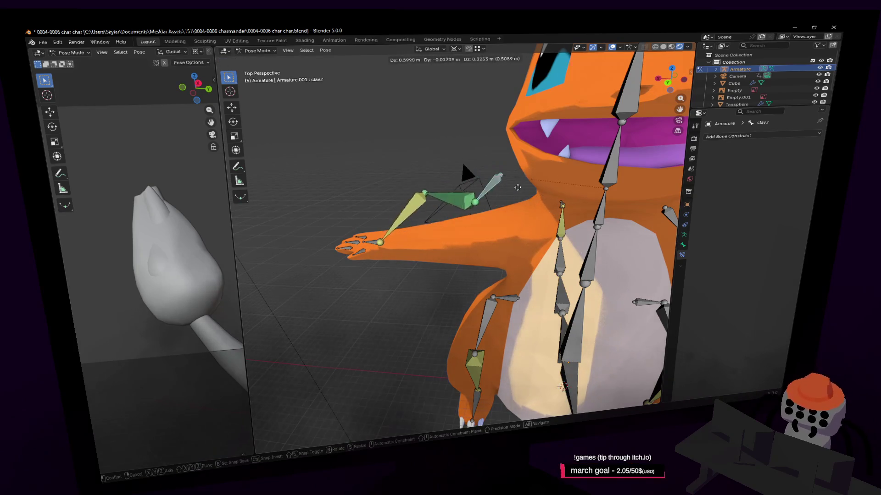
key("Escape")
key("r")
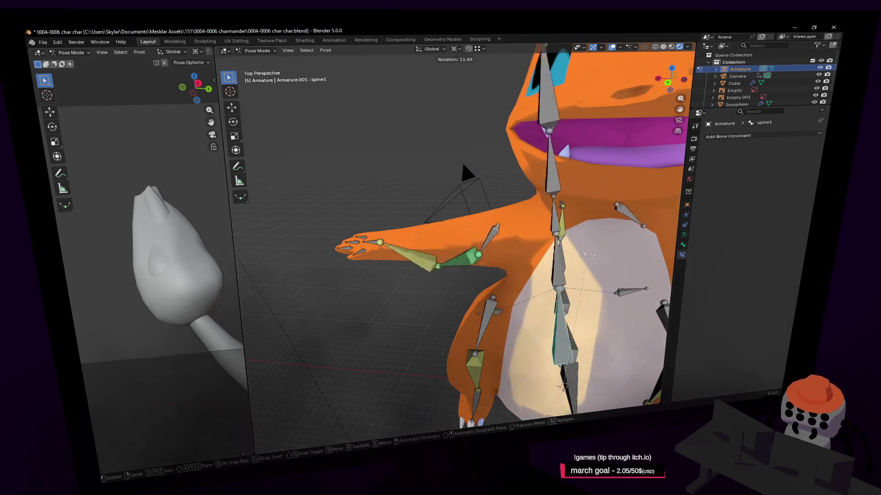
key("Escape")
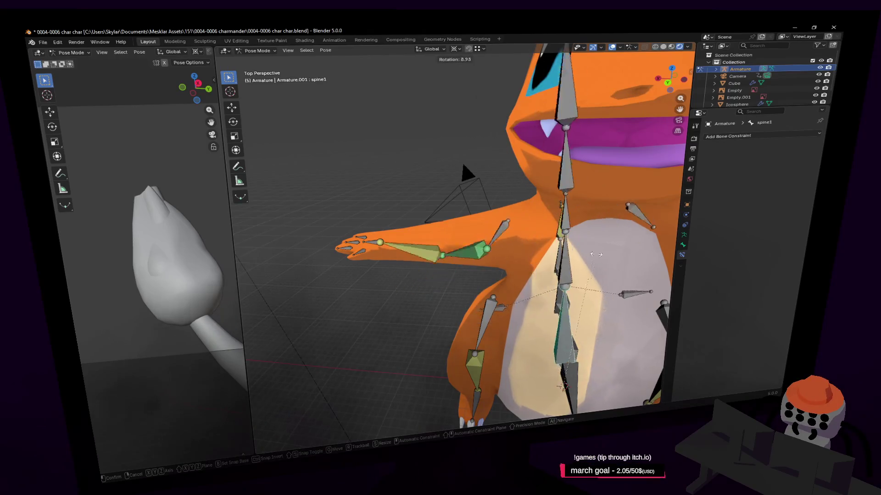
key("shift+grave")
left_click(569, 259)
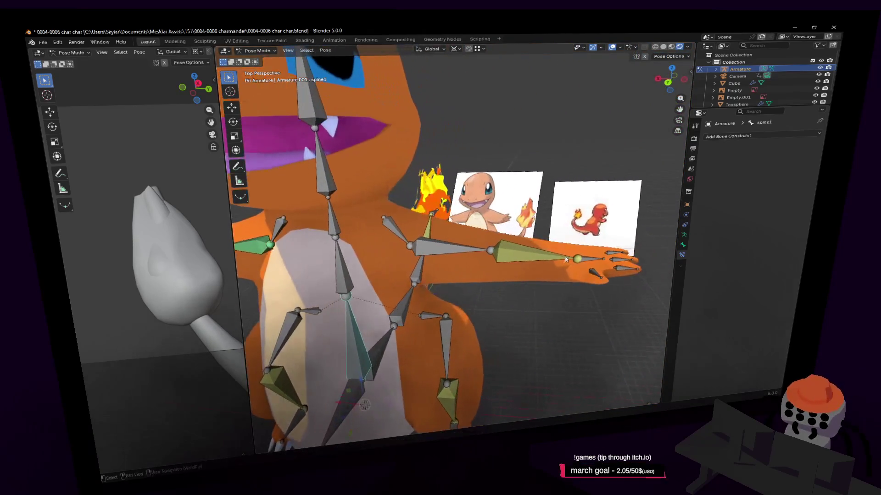
left_click(806, 136)
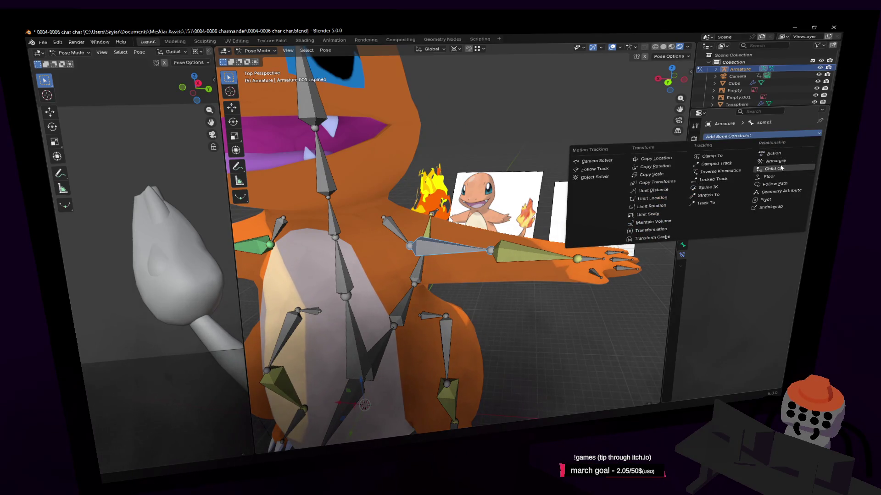
Step: Set spine1's Child Of constraint target to the Armature with clav.l as the parent bone
left_click(782, 168)
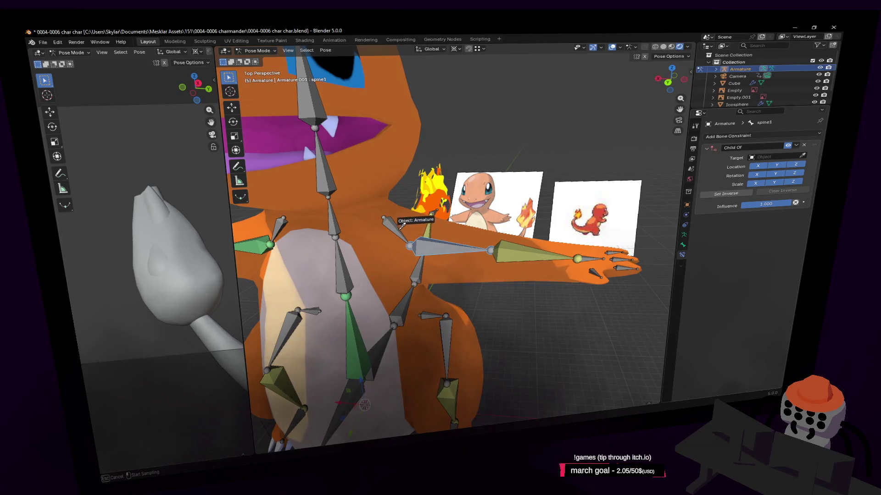
left_click(396, 232)
left_click(802, 164)
left_click(397, 222)
Step: Give thigh.l a Child Of constraint targeting the Armature, then select the hip.l bone
key("shift+grave")
key("w")
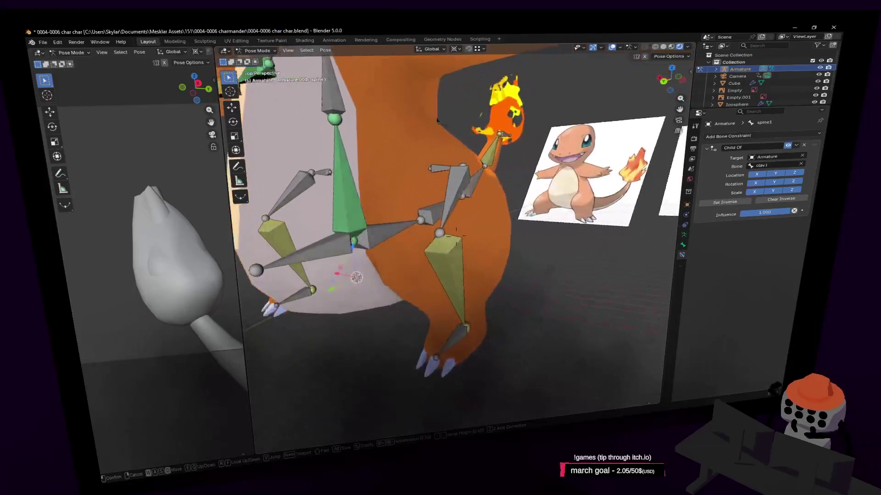
left_click(477, 224)
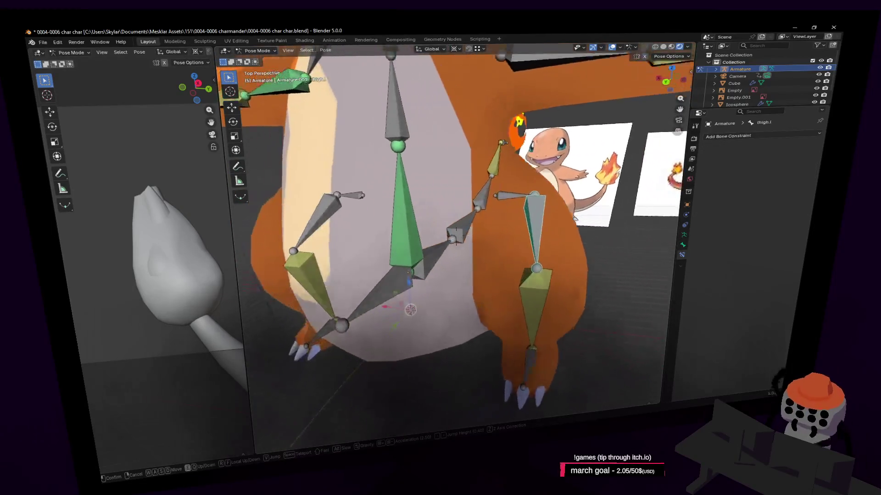
left_click(648, 194)
left_click(766, 135)
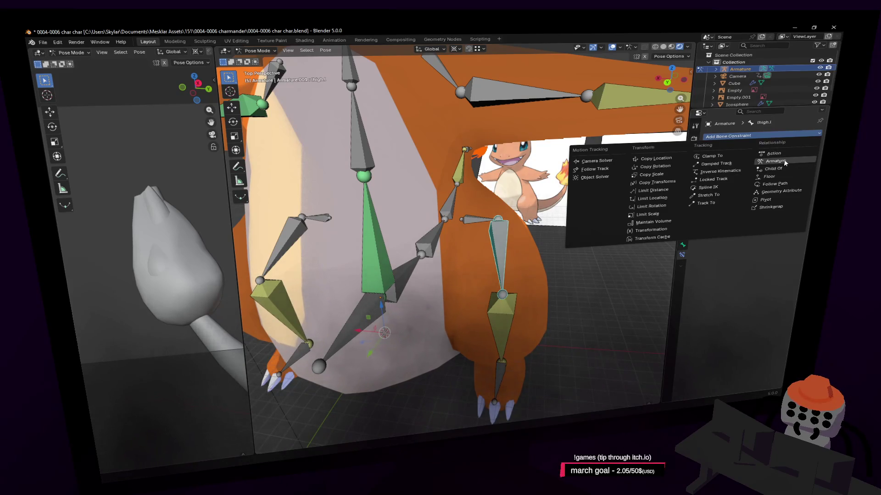
left_click(780, 168)
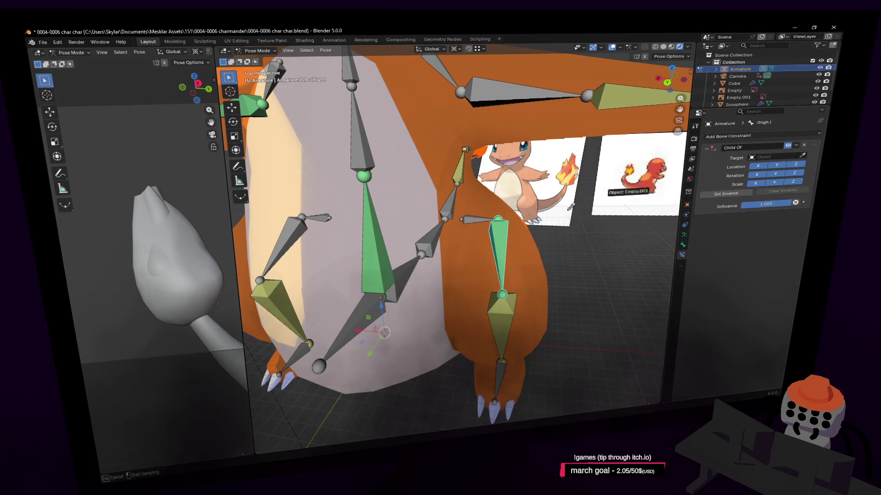
left_click(474, 213)
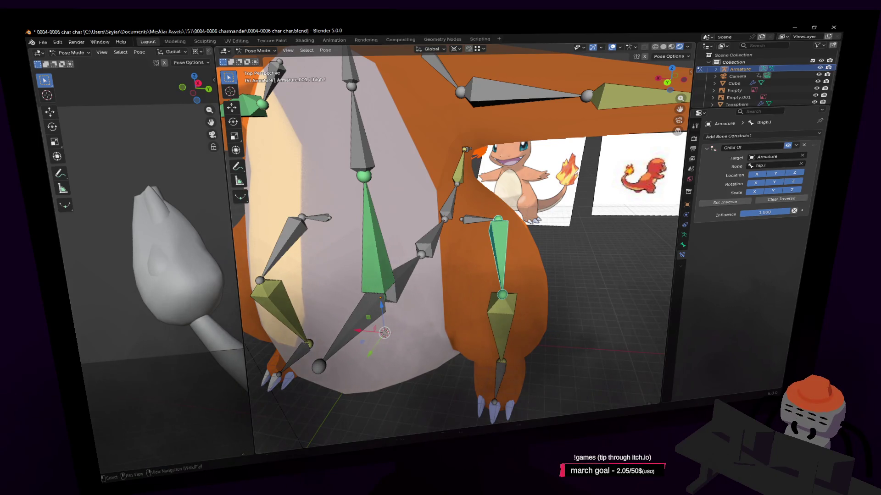
middle_click_drag(531, 217, 571, 216, "shift")
left_click(528, 219)
Step: Cancel the hip.l move and change spine1's Child Of parent bone to origin with Set Inverse
key("g")
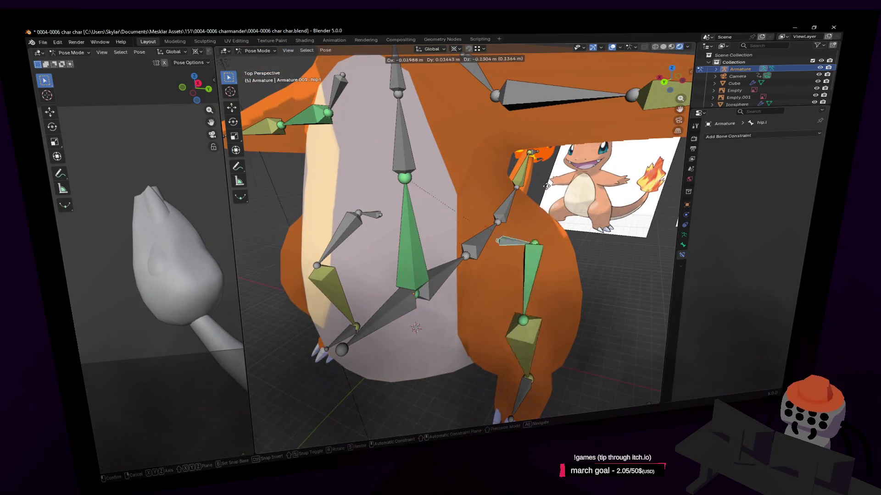
key("Escape")
key("shift+grave")
middle_click_drag(507, 256, 487, 261)
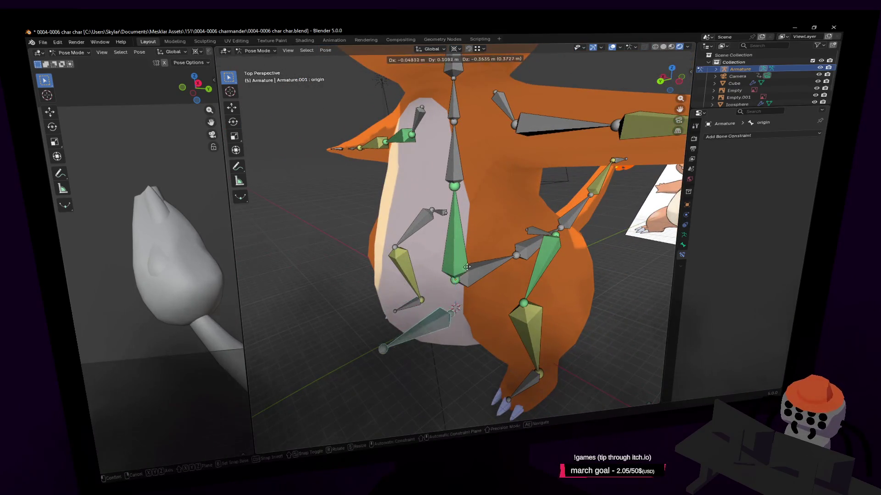
left_click(476, 223)
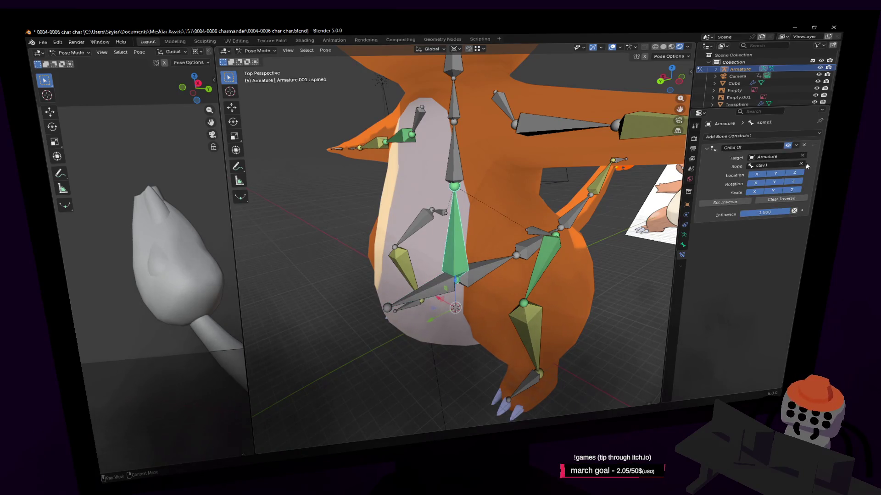
middle_click_drag(505, 232, 536, 216)
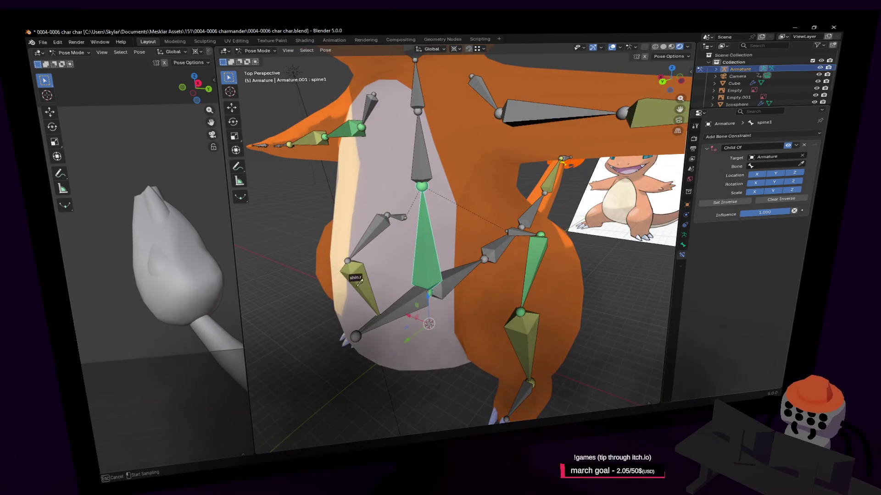
left_click(401, 300)
key("shift+grave")
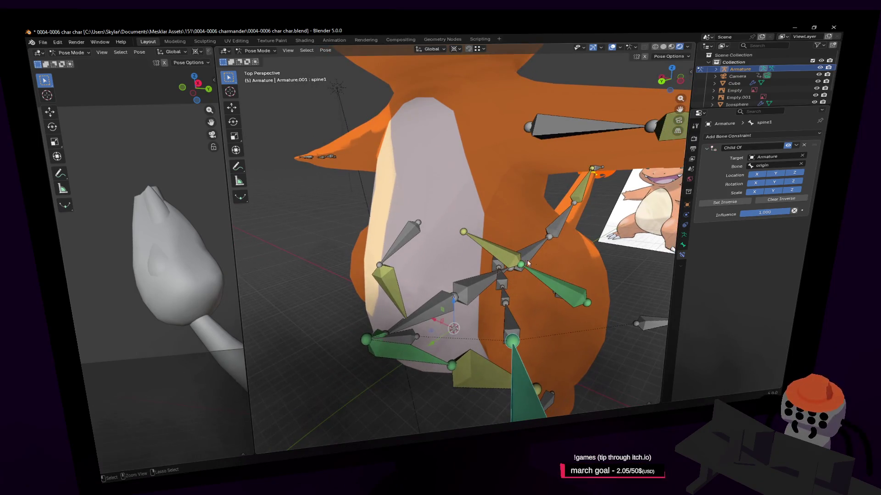
left_click(737, 201)
Step: Move the origin bone to shift the whole armature to a new position
key("shift+grave")
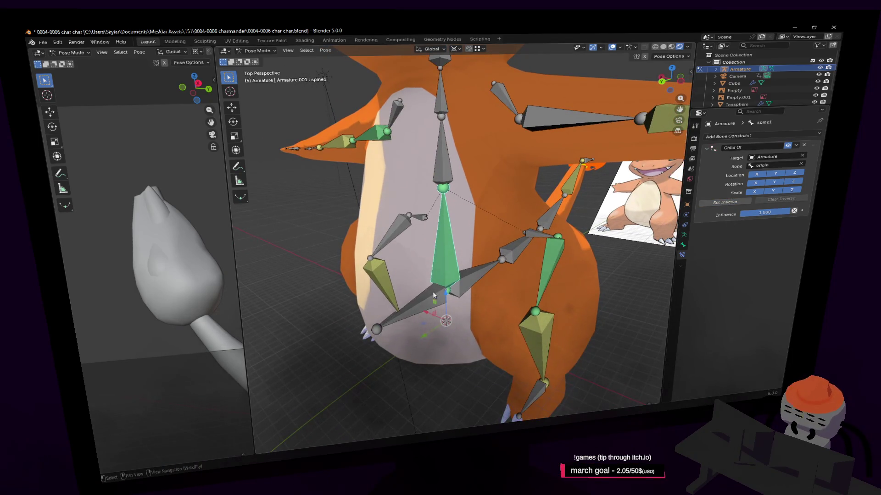
left_click(434, 294)
key("g")
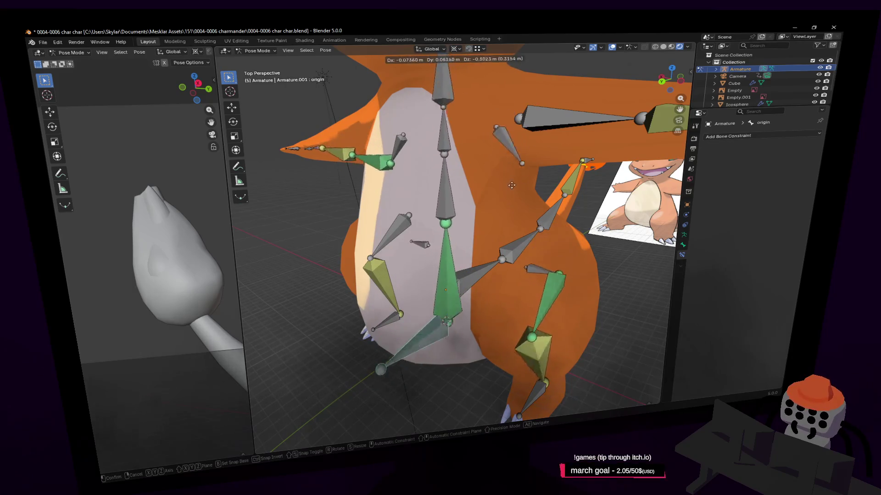
left_click(489, 265)
left_click(764, 137)
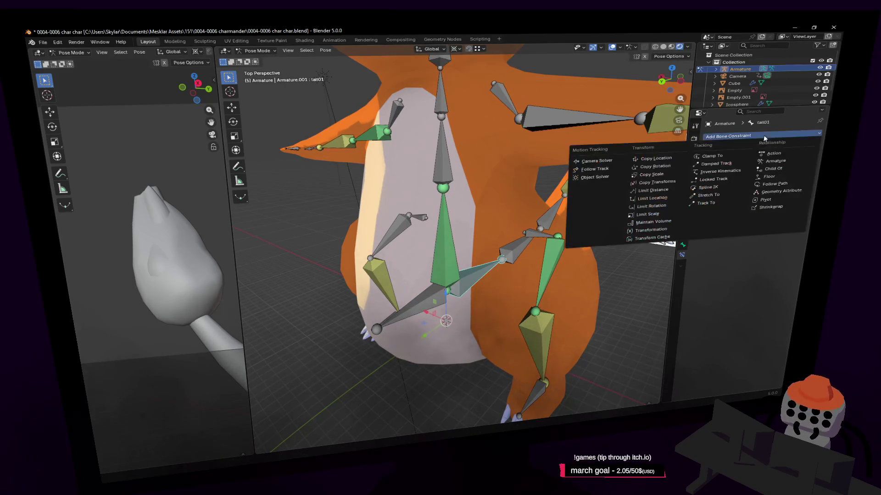
Step: Add a Child Of constraint to tail01 targeting the Armature with spine1 as parent bone
left_click(774, 169)
left_click(799, 156)
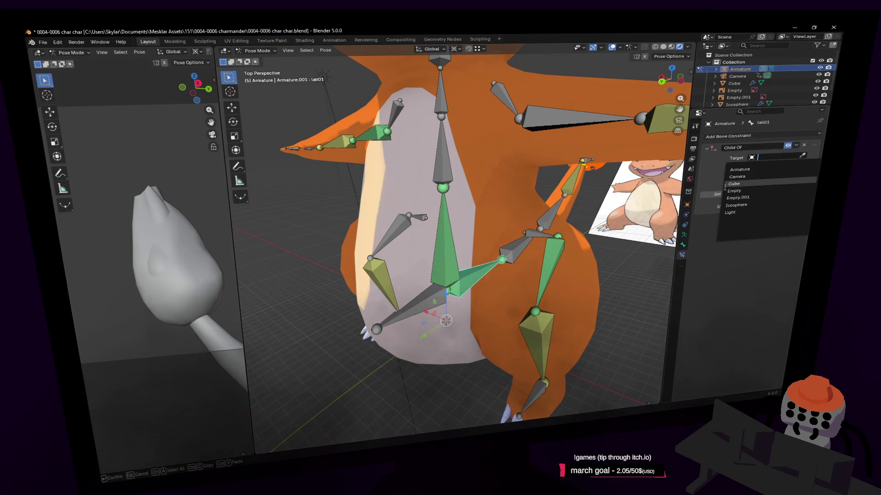
key("Return")
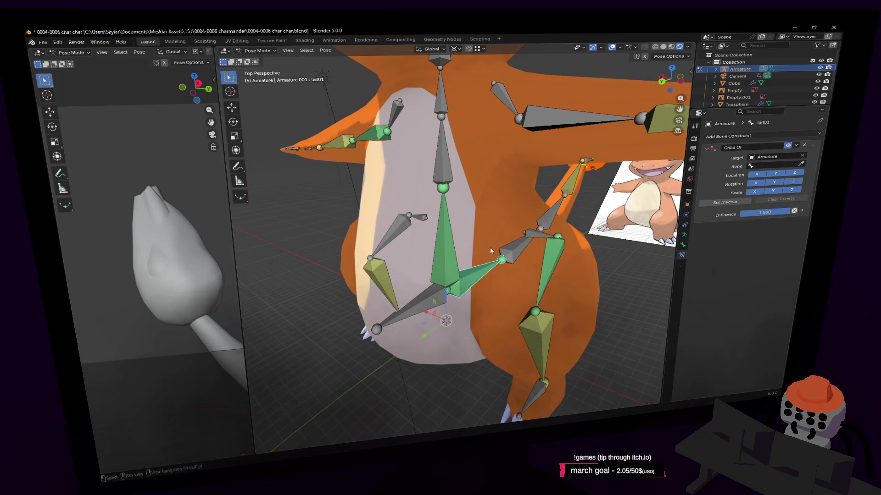
left_click(449, 257)
Step: Give thigh.r a Child Of constraint targeting the Armature
mouse_move(450, 257)
middle_mouse_down()
mouse_move(347, 265)
mouse_move(483, 249)
middle_mouse_up()
left_click(427, 230)
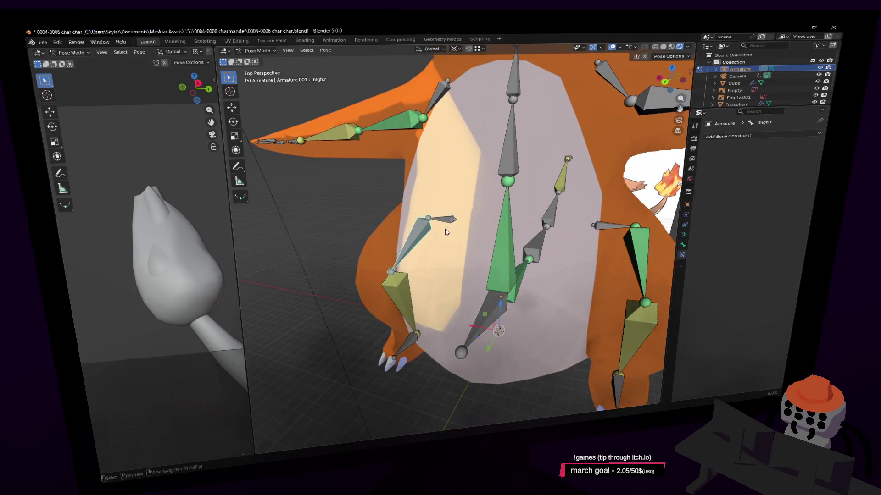
left_click(781, 136)
left_click(782, 169)
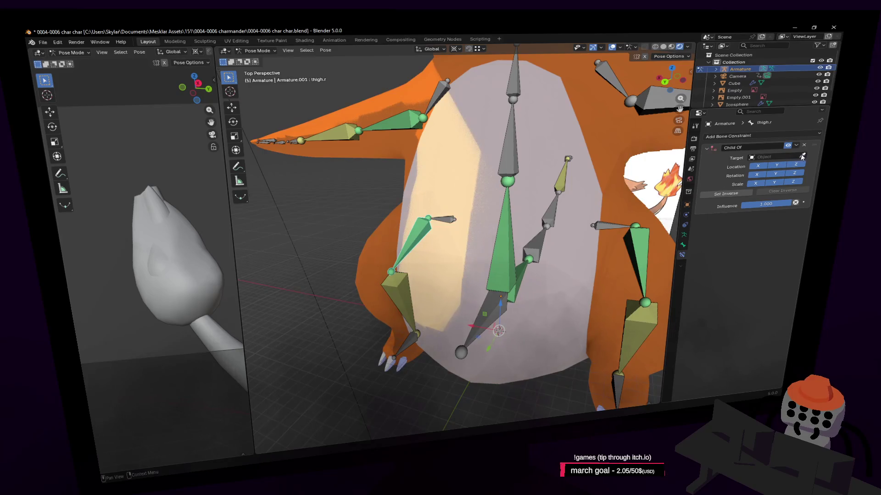
left_click(450, 223)
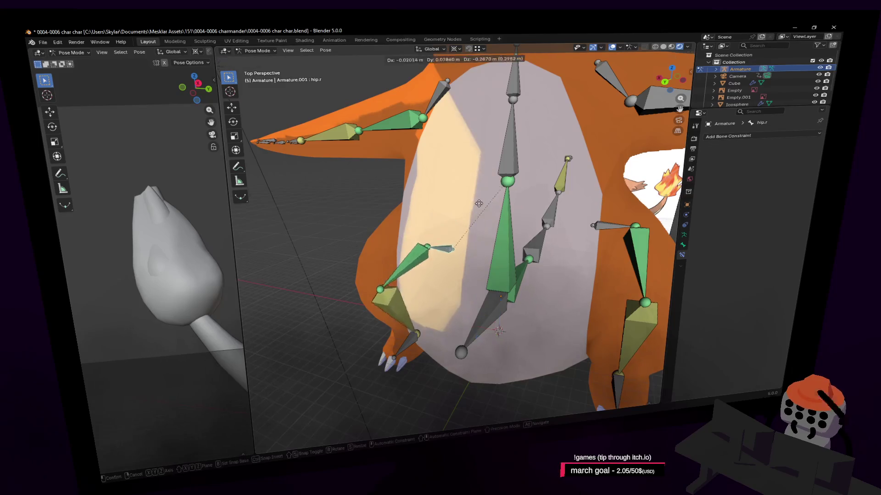
Step: Repose the spine chain by moving spine1, then start moving the armature by its origin bone
left_click(509, 240)
scroll(508, 241, "down", 3)
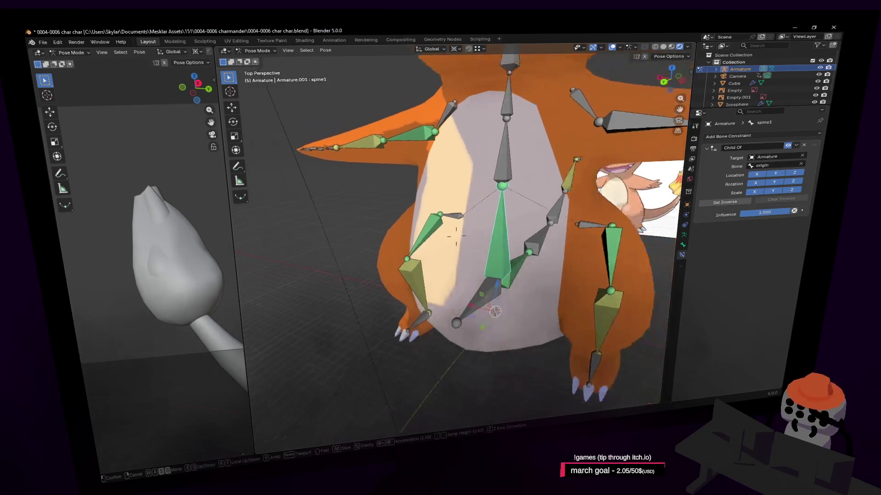
key("g")
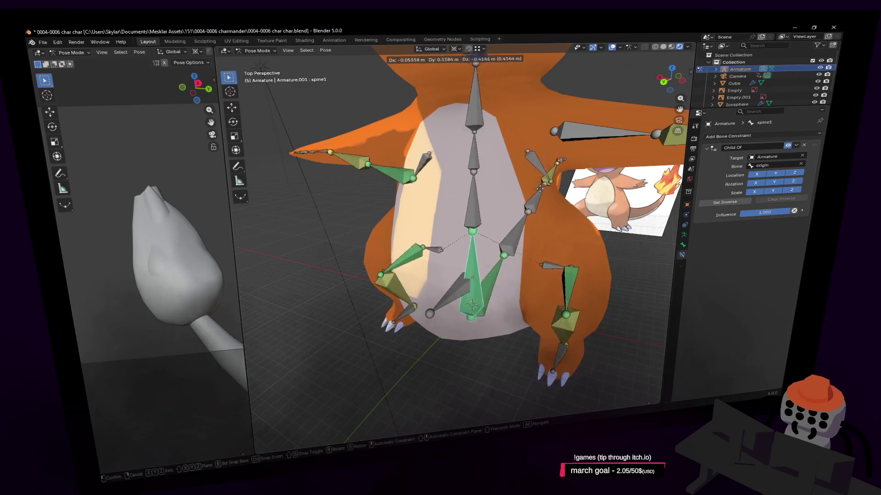
left_click(531, 204)
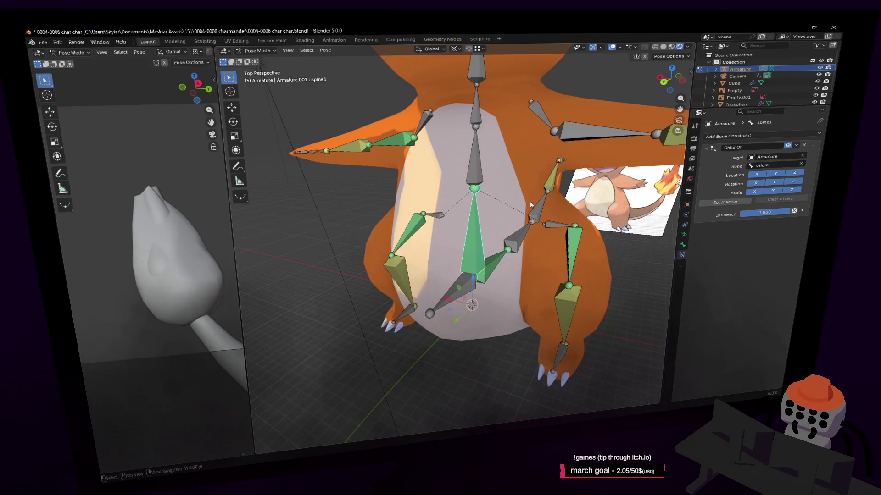
left_click(459, 292)
key("shift+grave")
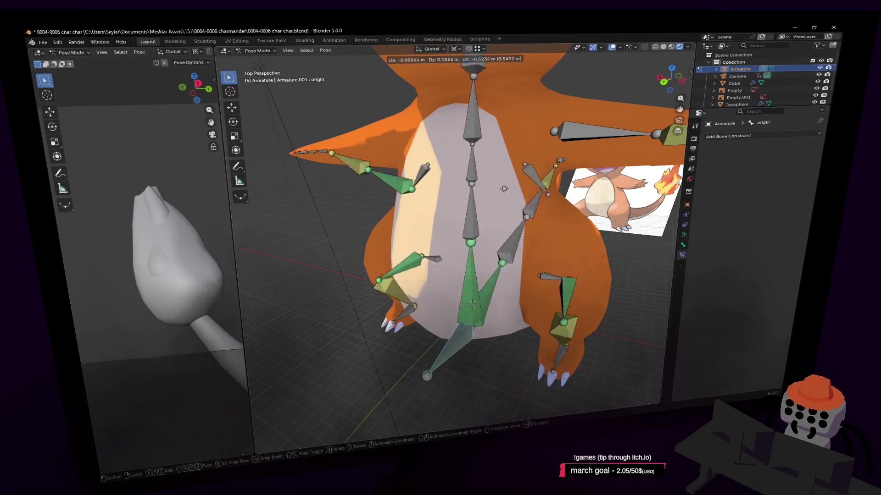
key("Escape")
key("g")
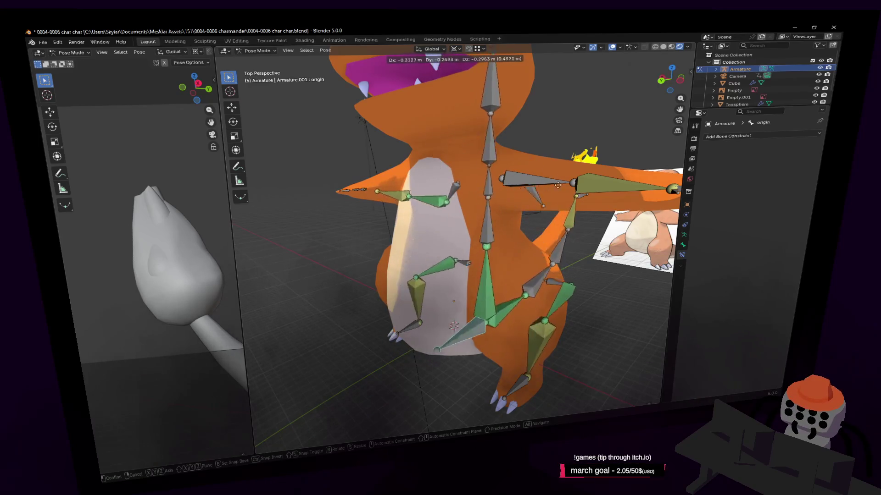
Step: Confirm the armature's new position and give arm.l a Child Of constraint with clav.l as parent
left_click(503, 192)
middle_click_drag(503, 192, 461, 231)
left_click(460, 231)
left_click(784, 136)
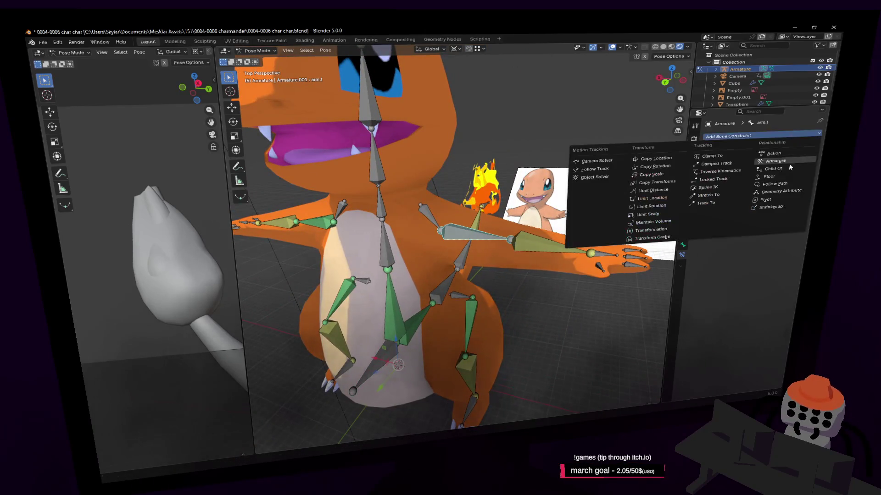
left_click(784, 169)
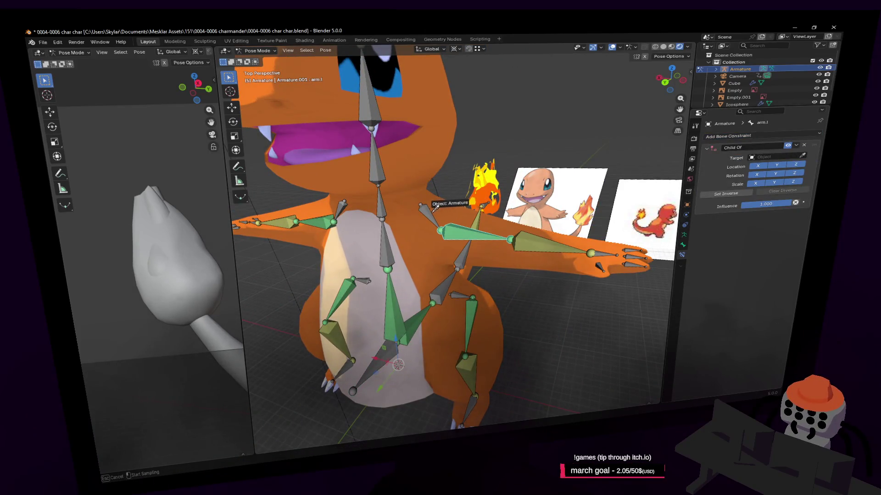
left_click(438, 208)
Step: Test moving and rotating the whole armature by its origin bone, then cancel to restore the pose
scroll(468, 285, "down", 3)
left_click(442, 336)
key("g")
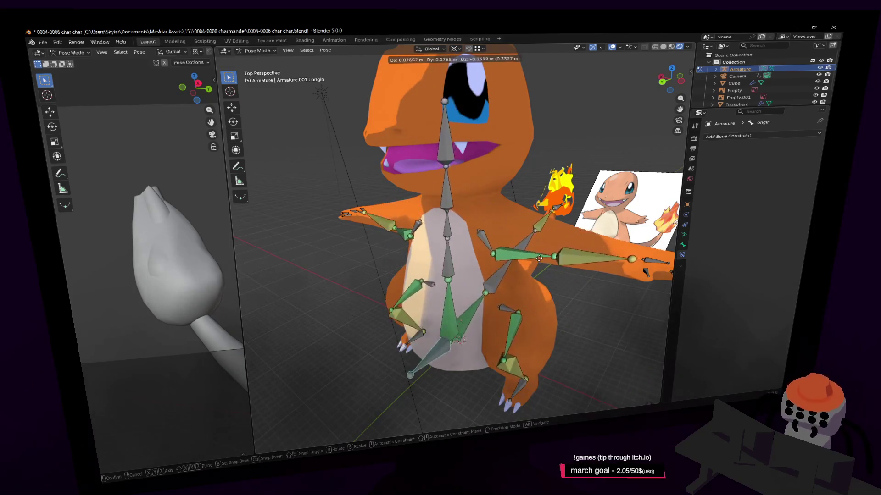
scroll(542, 252, "down", 3, "alt")
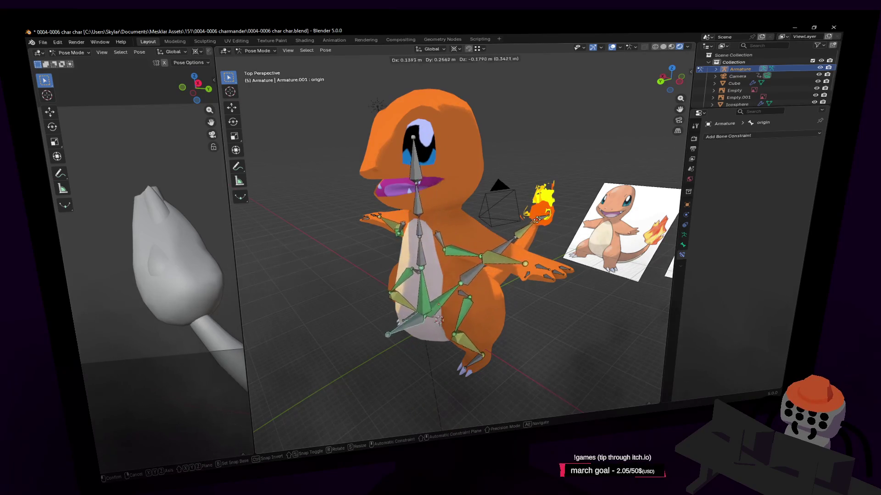
key("r")
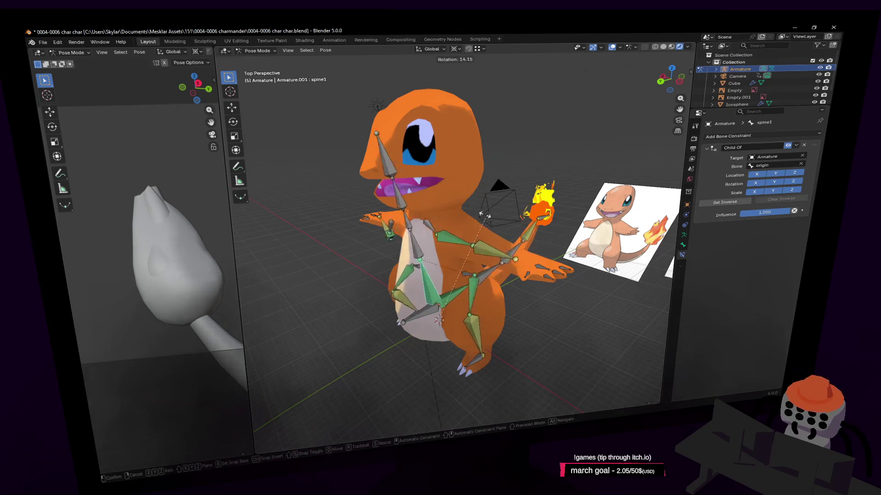
right_click(431, 294)
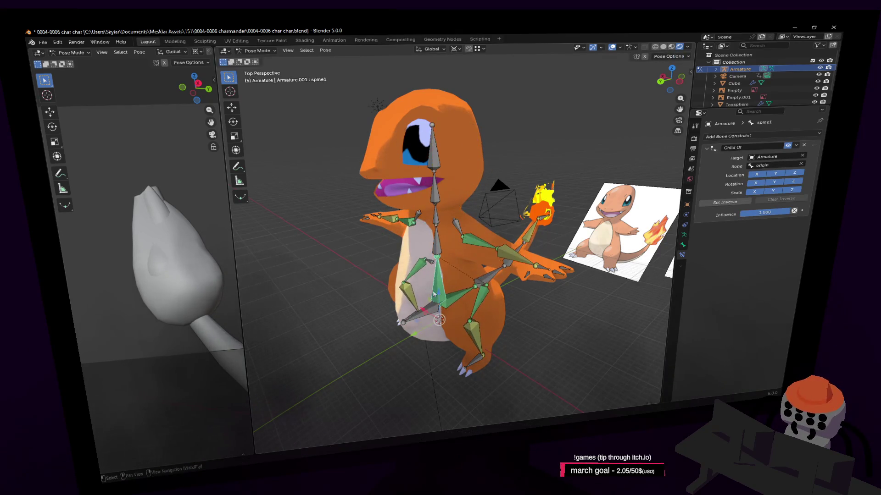
Step: Set the Pivot Point to Individual Origins and test rotating bones from the origin bone
left_click(456, 49)
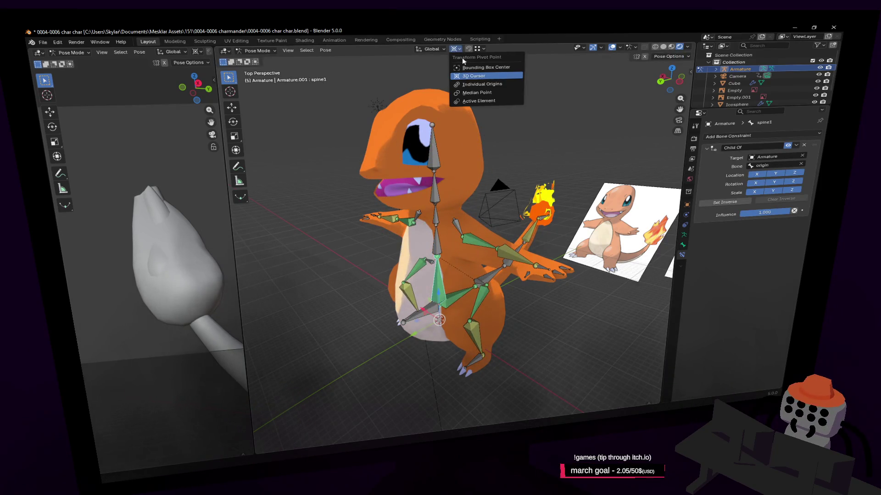
left_click(481, 83)
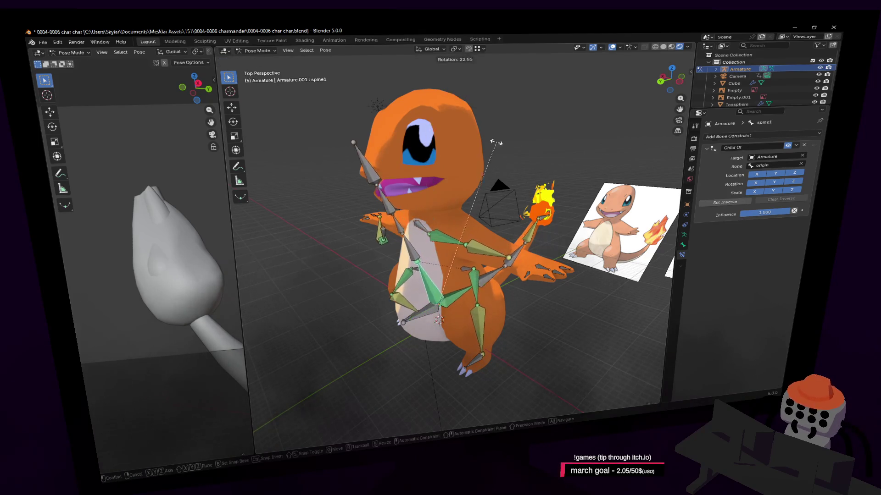
left_click(488, 277)
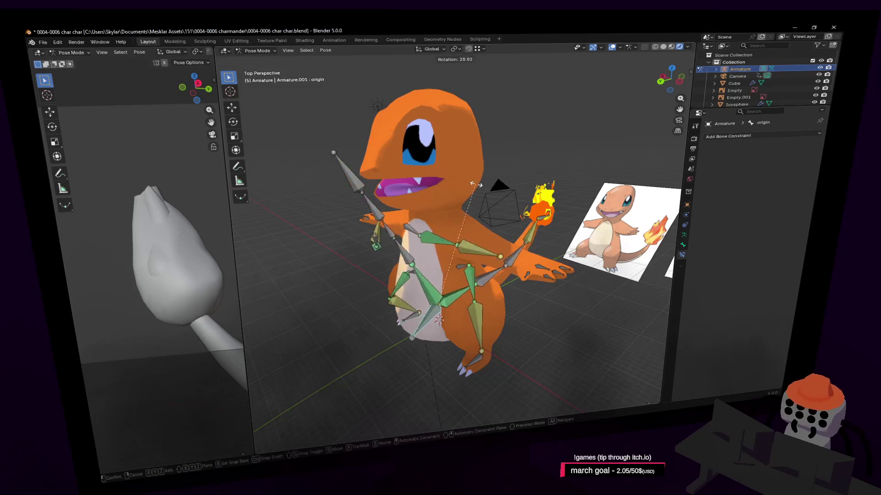
key("r")
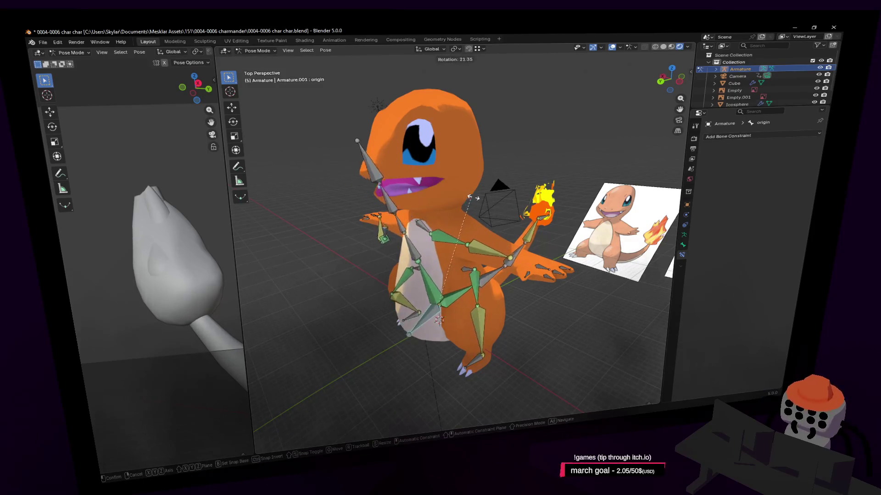
key("Escape")
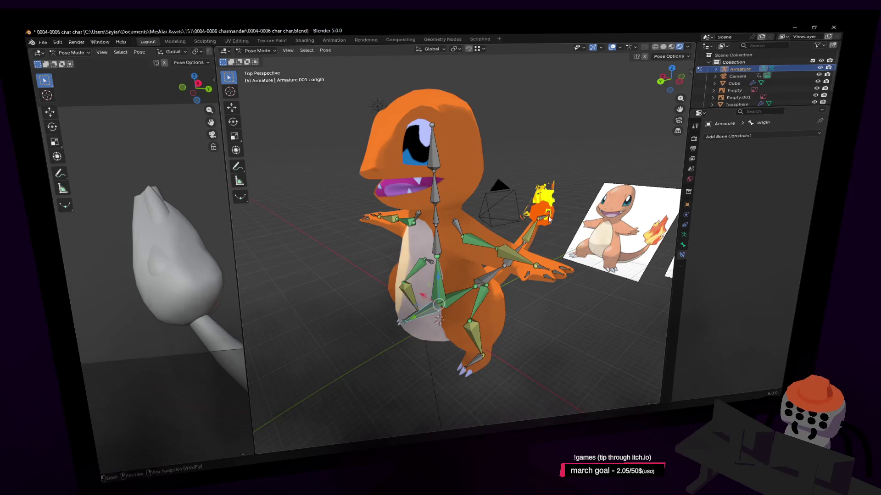
Step: Move the tail04.001 bone and pull the right-arm bone chain upward into a T-pose
left_click_drag(546, 221, 555, 153)
left_click(542, 181)
key("shift+grave")
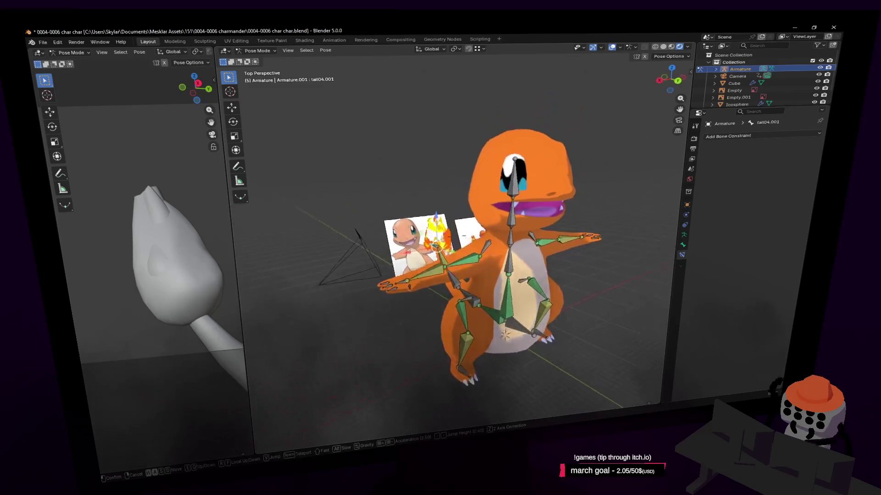
left_click(524, 237)
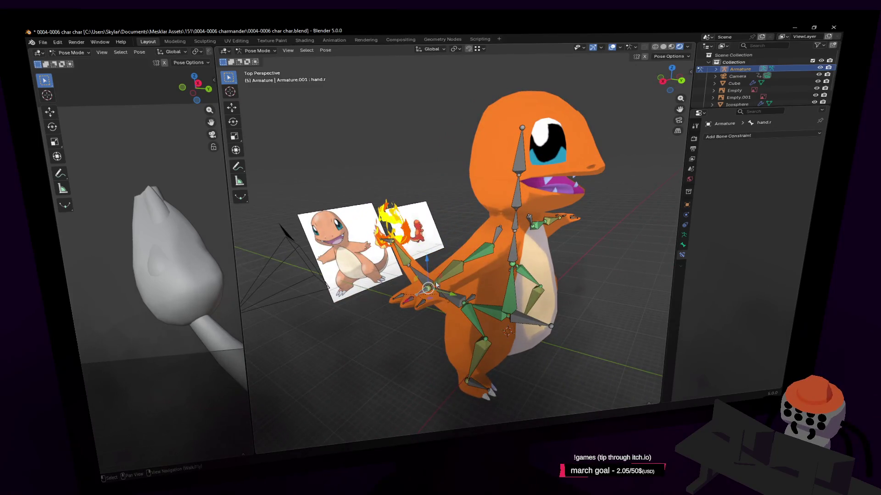
left_click_drag(436, 286, 442, 169)
left_click(470, 208)
key("shift+grave")
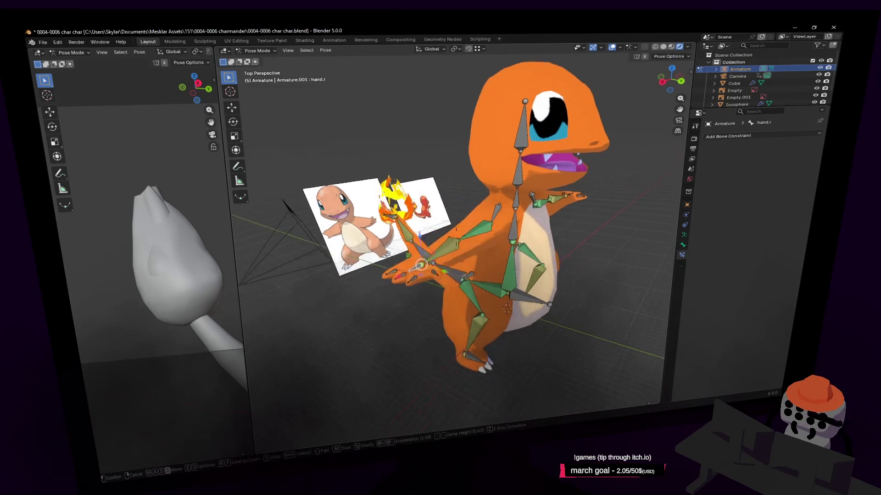
key("Escape")
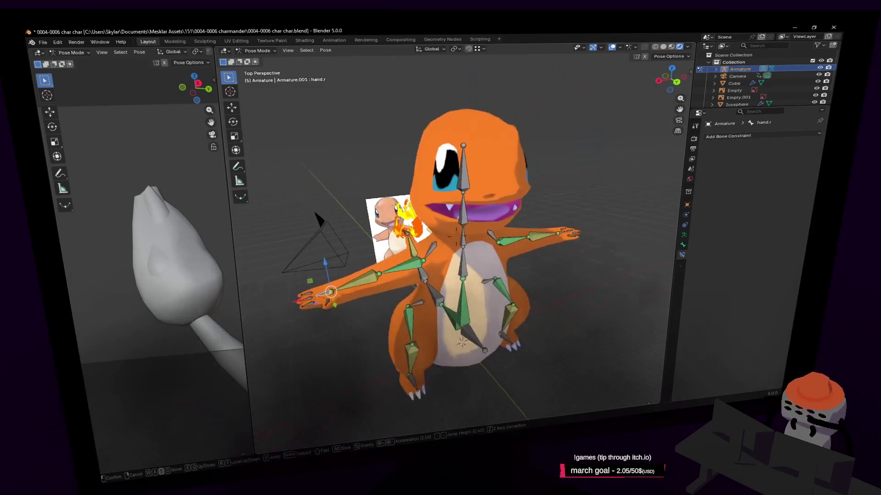
Step: In Object Mode, select the mesh then the armature and parent With Automatic Weights
left_click(258, 50)
left_click(256, 59)
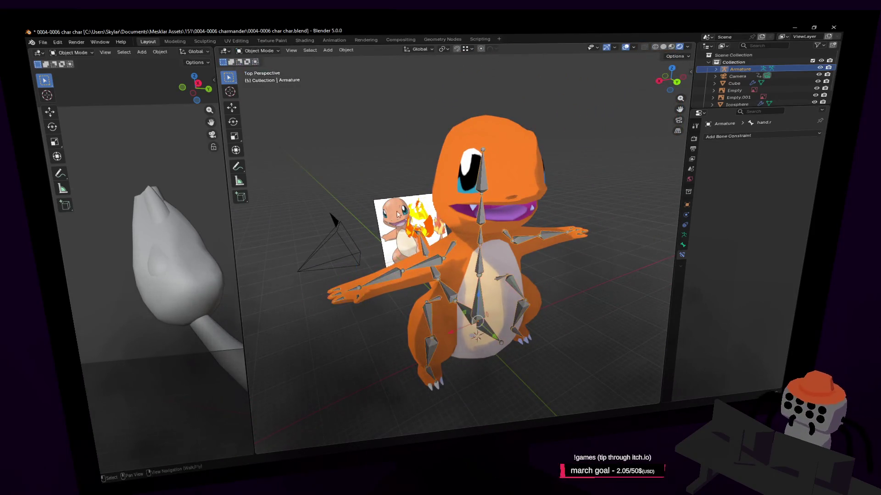
left_click(501, 195)
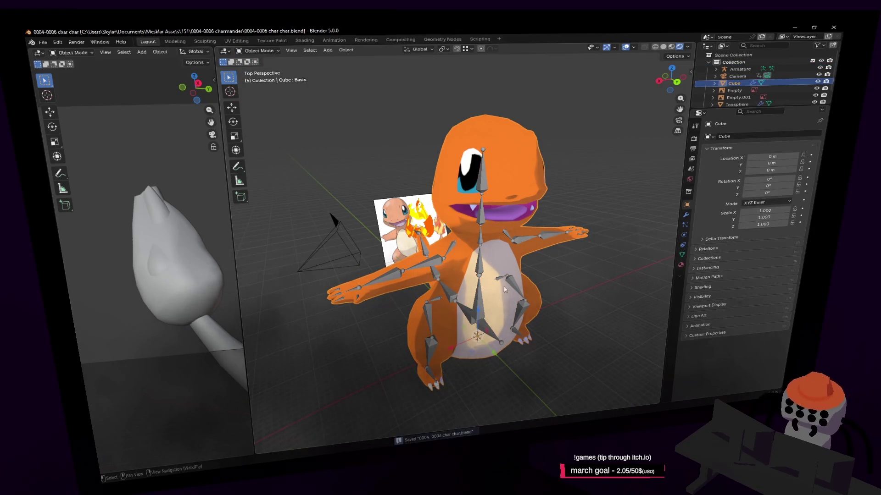
left_click(491, 333)
key("shift+grave")
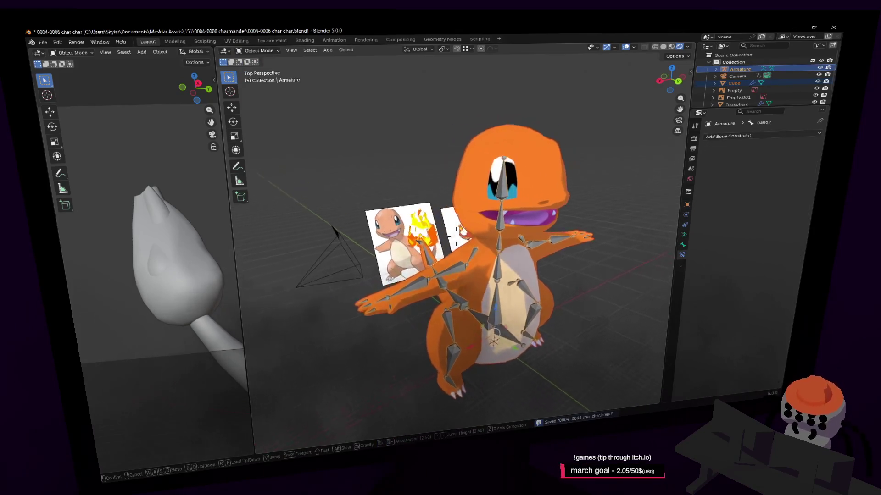
left_click(529, 317)
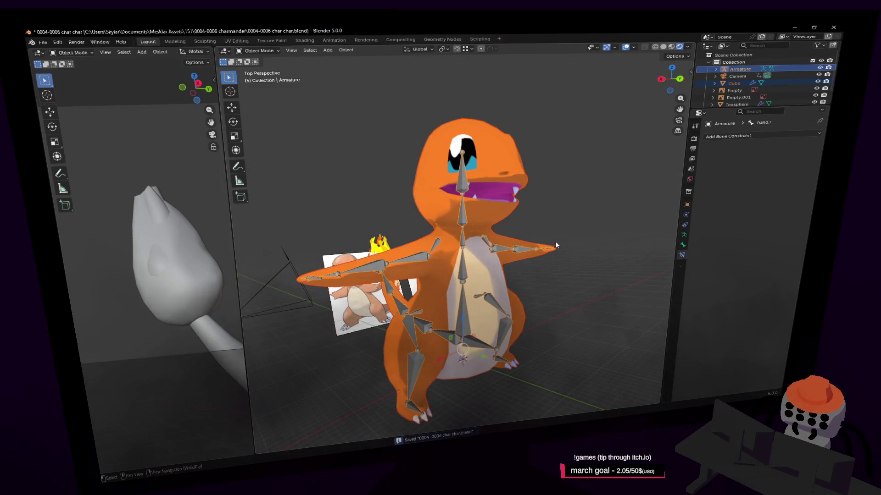
key("ctrl+p")
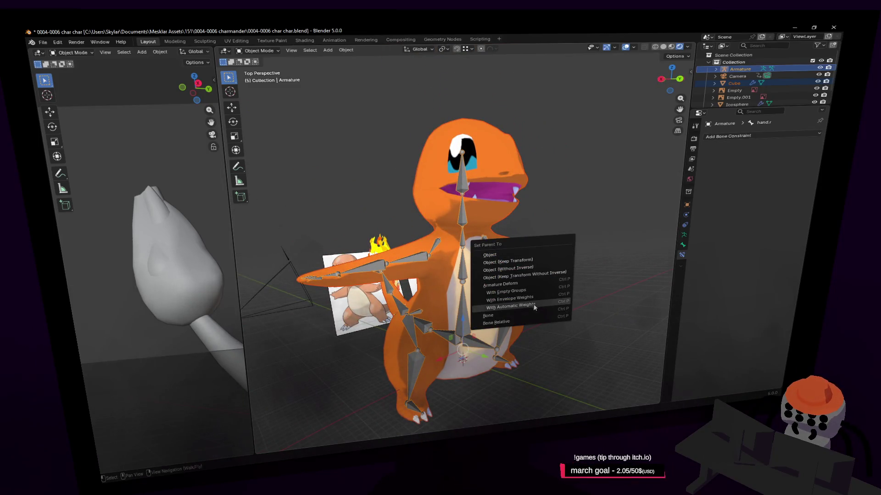
left_click(534, 303)
middle_click_drag(518, 272, 510, 309)
key("Tab")
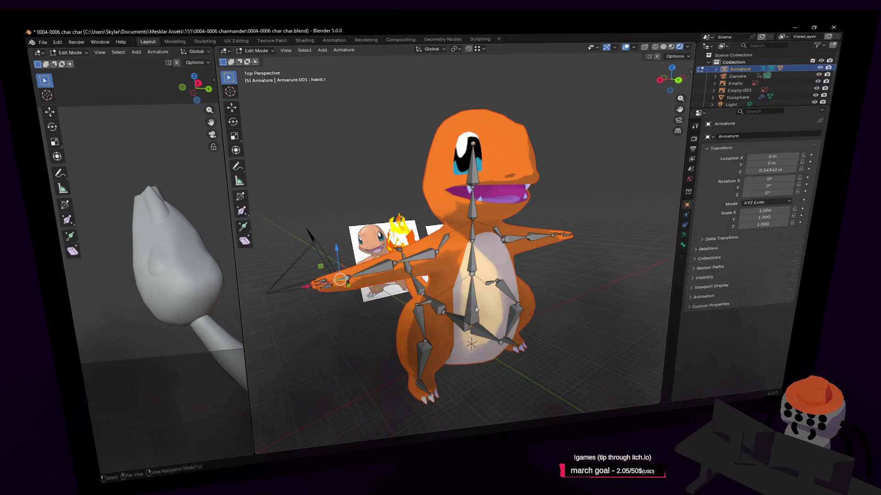
key("Tab")
key("Tab")
key("Tab")
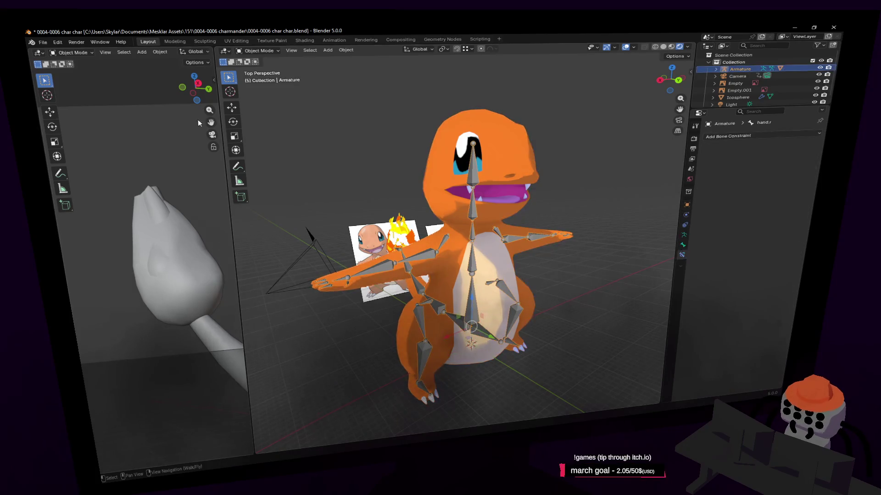
left_click(259, 50)
Step: In Pose Mode, give forearm.r an IK constraint targeting hand.r and test by moving and rotating hand.r
left_click(261, 82)
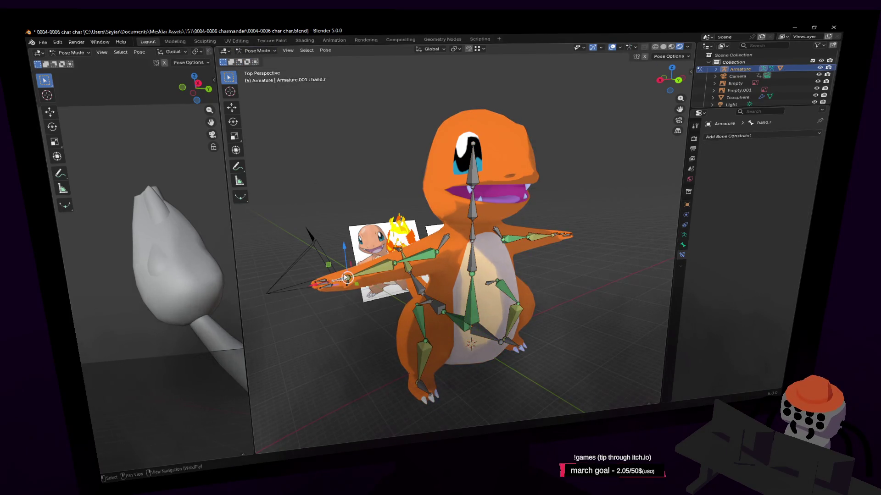
left_click(363, 279, "shift")
key("shift+i")
left_click(345, 280)
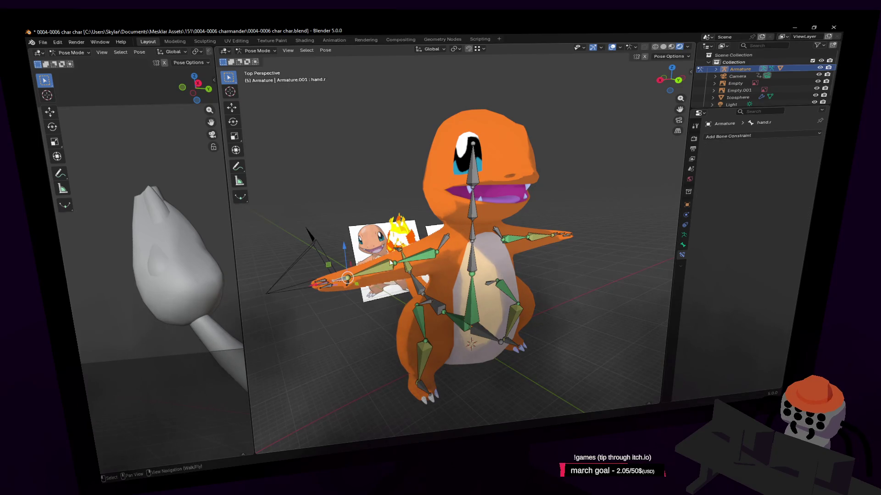
key("g")
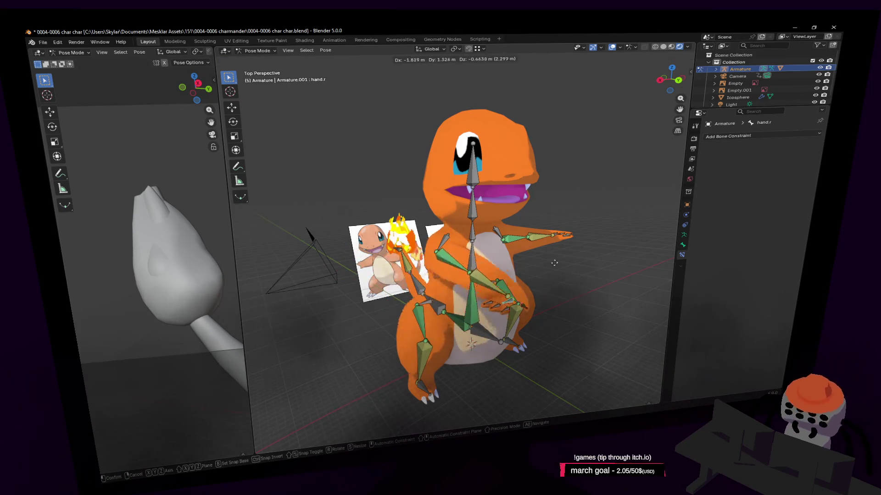
key("Escape")
key("shift+grave")
key("w")
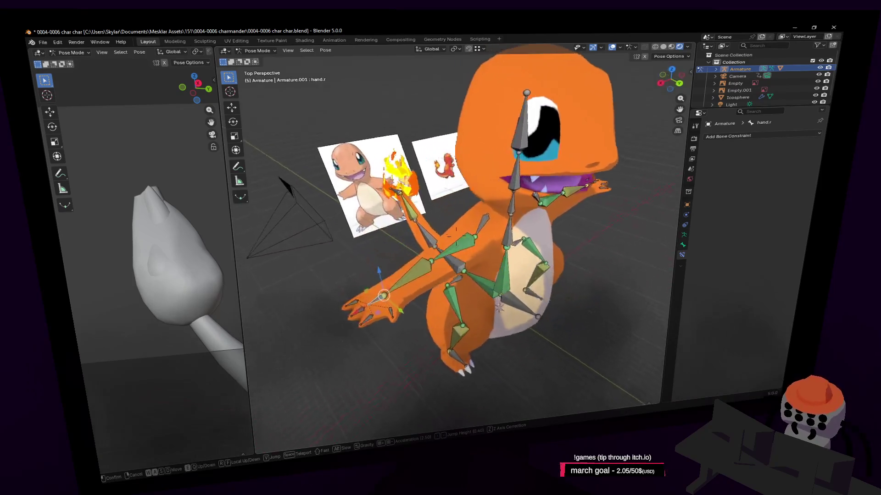
left_click(376, 260)
key("r")
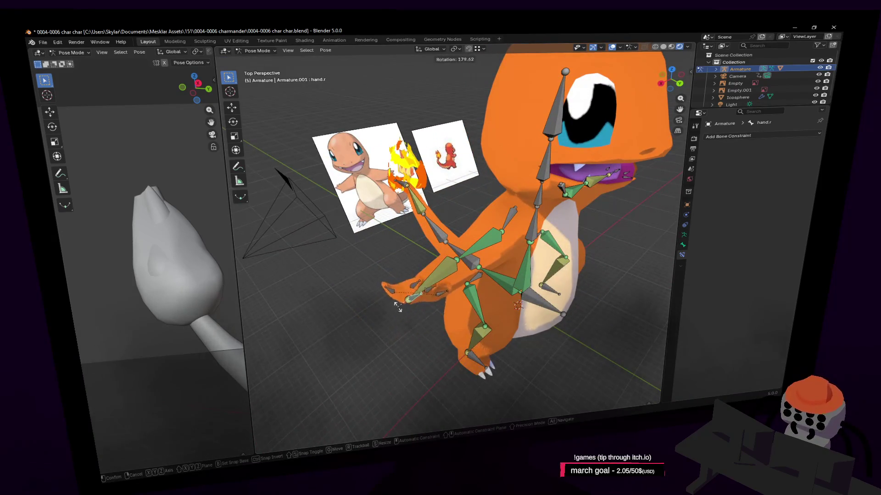
key("Escape")
Step: Hide the overlays and move the whole deforming character by its origin bone
key("shift+grave")
left_click(457, 238)
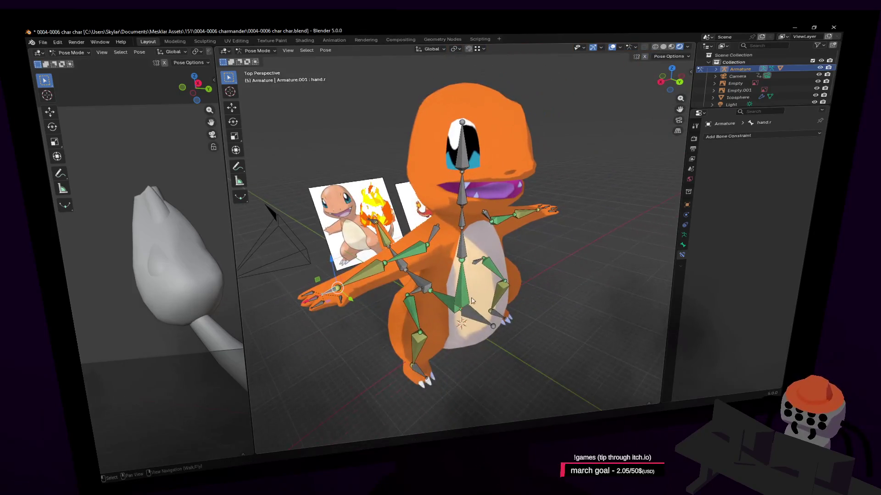
left_click(471, 317)
key("g")
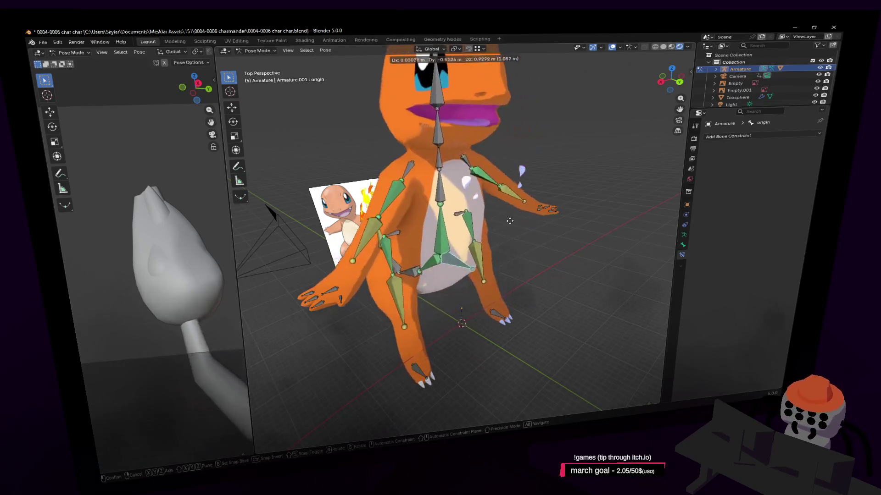
key("Escape")
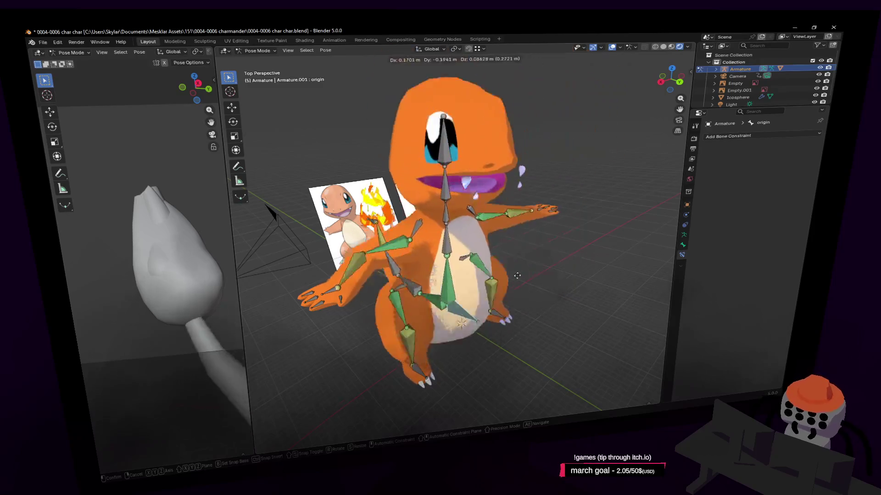
key("shift+grave")
key("Escape")
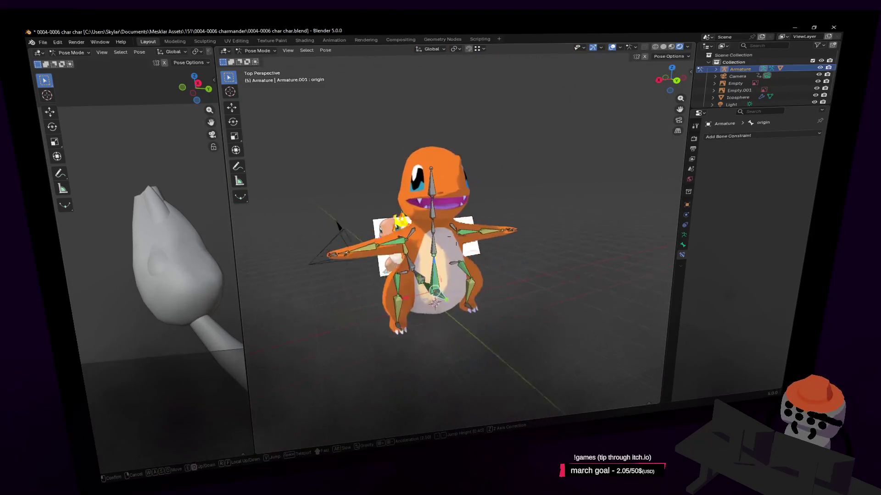
left_click(612, 47)
key("g")
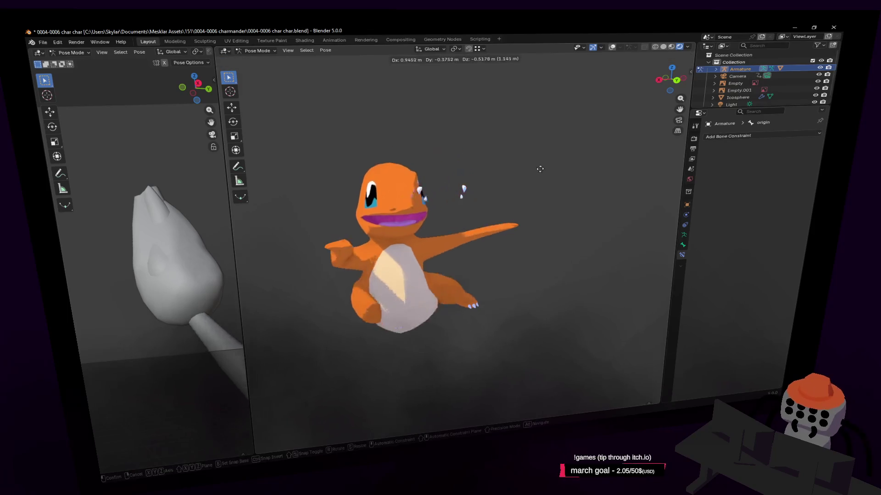
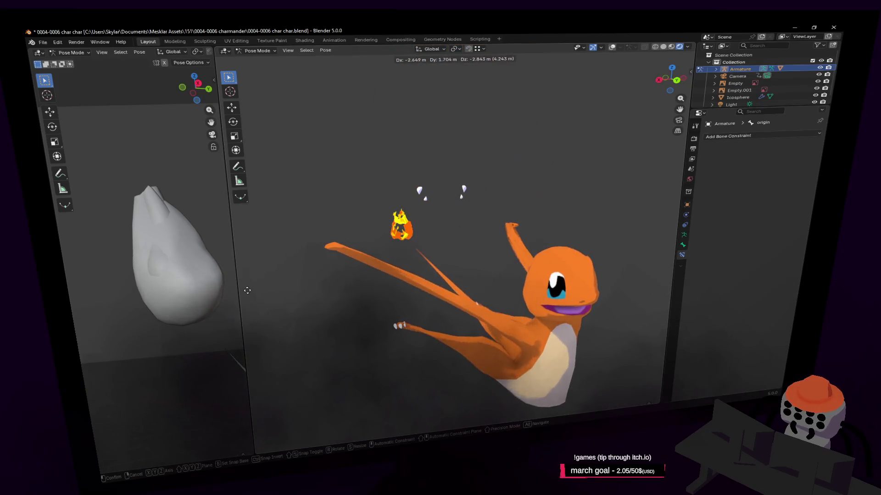
Step: Cancel the bone move and turn overlays back on, framing Charmander's face up close
key("Escape")
middle_click_drag(578, 140, 574, 134)
scroll(573, 134, "up", 3)
left_click(612, 47)
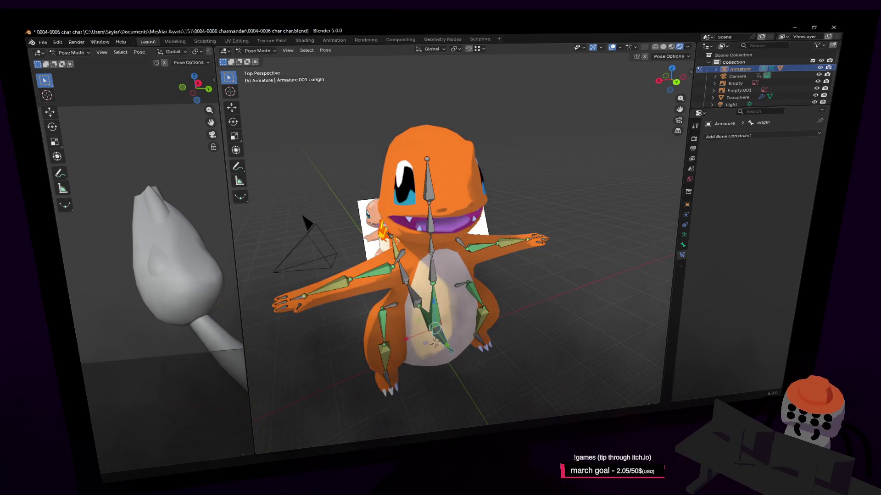
key("shift+grave")
key("w")
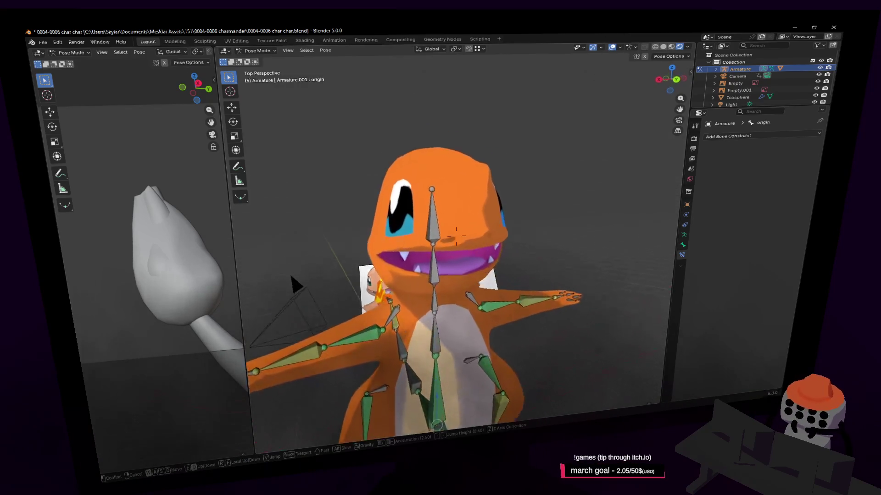
left_click(482, 196)
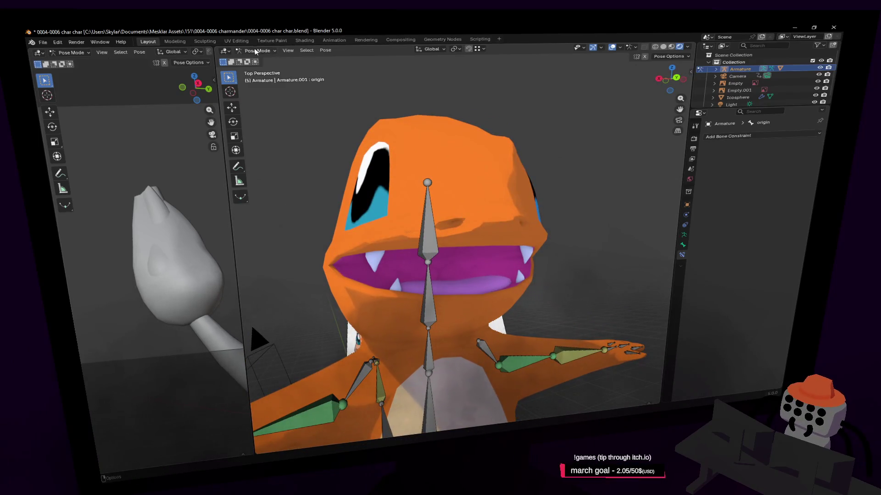
scroll(412, 193, "down", 3)
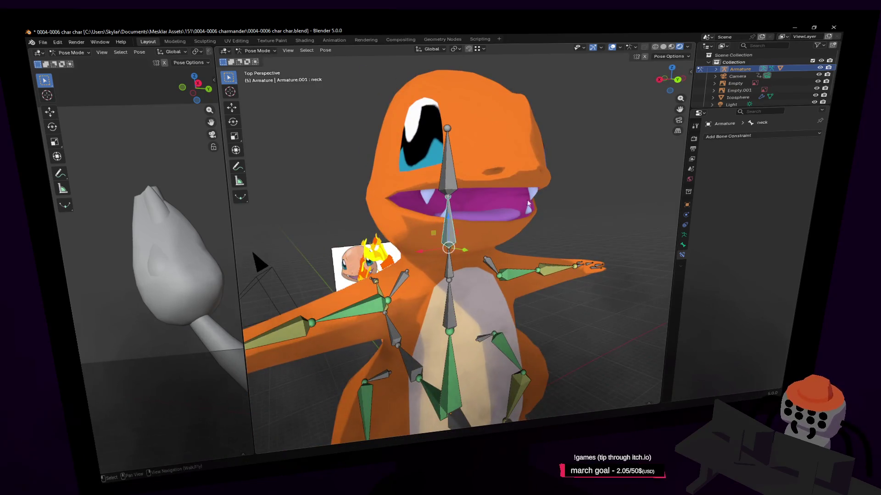
Step: Test-rotate the neck, head and spine2 bones, cancelling each rotation
key("r")
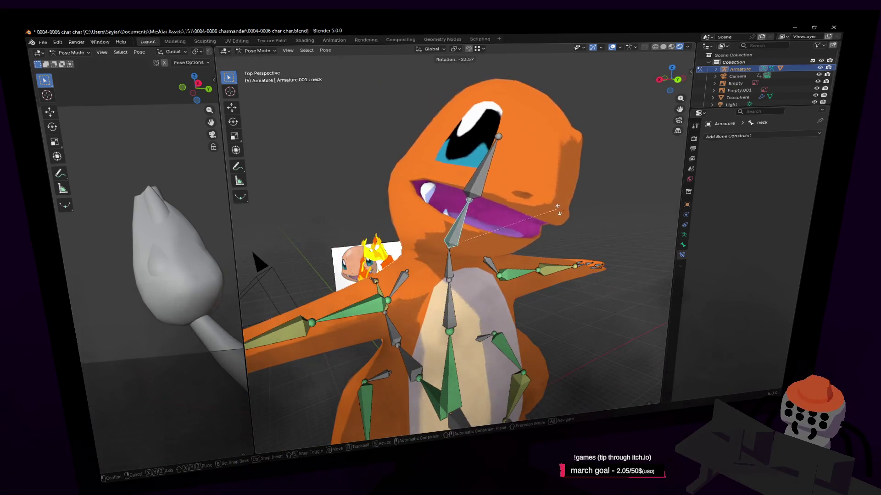
key("Escape")
left_click(447, 156)
key("r")
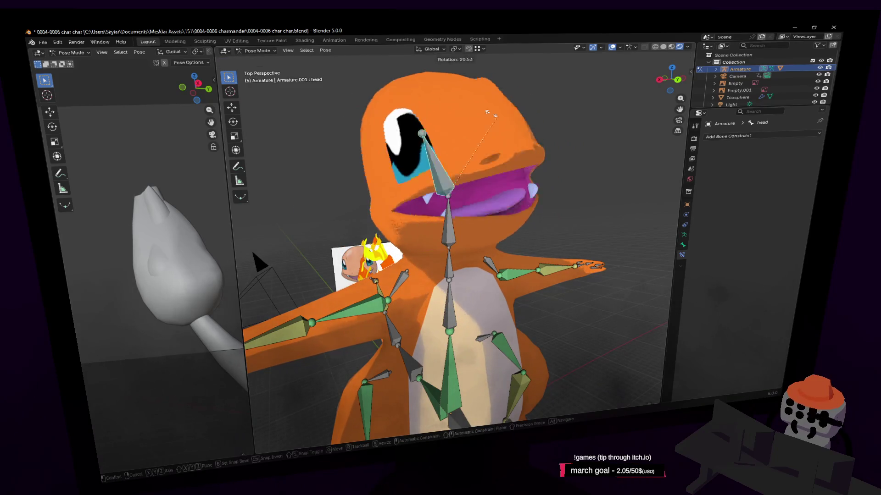
key("Escape")
left_click(448, 275)
middle_click_drag(449, 274, 550, 212)
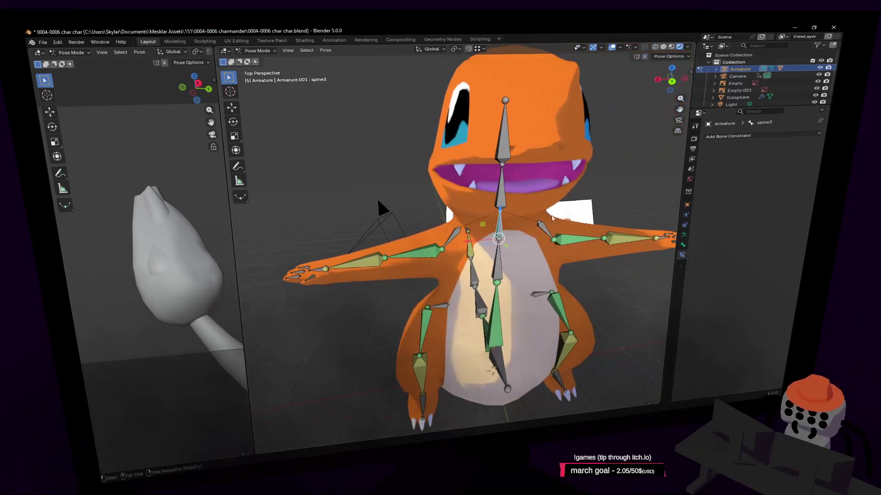
left_click(497, 266)
key("r")
key("Escape")
Step: Test-move the hand.l bone and cancel, then grab the foot.r bone
middle_click_drag(523, 159, 573, 214)
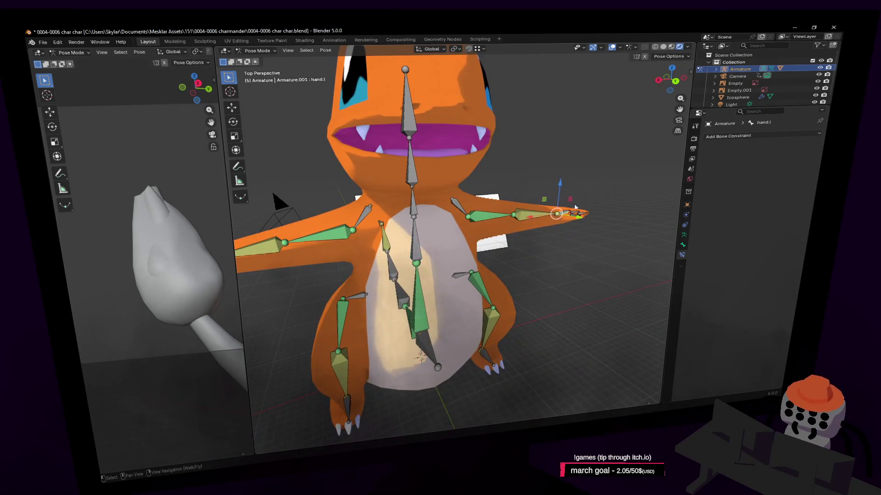
key("g")
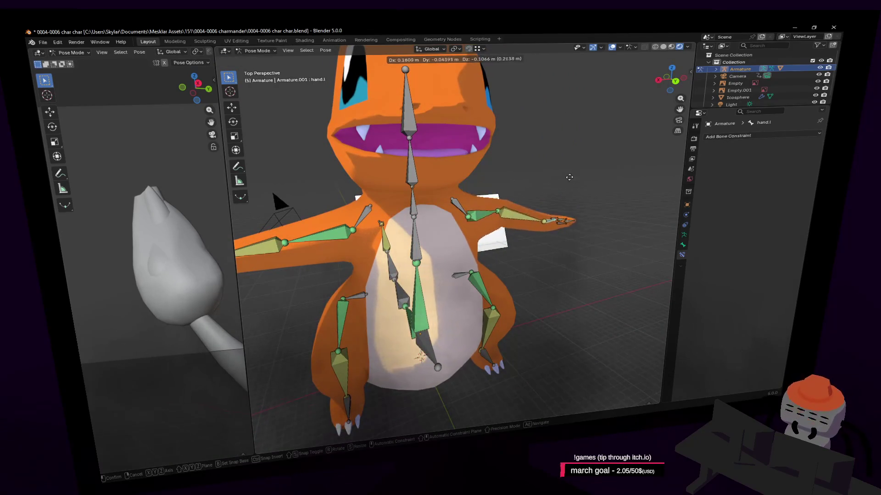
key("Escape")
middle_click_drag(496, 343, 430, 326)
left_click(412, 323)
key("g")
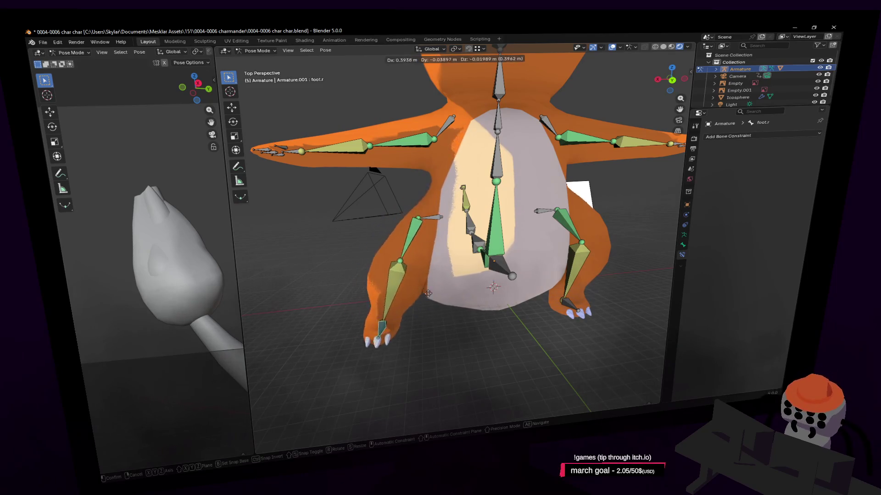
Step: Move the foot.r bone lower so the right leg bends
left_click(422, 296)
middle_click_drag(422, 296, 432, 288)
key("shift+grave")
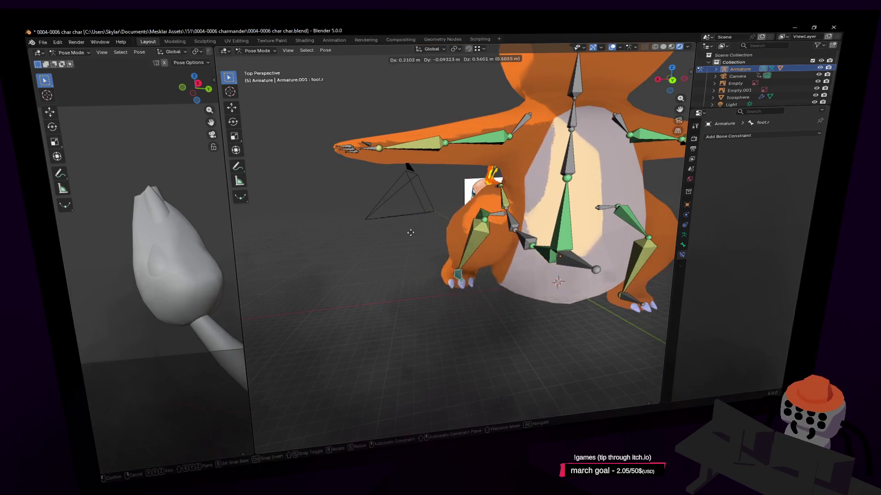
key("w")
left_click(373, 213)
key("g")
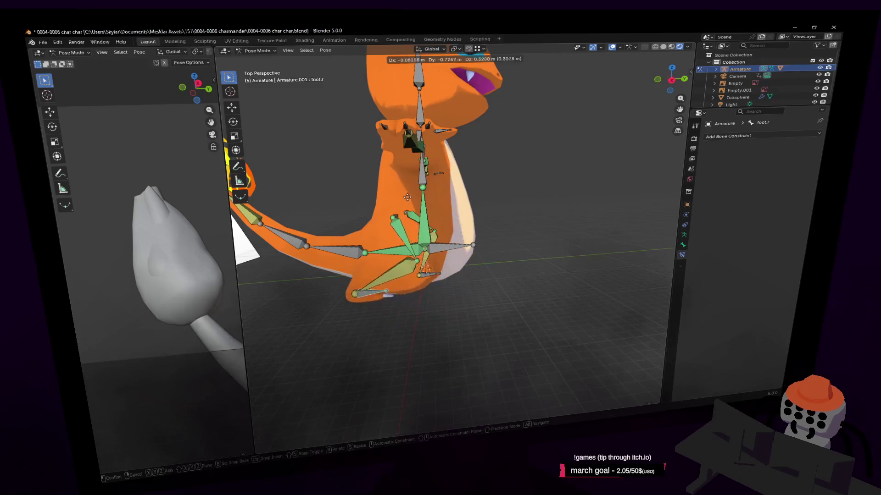
left_click(413, 236)
mouse_move(412, 236)
right_mouse_down()
mouse_move(491, 243)
mouse_move(527, 227)
right_mouse_up()
key("g")
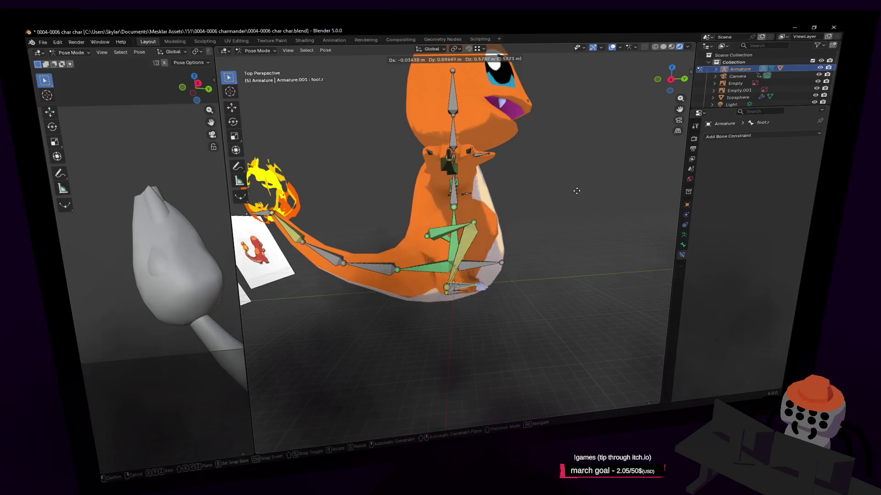
left_click(572, 199)
Step: Place the tail-tip bones at the flame, test-lift and cancel, then enter Edit Mode
key("shift+grave")
key("w")
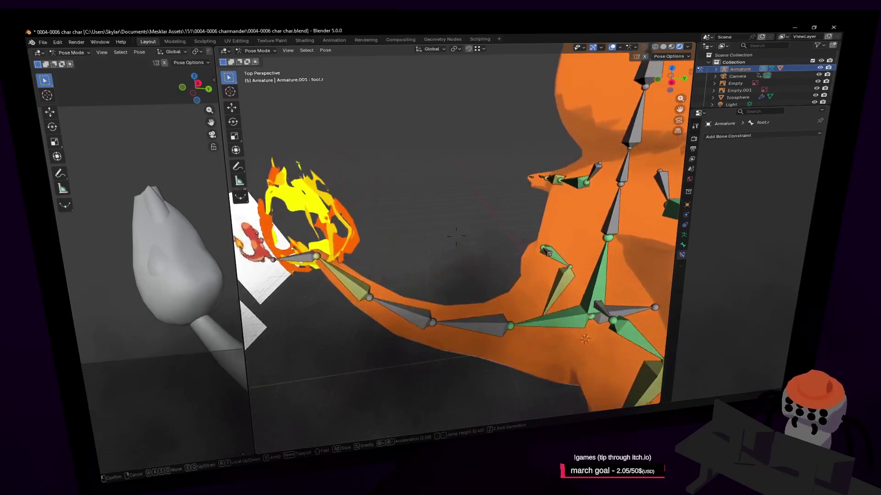
left_click(310, 257)
key("g")
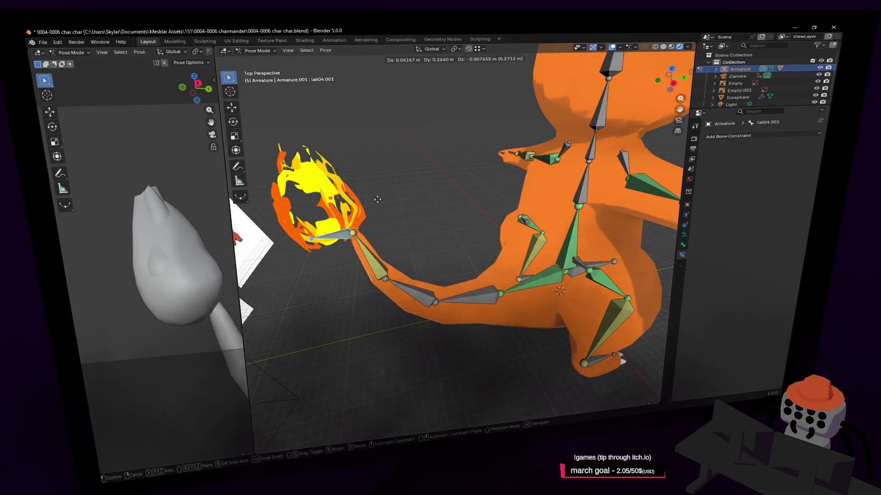
left_click(338, 220)
key("shift+grave")
key("w")
left_click(456, 236)
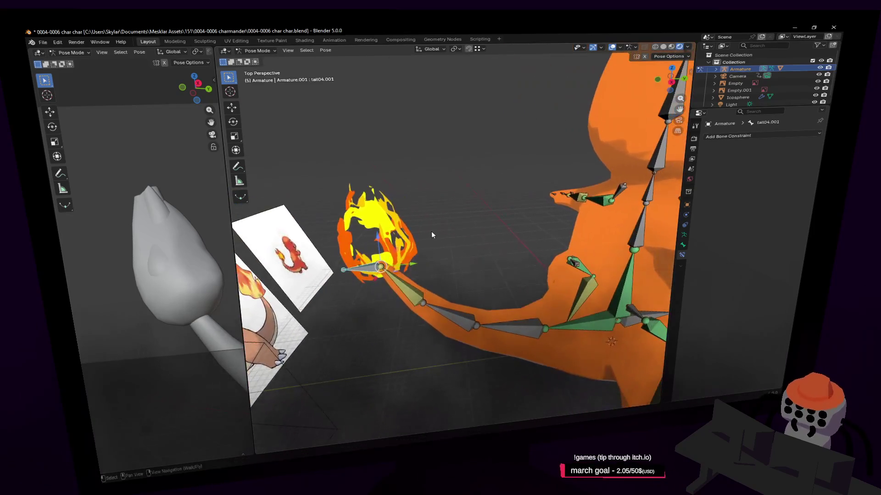
key("g")
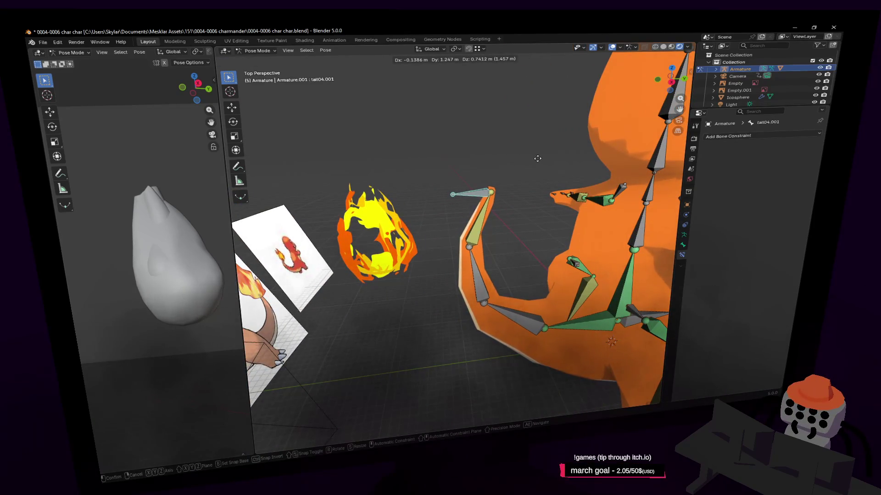
right_click(512, 177)
key("Tab")
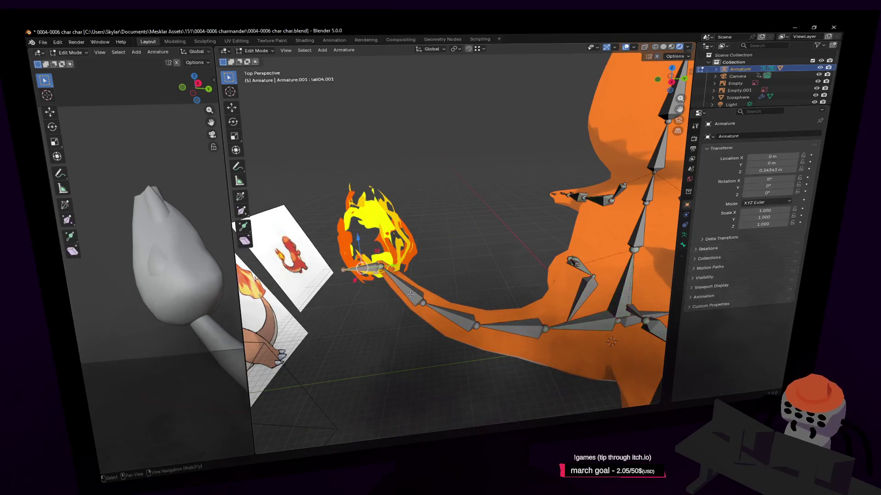
Step: Return the armature to Object Mode and put the Cube body mesh into Edit Mode
key("Tab")
left_click(510, 327)
key("Tab")
key("Tab")
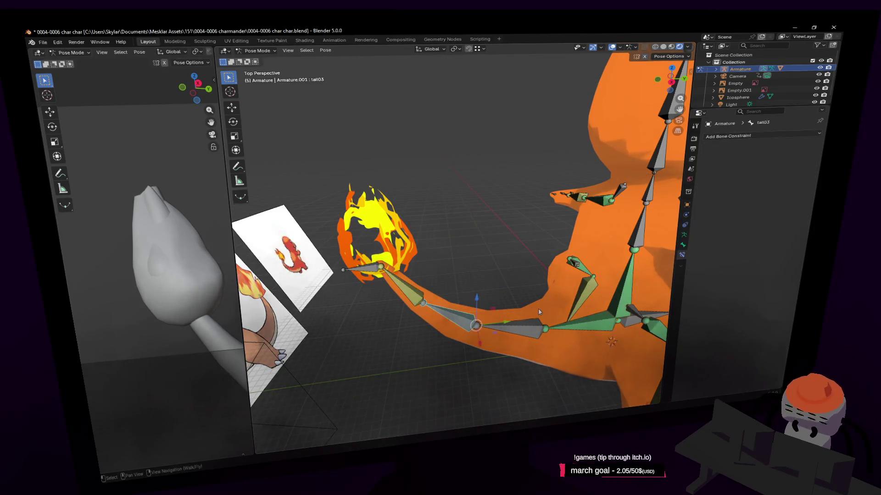
left_click(257, 51)
left_click(259, 60)
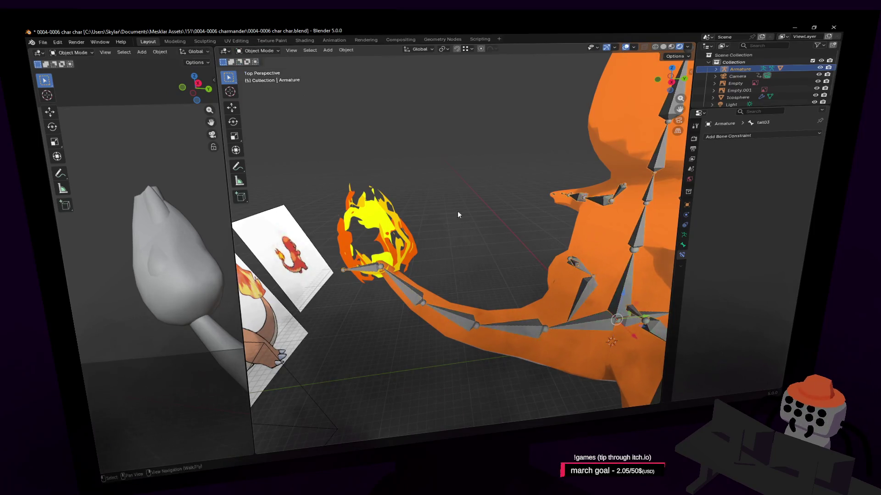
left_click(551, 288)
key("Tab")
middle_click_drag(551, 288, 418, 230)
Step: Add an edge loop across the tail with a Ctrl+R loop cut
key("ctrl+r")
left_click(419, 230)
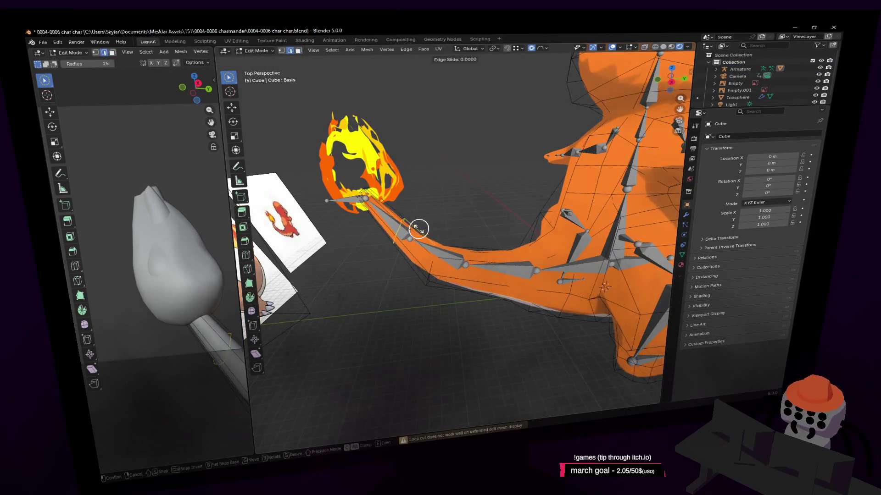
left_click(419, 230)
key("Tab")
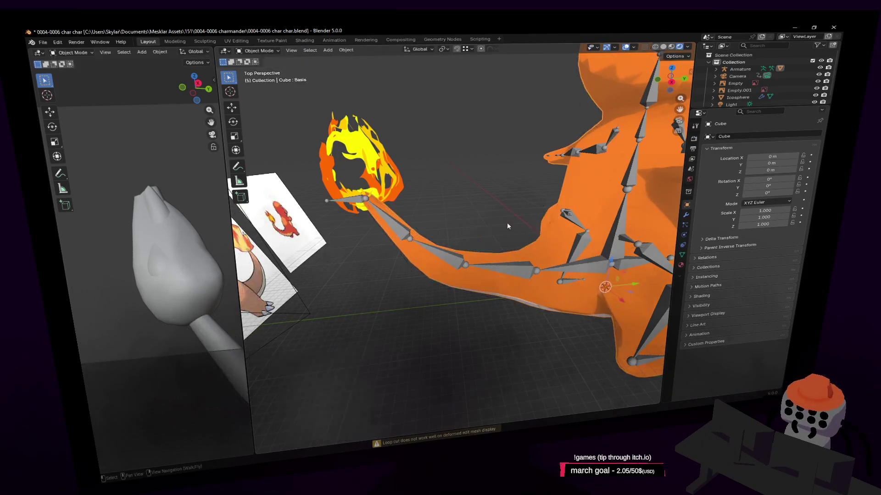
scroll(508, 224, "up", 5)
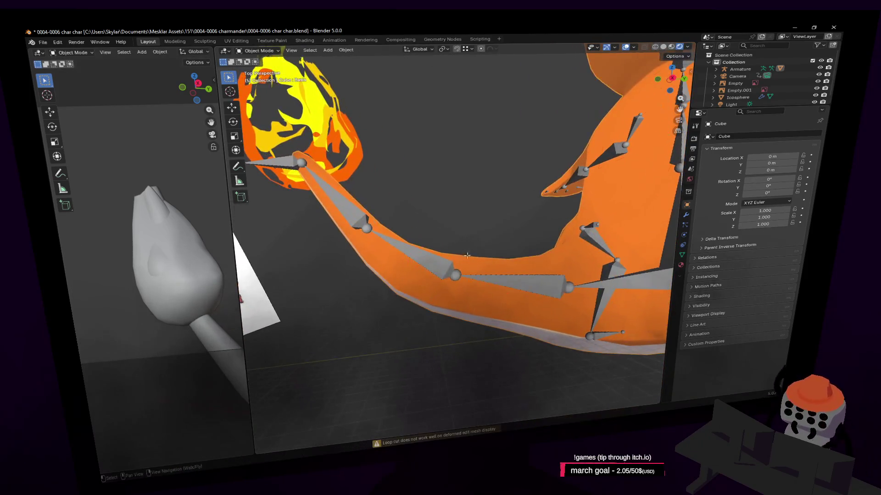
Step: Reshape the tail's underside by moving X-ray circle-selected vertices with proportional editing
key("Tab")
key("alt+z")
key("c")
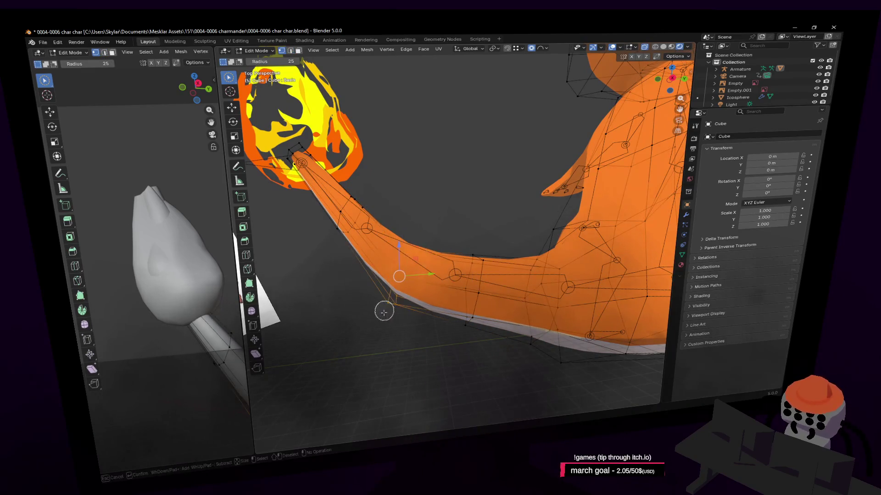
key("g")
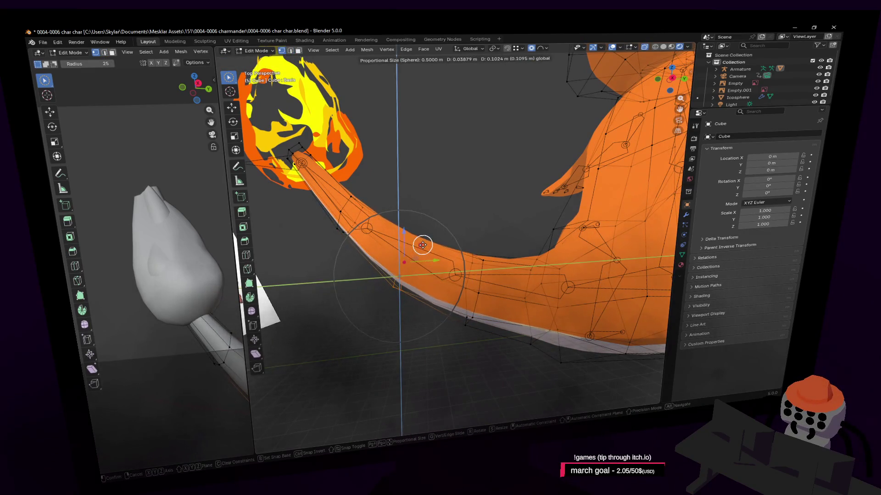
left_click(491, 243)
key("c")
key("Escape")
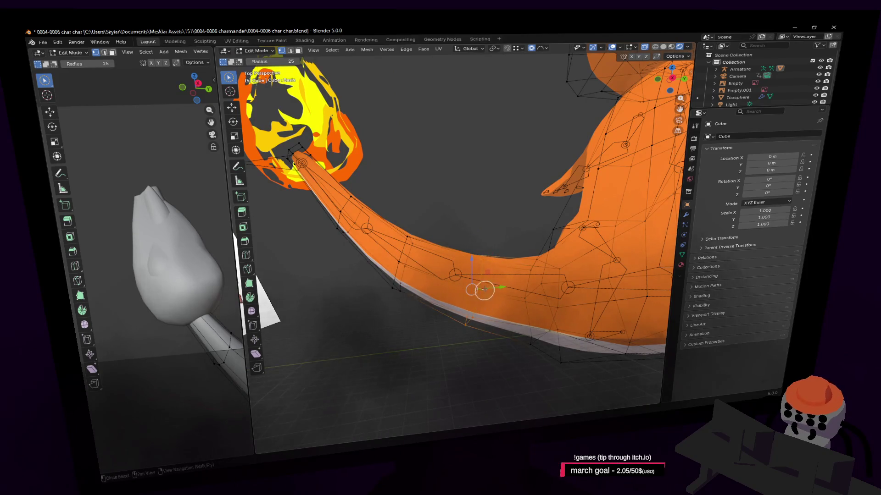
key("g")
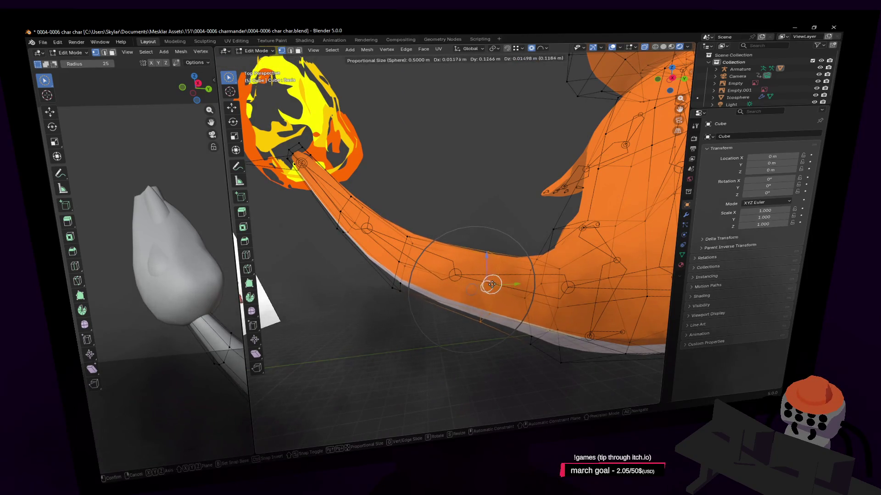
left_click(491, 287)
key("Tab")
key("shift+grave")
key("Escape")
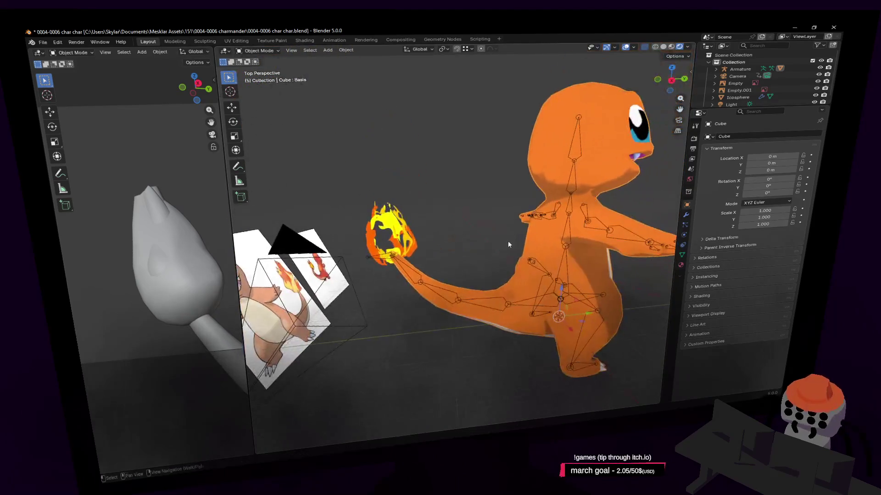
key("Tab")
middle_click_drag(507, 230, 466, 282)
key("Tab")
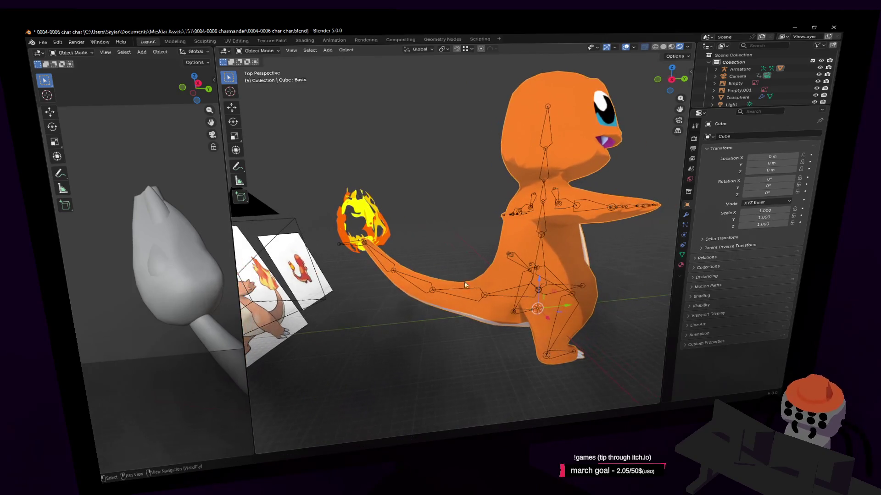
left_click(255, 51)
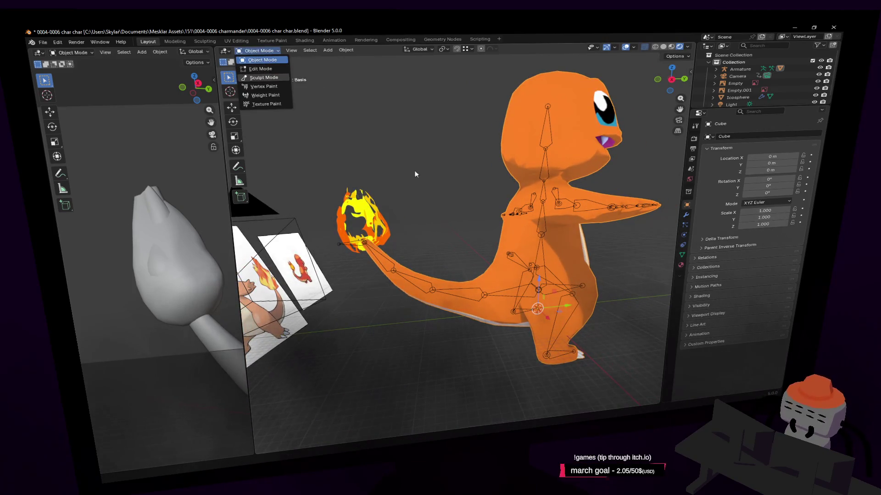
left_click(379, 251)
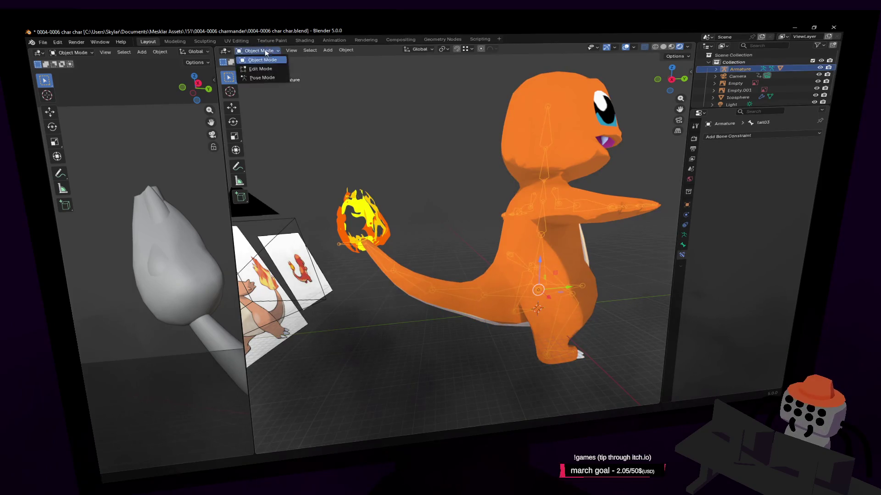
left_click(261, 78)
key("g")
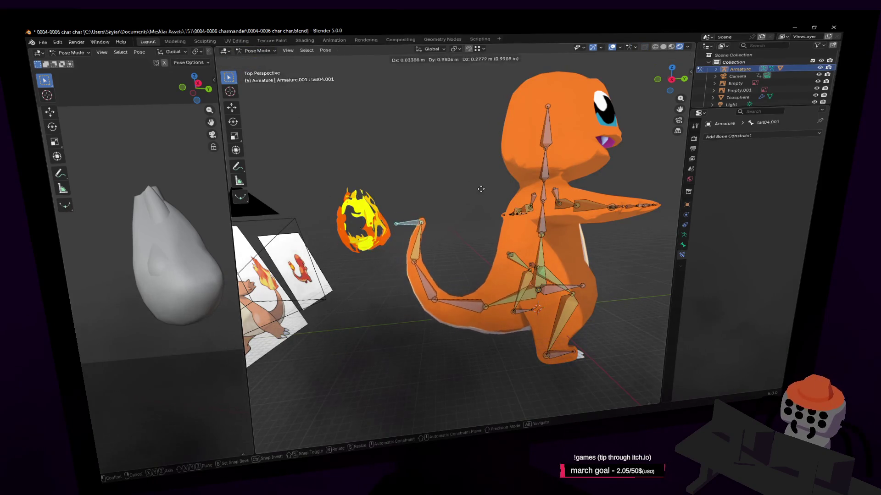
right_click(513, 145)
middle_click_drag(513, 145, 480, 280)
key("r")
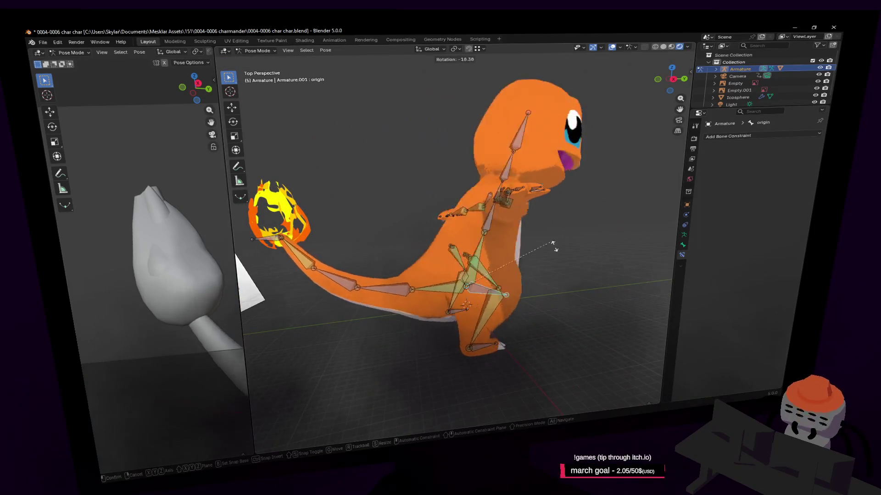
right_click(542, 232)
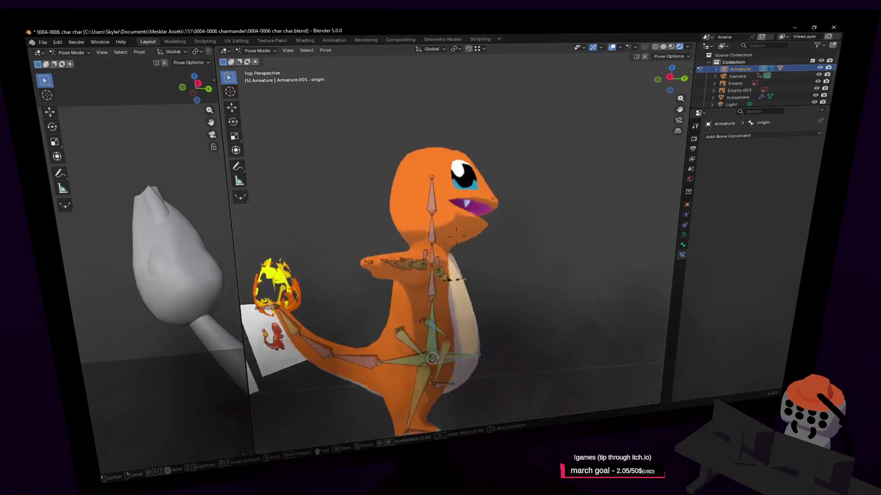
scroll(507, 248, "up", 6)
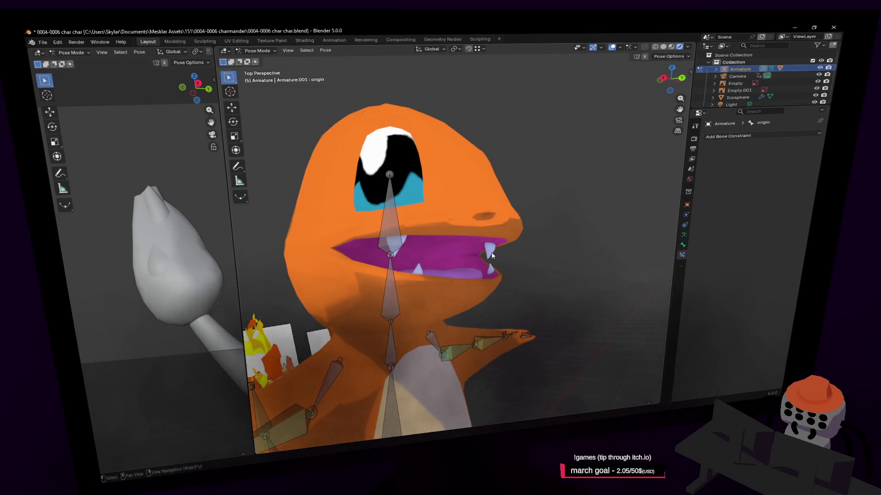
left_click(259, 51)
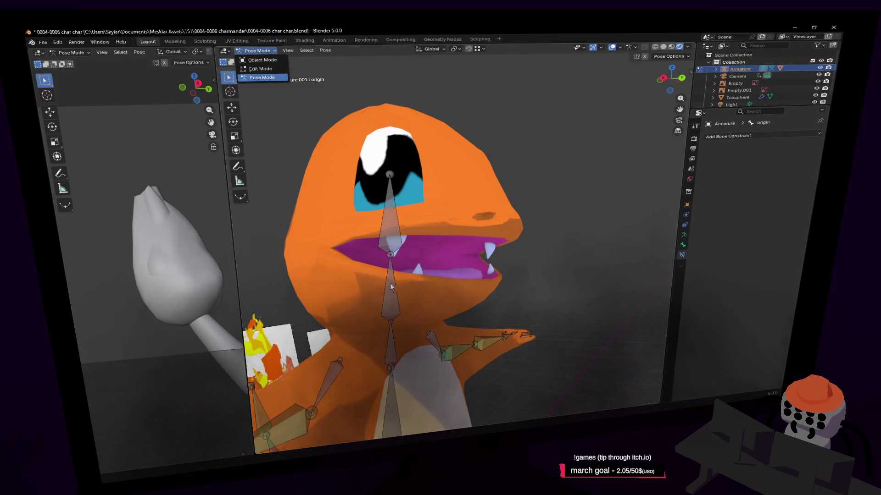
key("Escape")
key("w")
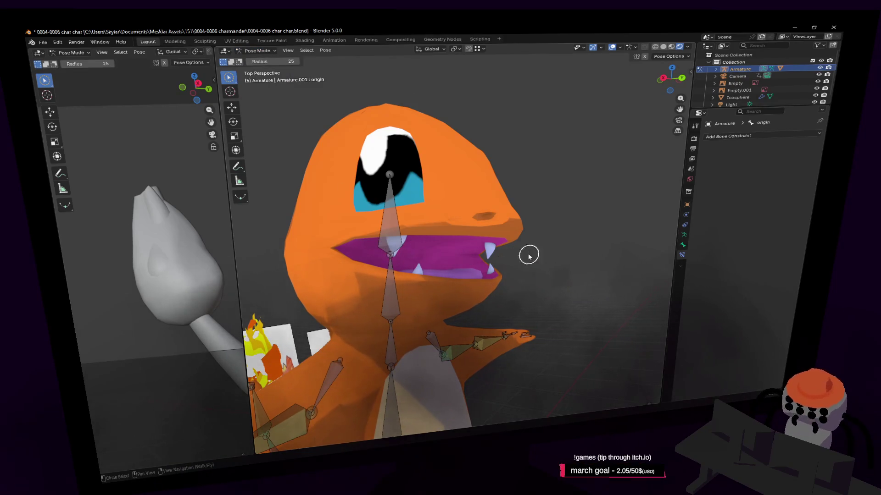
left_click(259, 51)
left_click(260, 60)
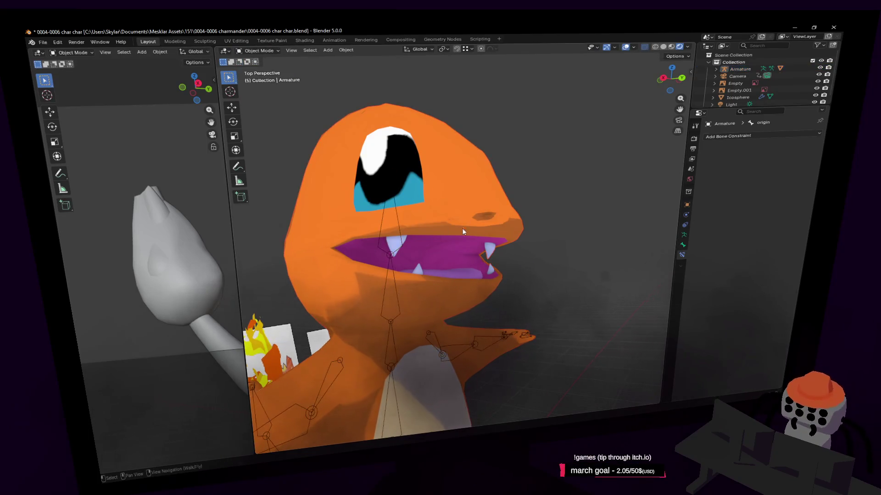
left_click(259, 51)
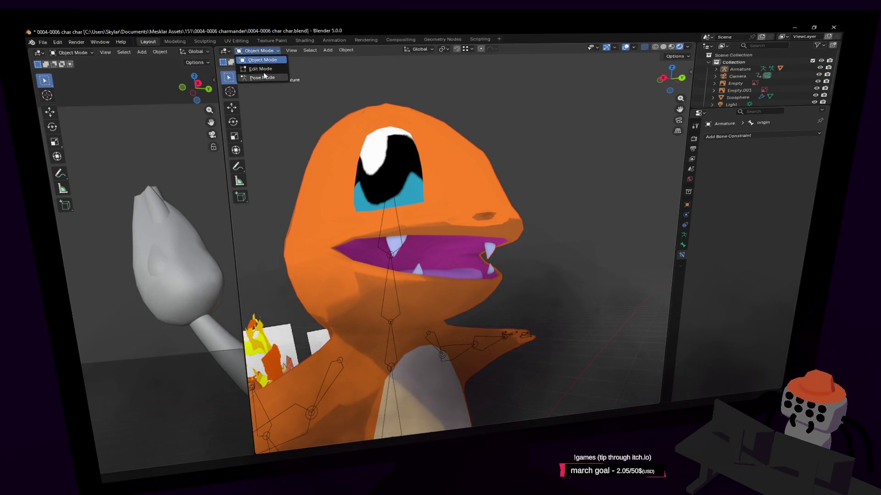
left_click(260, 68)
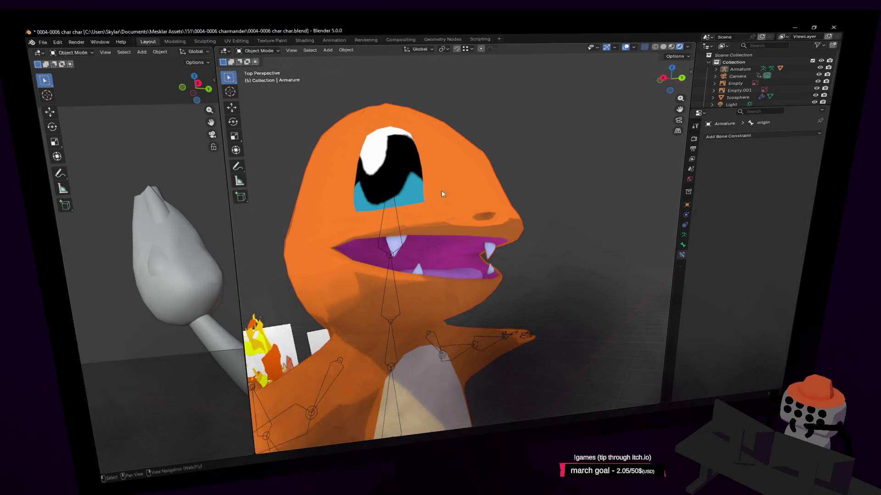
left_click(257, 50)
left_click(260, 59)
left_click(500, 193)
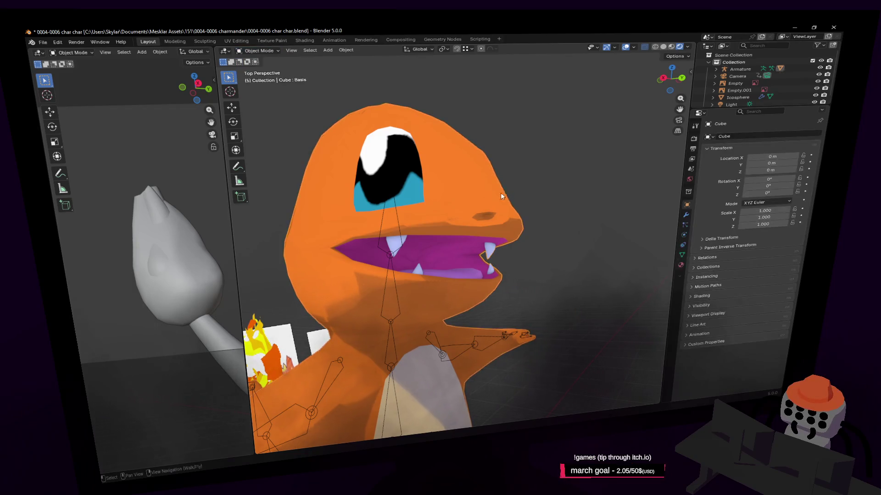
left_click(270, 51)
left_click(260, 69)
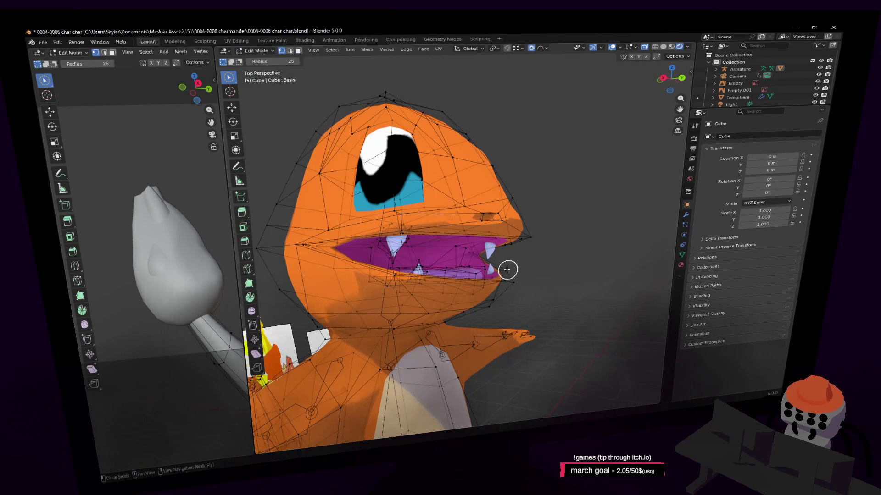
key("shift+grave")
key("w")
key("w")
key("w")
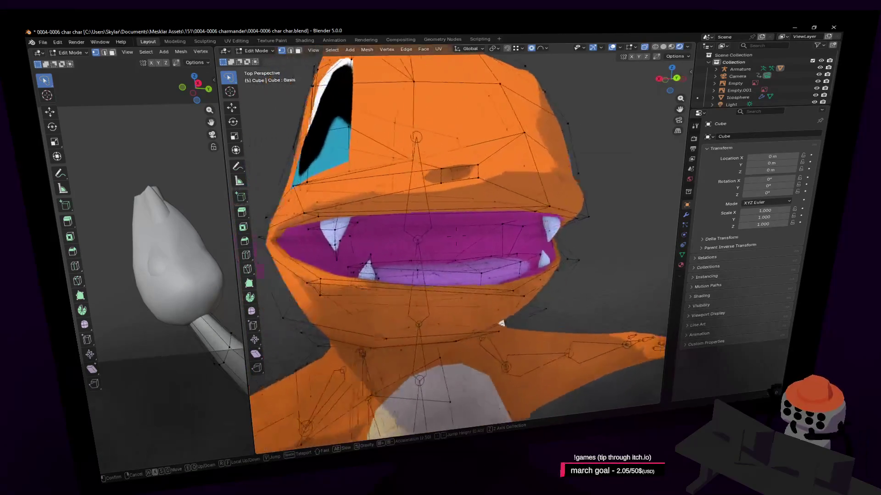
key("s")
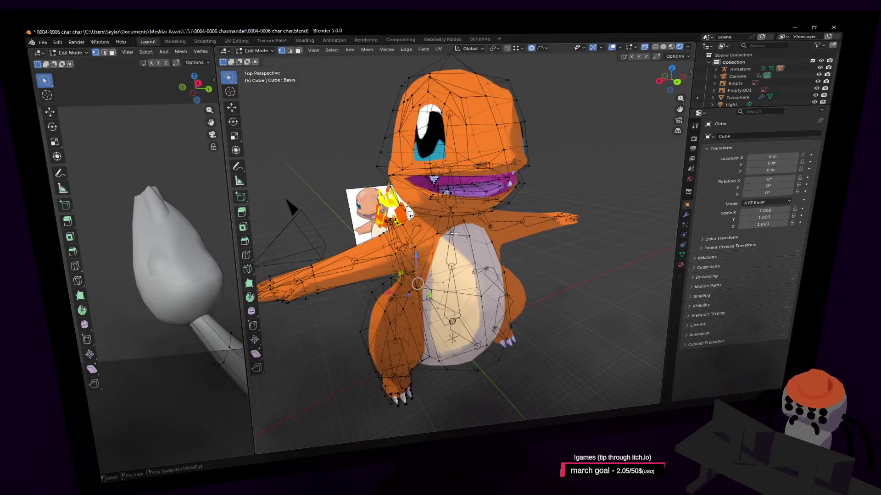
left_click(497, 228)
key("Tab")
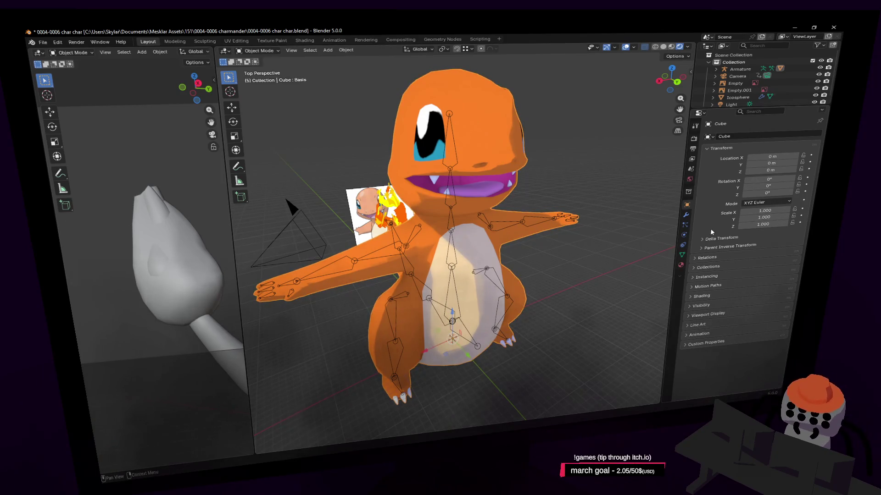
left_click(687, 214)
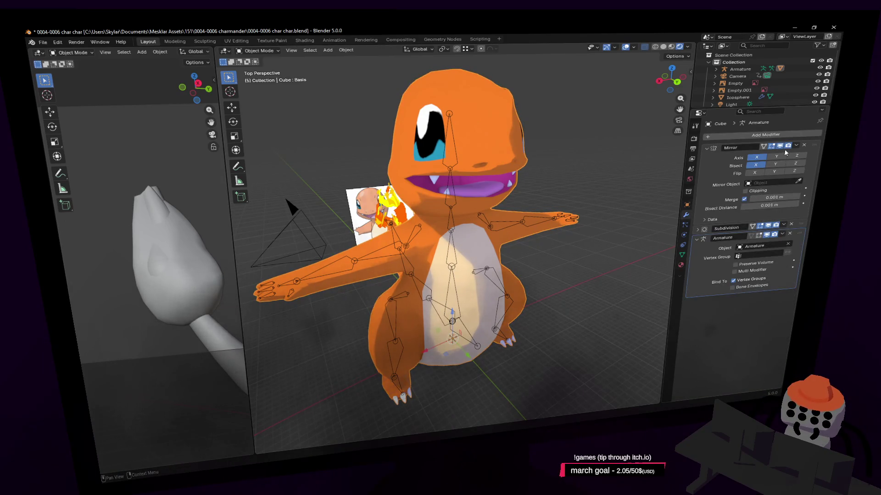
Step: Delete the Armature modifier, try applying Mirror, and open the mesh's Object Data properties
left_click(789, 235)
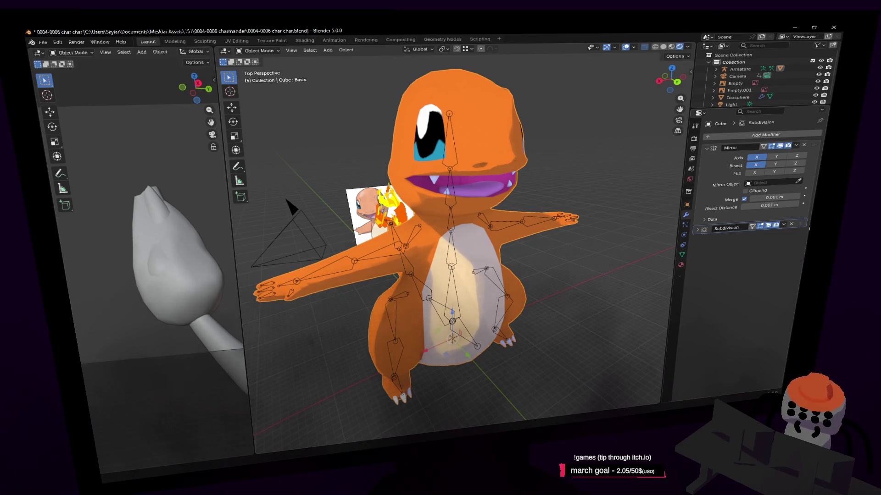
left_click(796, 146)
left_click(789, 155)
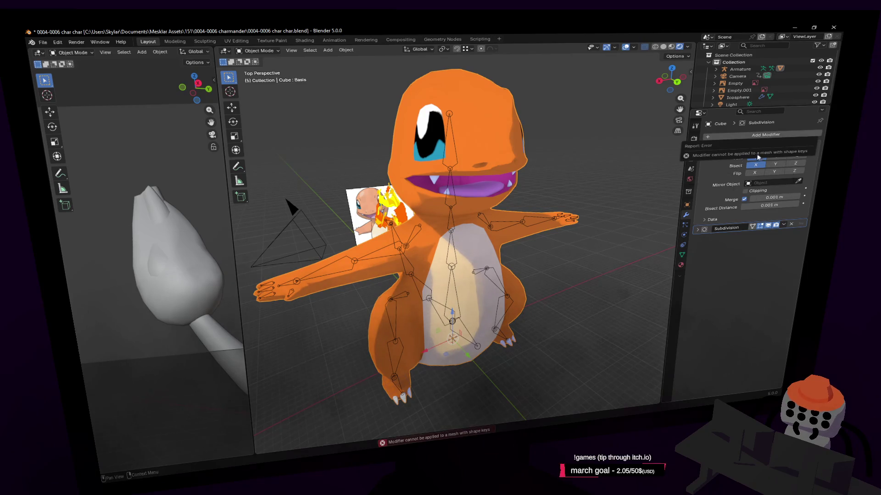
key("Tab")
left_click(682, 254)
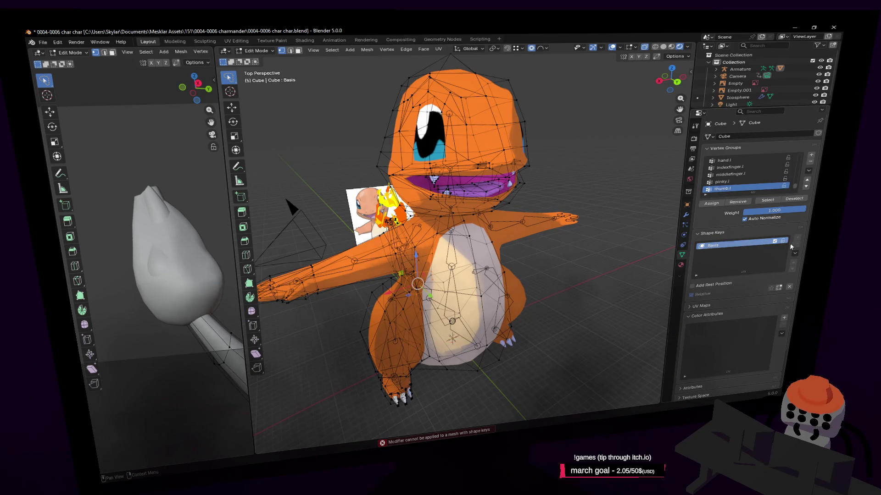
Step: Fly around Charmander from belly to head and tail flame, then return to Object Mode
key("shift+grave")
key("w")
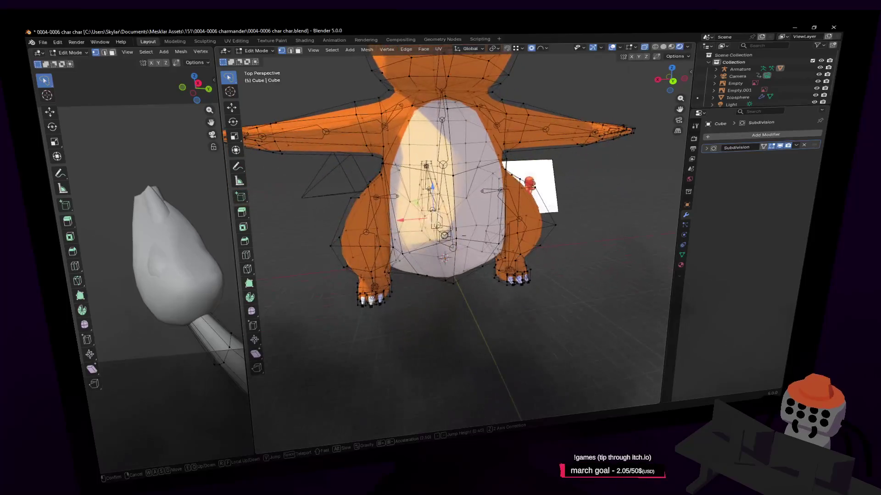
key("s")
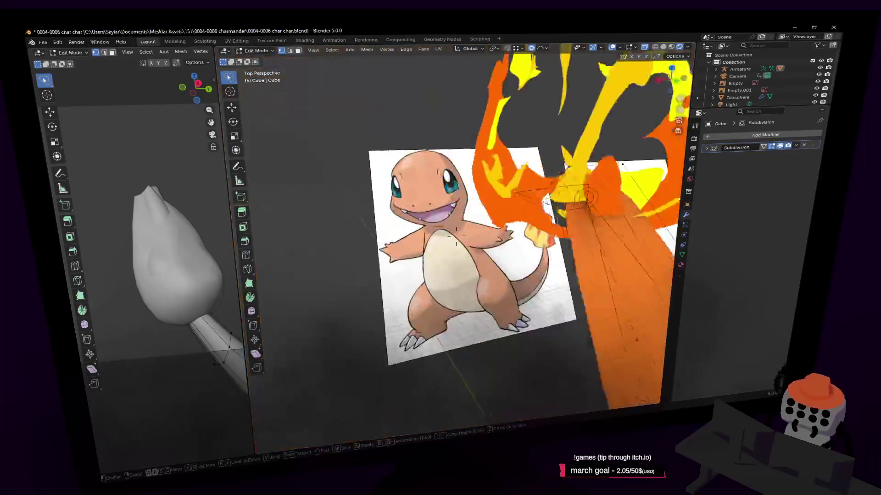
key("e")
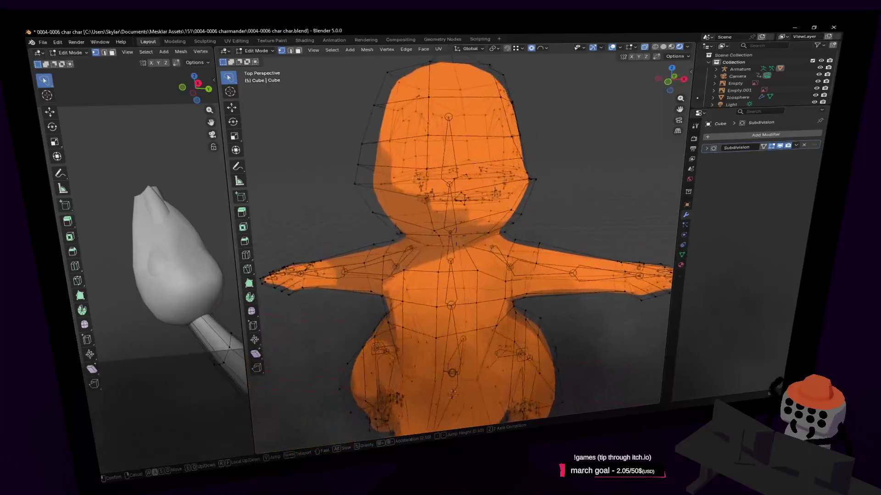
key("q")
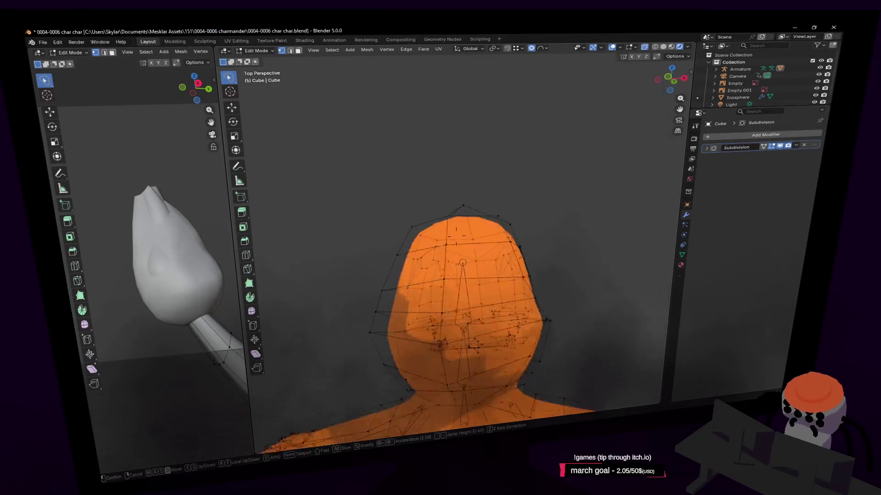
key("w")
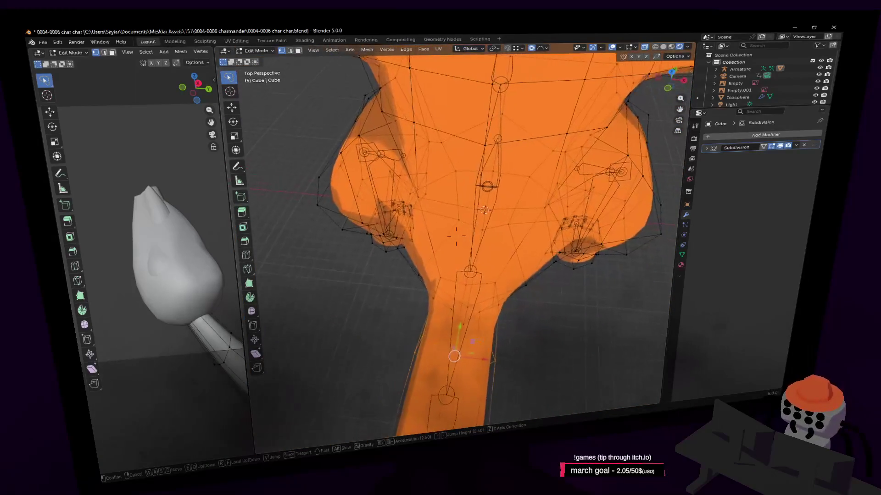
key("Escape")
key("Tab")
key("shift+grave")
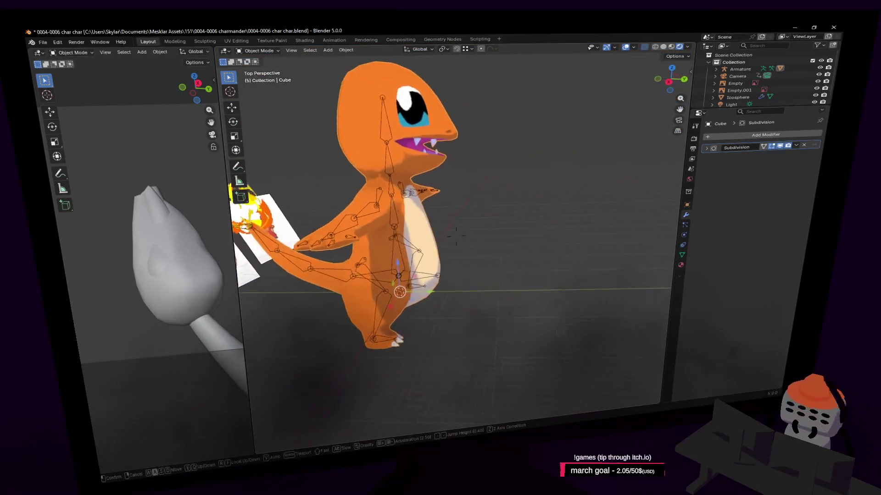
Step: Hide the Subdivision modifier's viewport display and turn overlays off in Edit Mode
key("Escape")
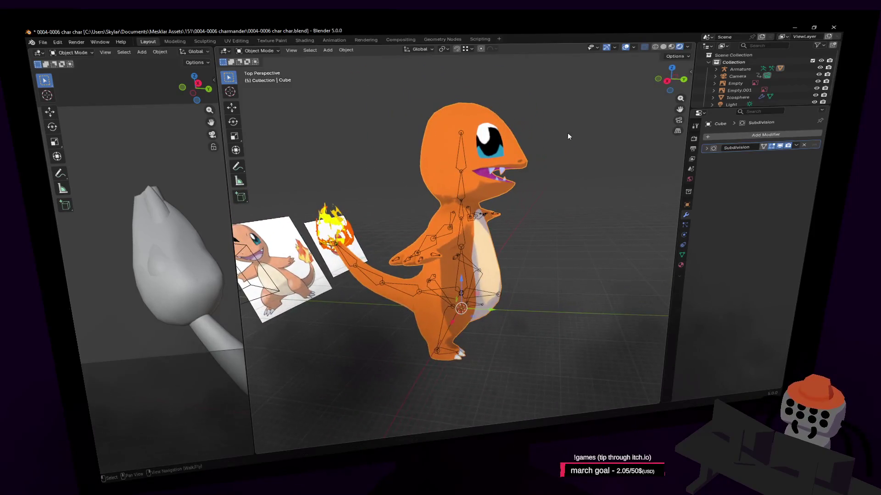
left_click(707, 149)
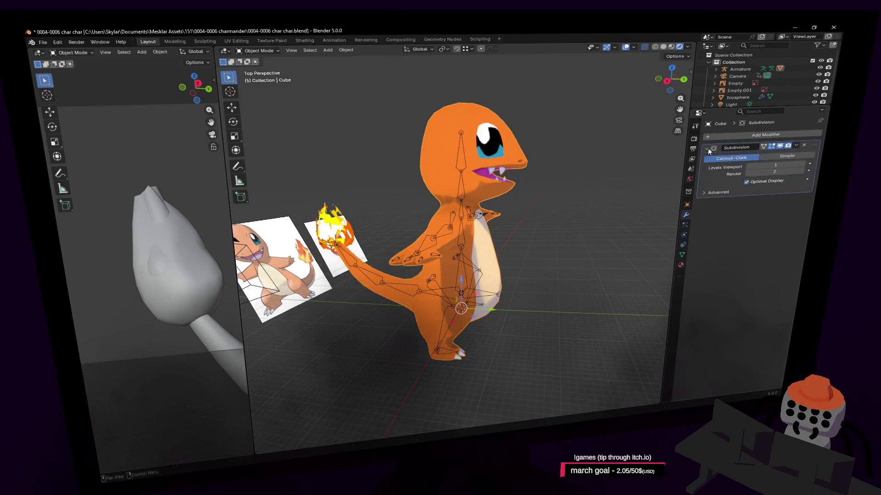
left_click(780, 146)
mouse_move(669, 170)
middle_mouse_down()
mouse_move(623, 183)
mouse_move(592, 142)
mouse_move(571, 89)
mouse_move(719, 166)
middle_mouse_up()
key("Tab")
key("Tab")
left_click(625, 46)
Step: Toggle Subdivision viewport display to compare faceted and smooth shading, then re-enable overlays
left_click(783, 147)
left_click(782, 146)
left_click(784, 146)
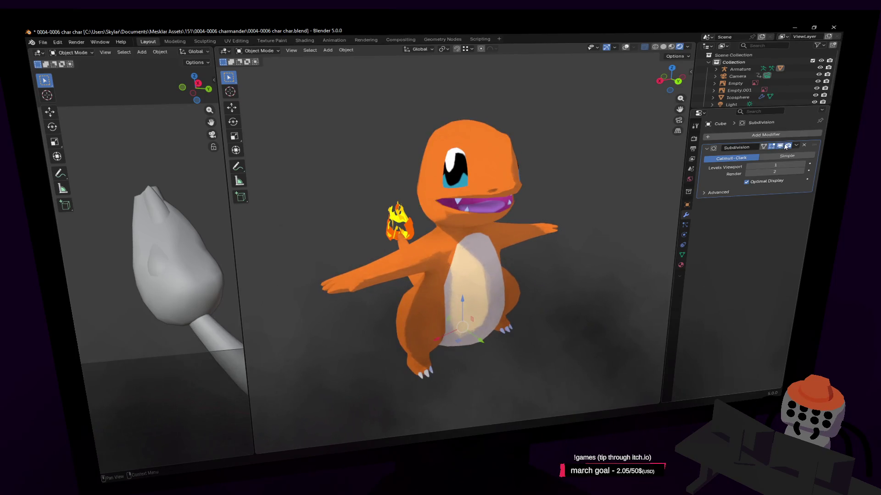
left_click(784, 146)
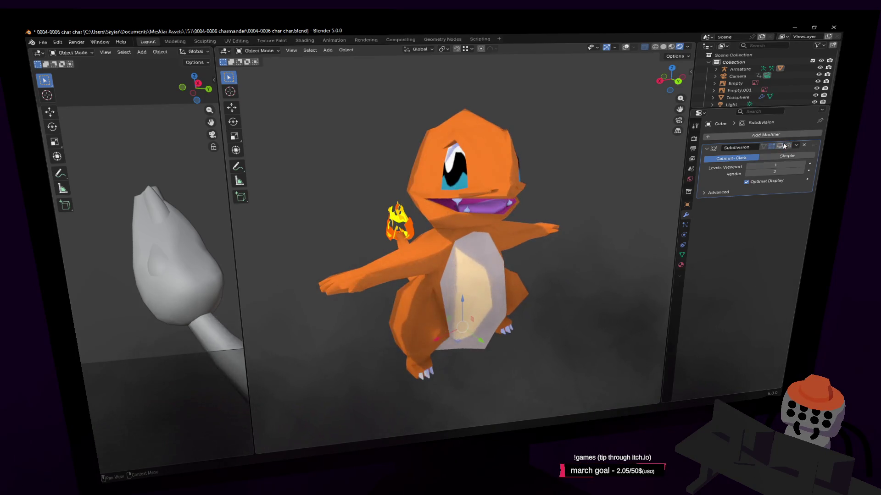
left_click(785, 146)
left_click(782, 147)
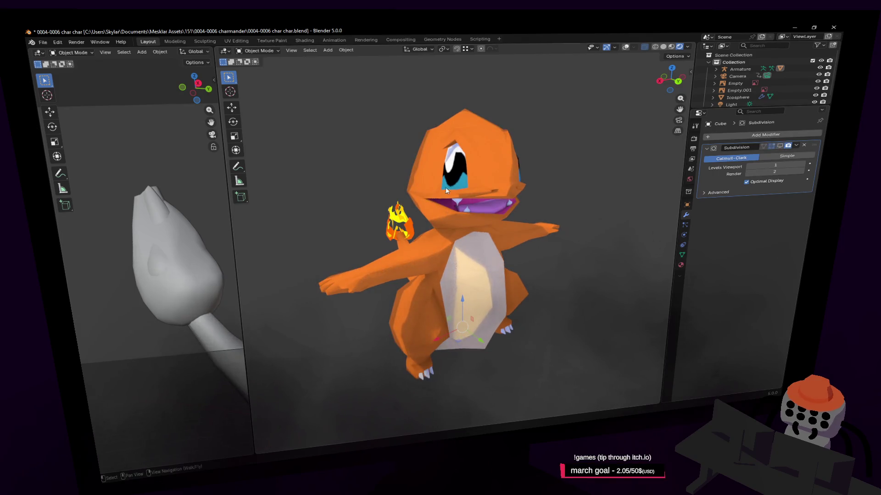
left_click(779, 146)
key("Tab")
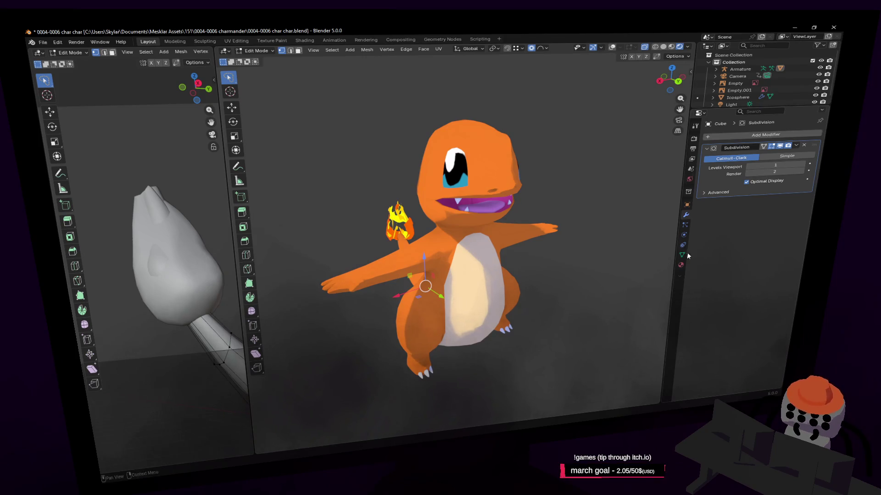
left_click(612, 48)
key("Tab")
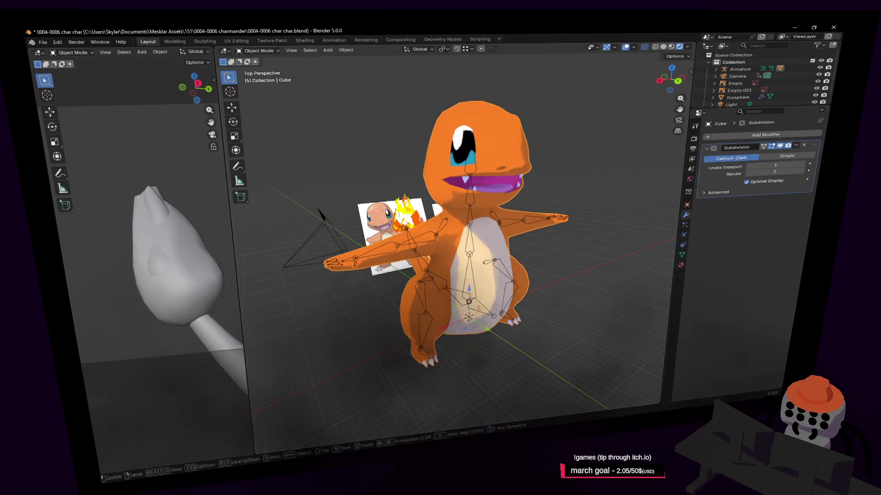
Step: In Edit Mode, select the connected teeth pieces inside Charmander's mouth with L
scroll(518, 120, "up", 5)
key("Tab")
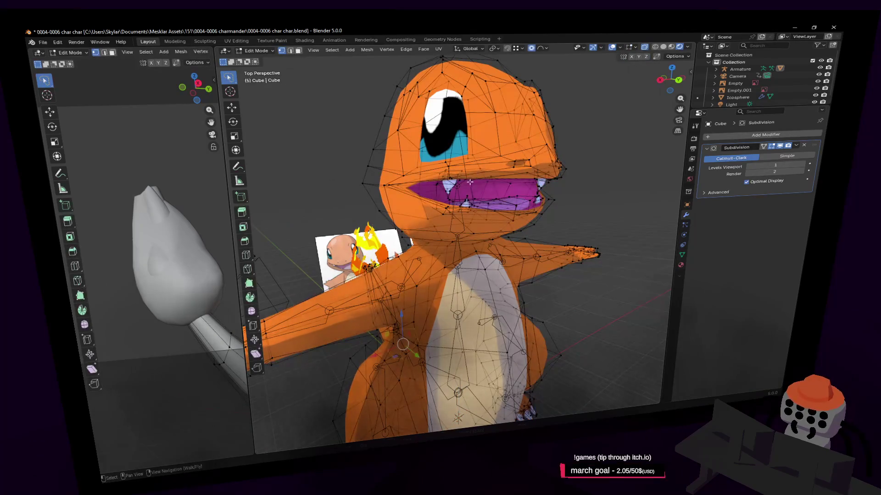
scroll(469, 182, "up", 3)
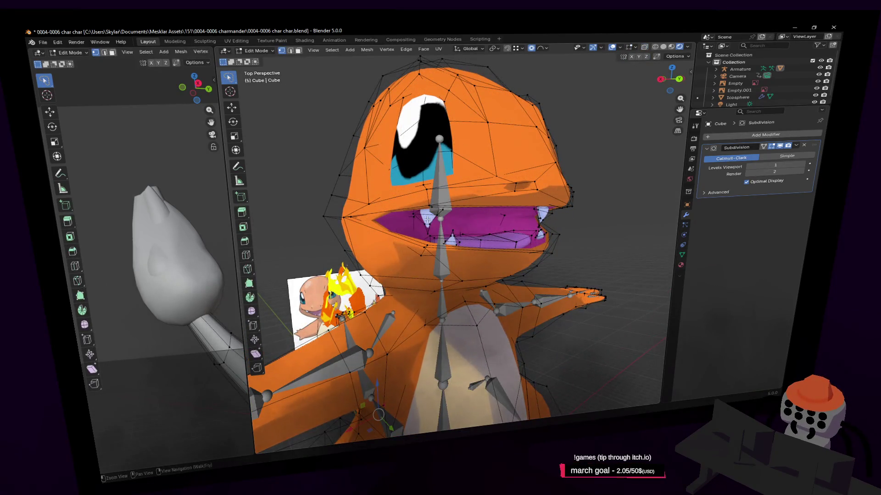
key("l")
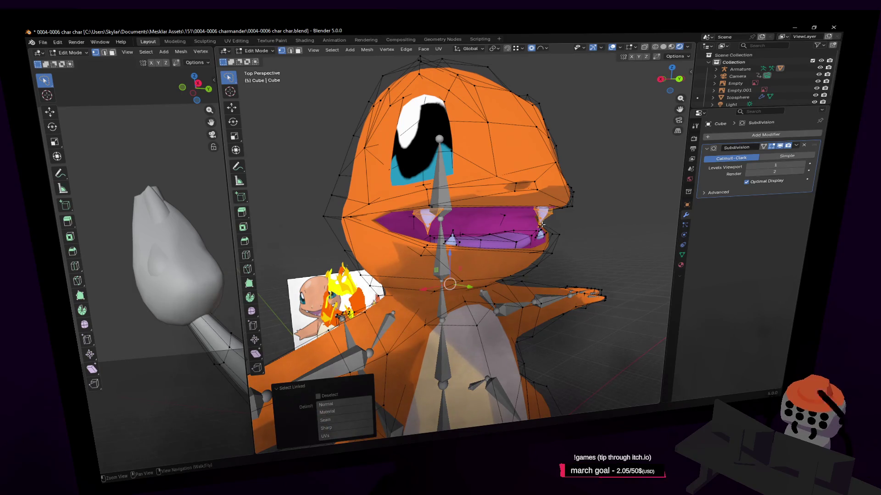
middle_click_drag(504, 222, 522, 186)
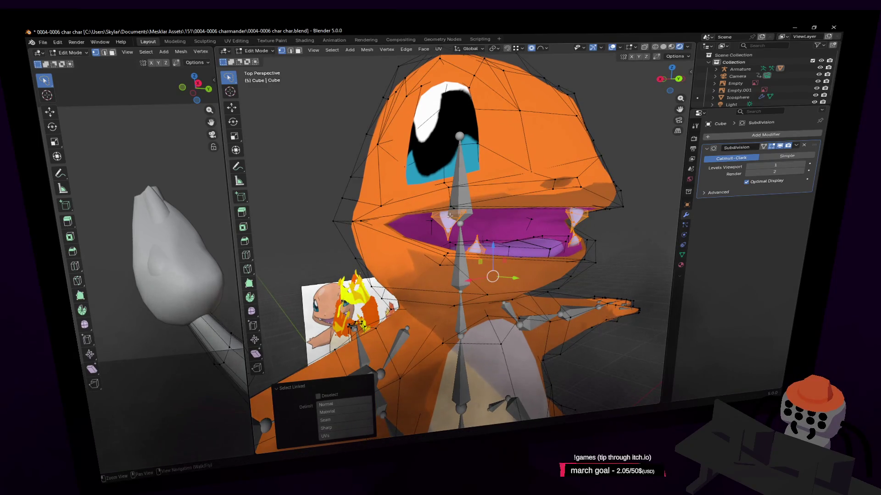
left_click(434, 216)
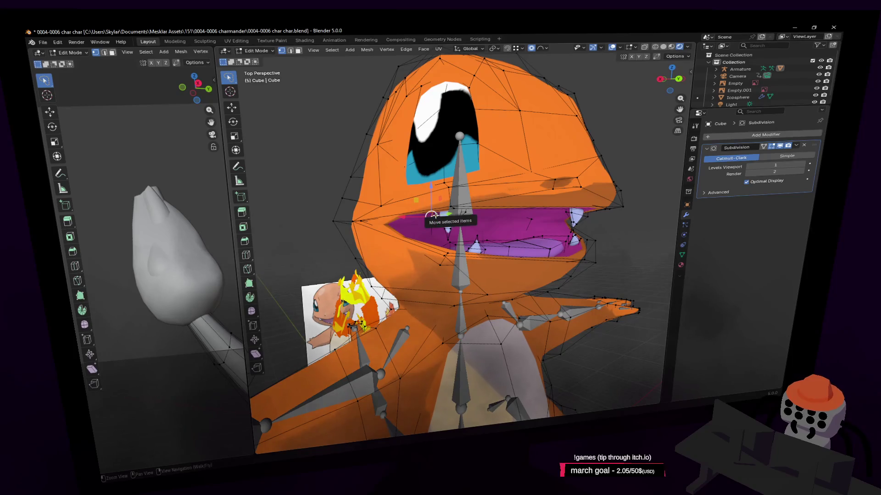
key("l")
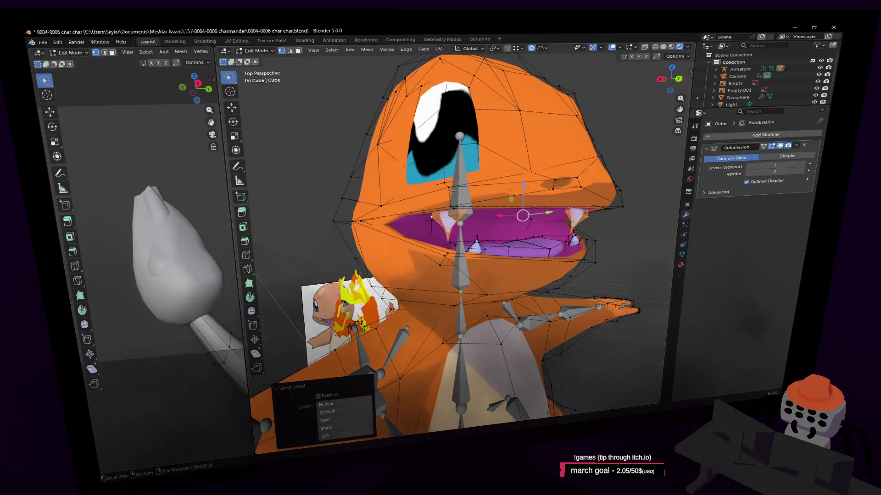
Step: Assign the selected teeth to the head vertex group
left_click(685, 255)
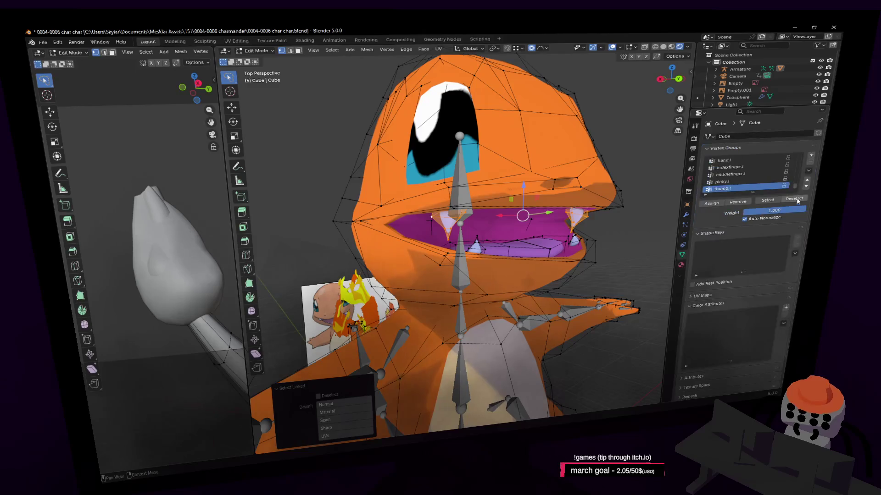
left_click_drag(741, 193, 719, 353)
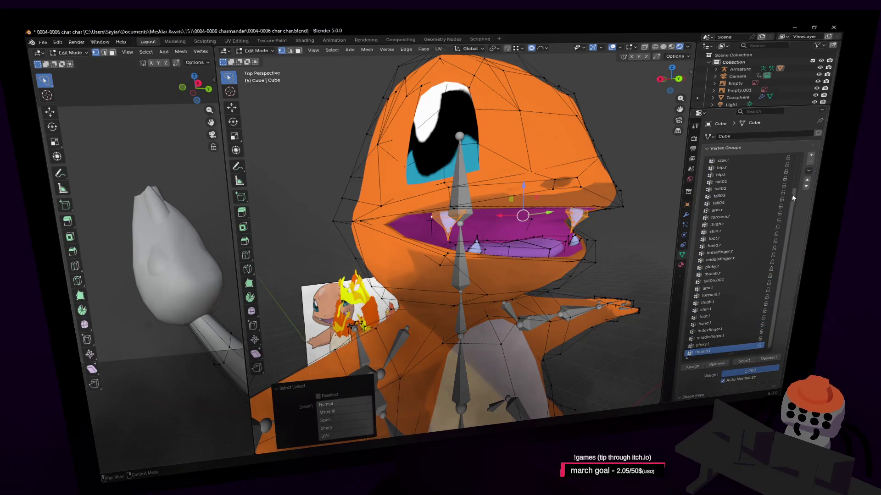
scroll(793, 195, "up", 1)
scroll(791, 183, "up", 5)
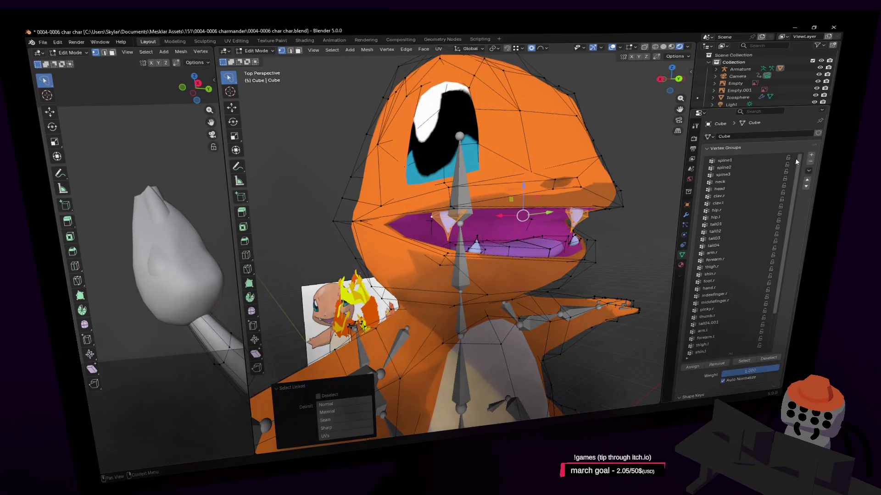
left_click(734, 191)
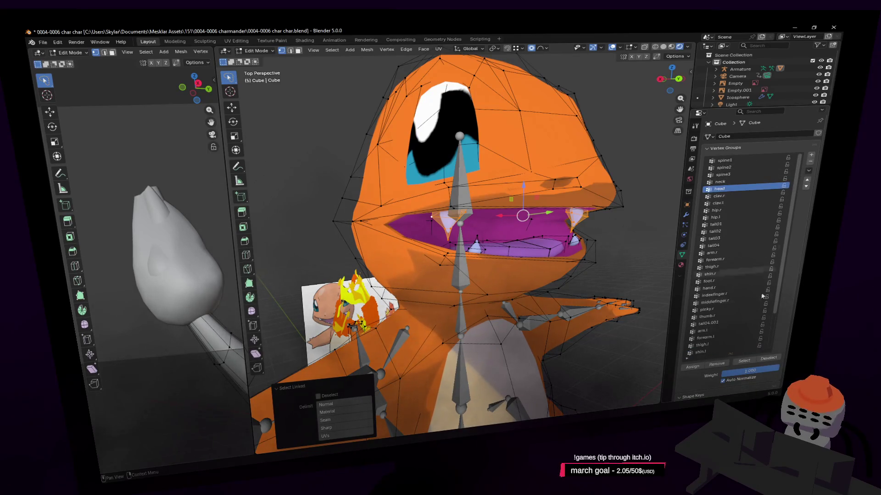
left_click(692, 368)
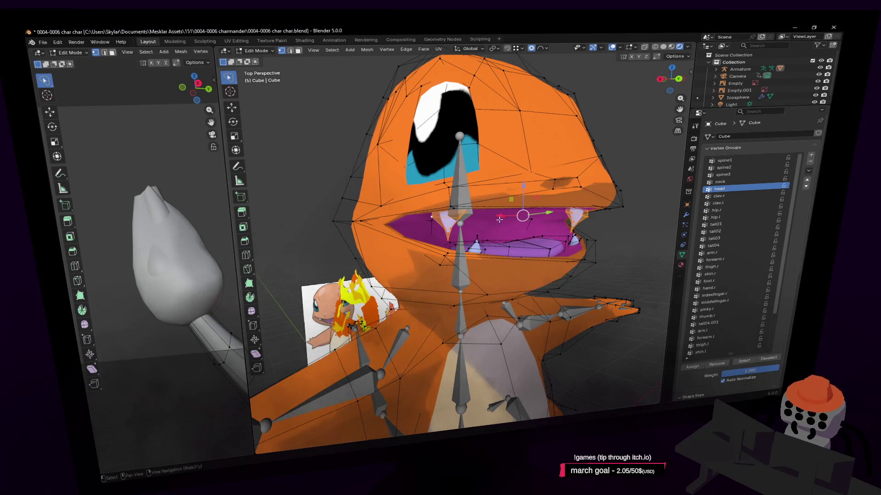
Step: Select another tooth and the right fang and assign them to the neck group
left_click(481, 247)
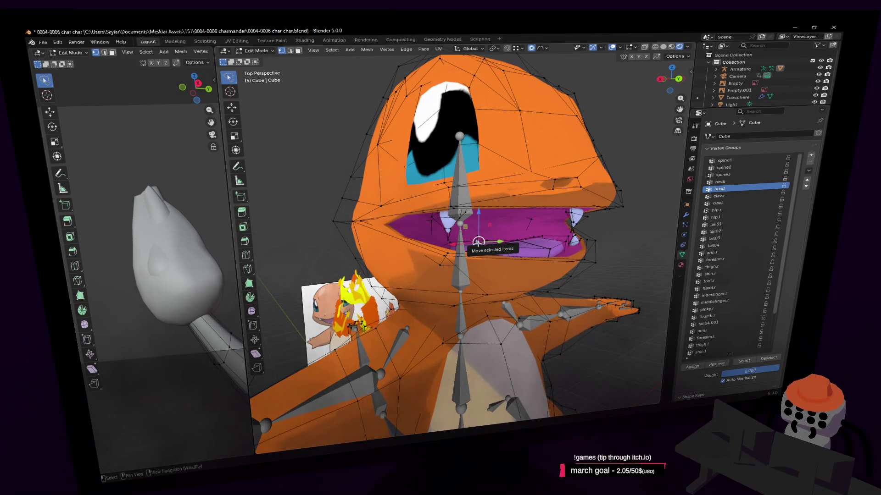
key("l")
left_click(579, 238, "shift")
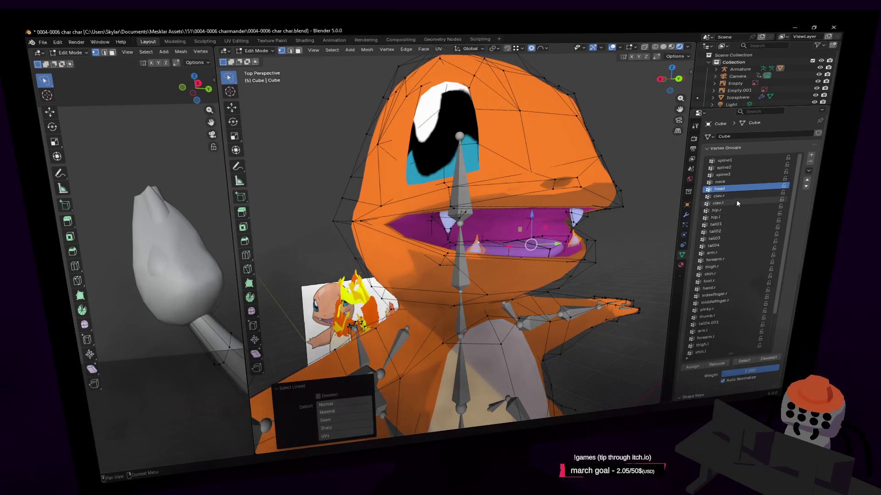
left_click(734, 181)
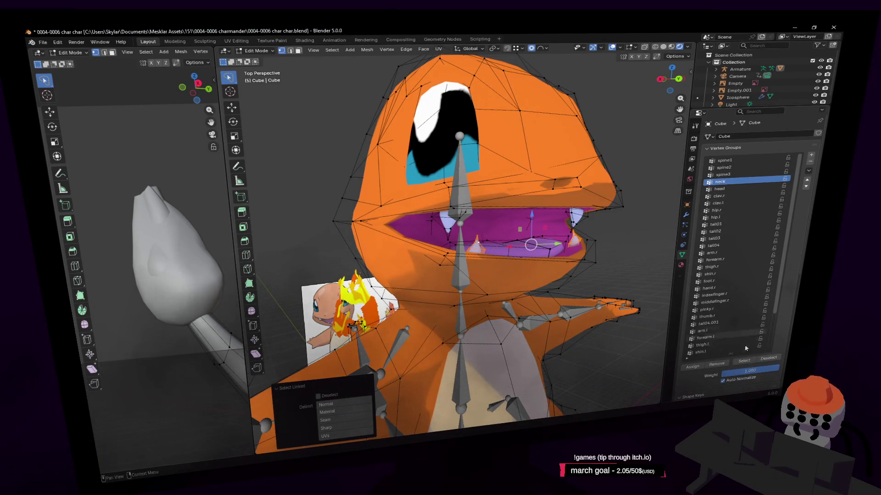
left_click(693, 367)
Step: Leave Edit Mode and switch the armature into Pose Mode
scroll(575, 203, "down", 5)
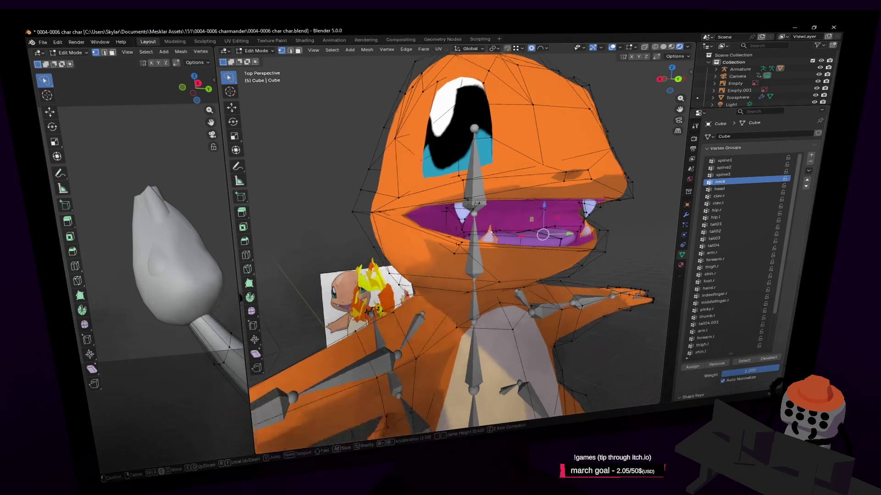
key("Tab")
left_click(438, 232)
left_click(259, 51)
left_click(261, 78)
Step: Back in Object Mode, parent the mesh to the armature With Automatic Weights
key("w")
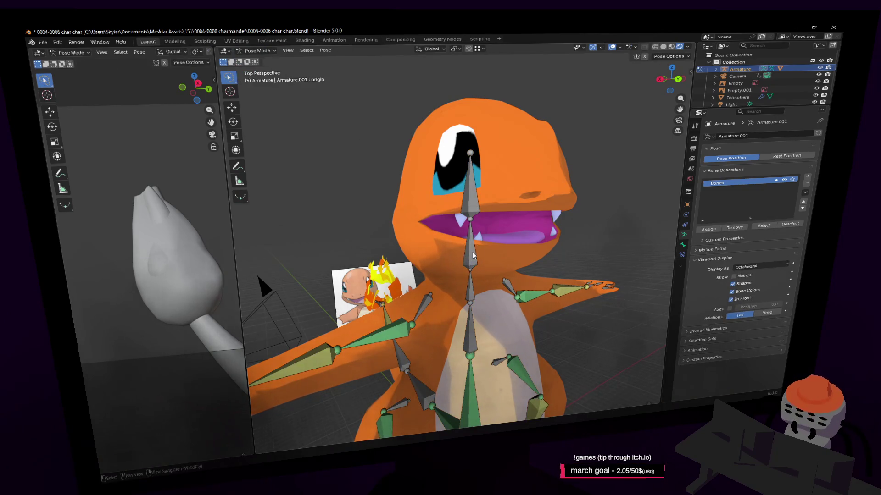
left_click(472, 254)
scroll(507, 133, "down", 4)
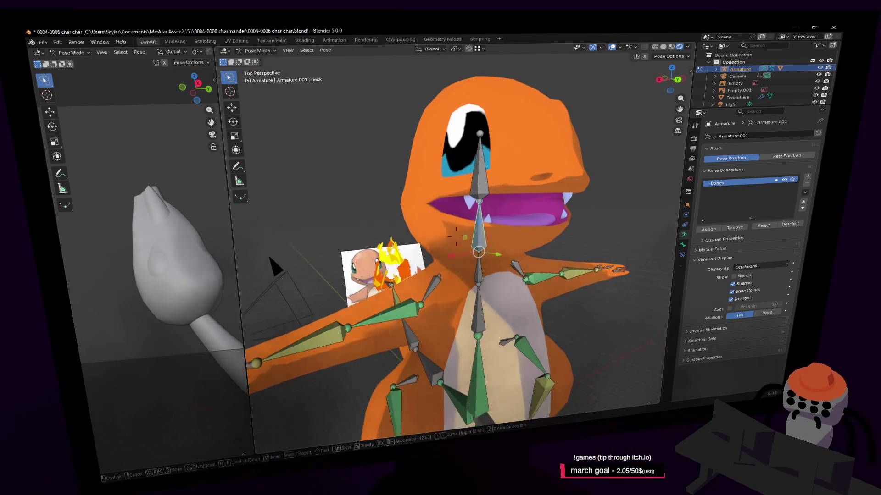
left_click(260, 51)
left_click(260, 60)
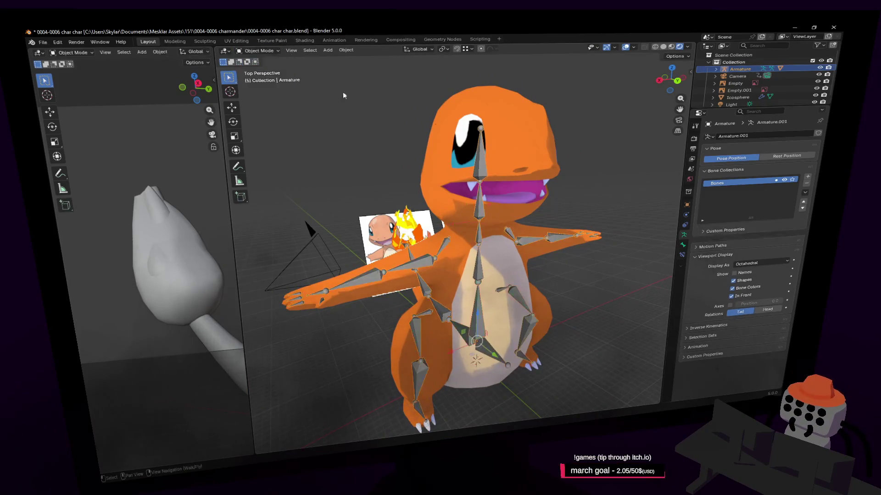
key("ctrl+p")
left_click(544, 121)
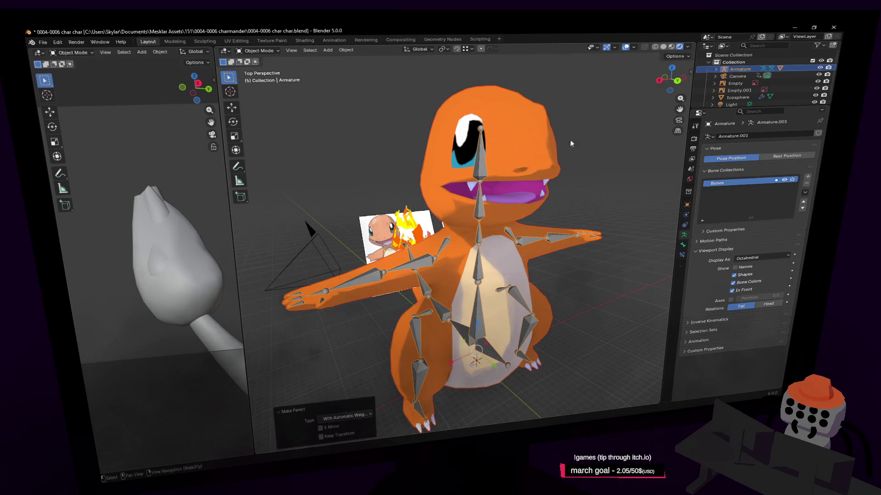
Step: Test-rotate the neck bone in Pose Mode, cancel it, and return to Object Mode
left_click(482, 203)
scroll(488, 196, "up", 3)
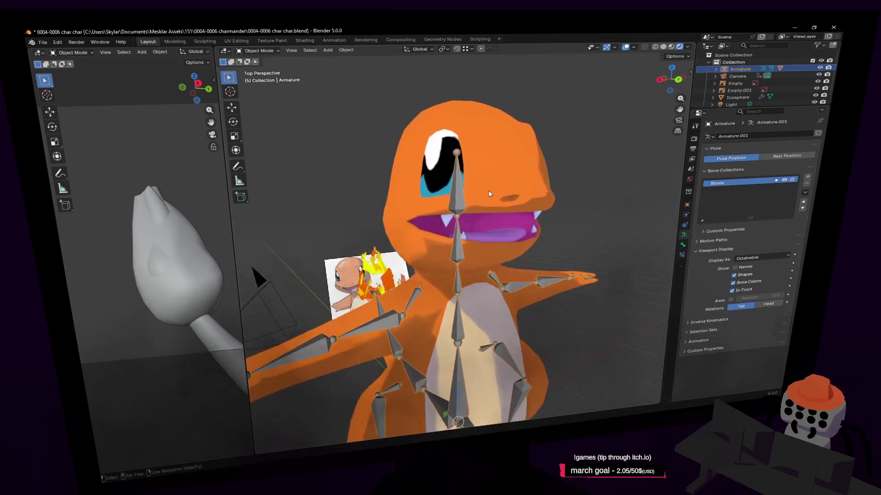
left_click(257, 50)
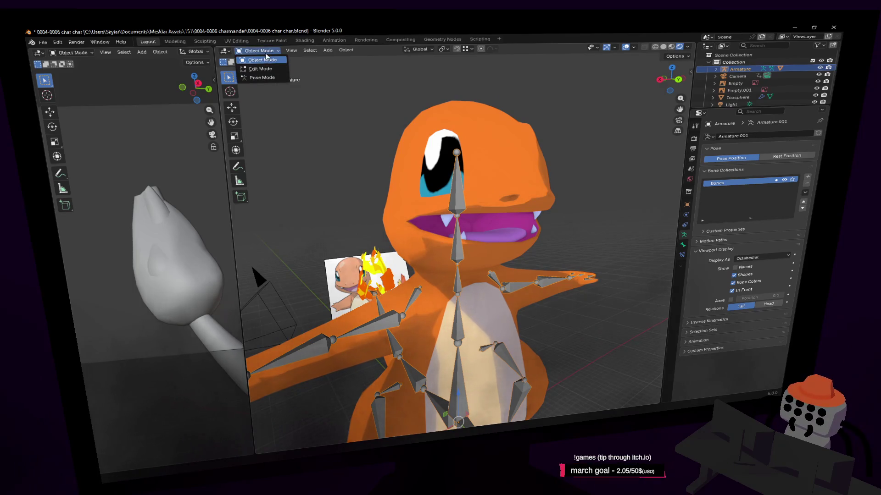
left_click(259, 77)
key("r")
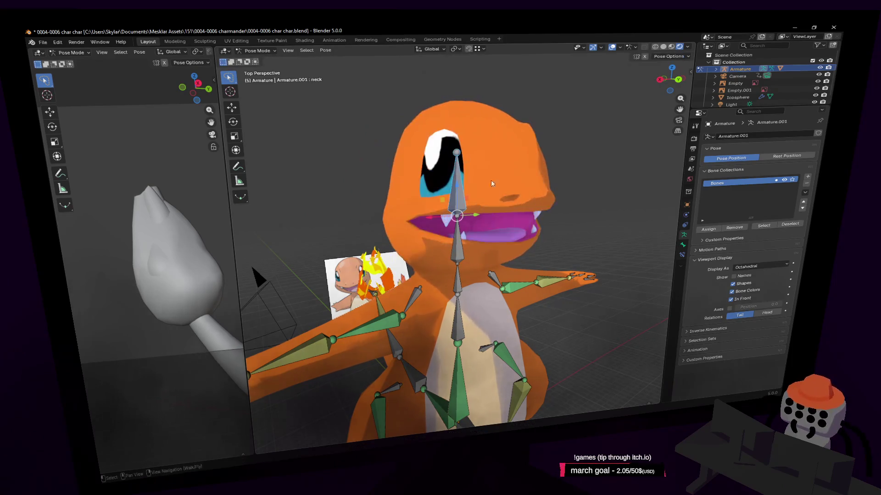
key("Escape")
key("Tab")
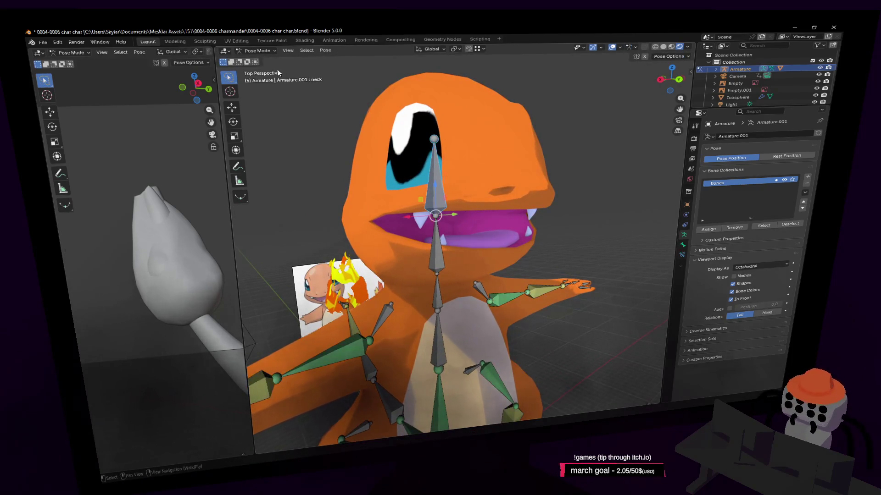
left_click(257, 51)
left_click(264, 60)
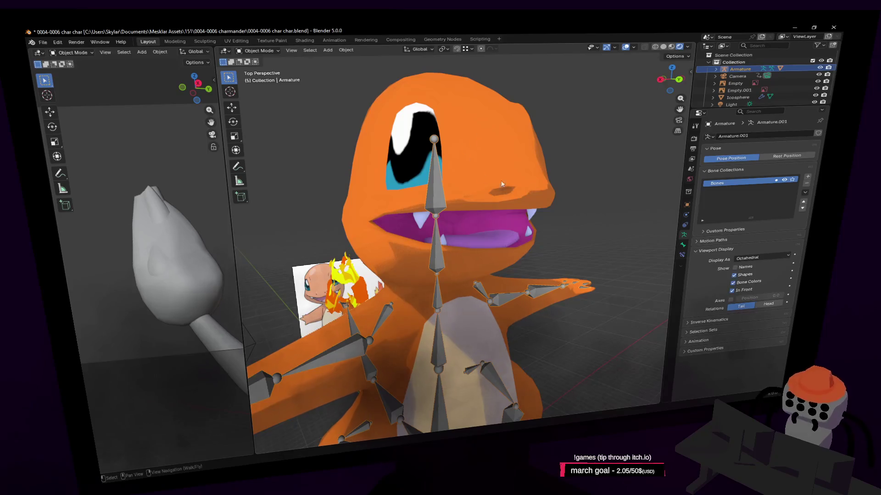
Step: Select both upper teeth of the Charmander mesh in Edit Mode
left_click(442, 217)
left_click(422, 219)
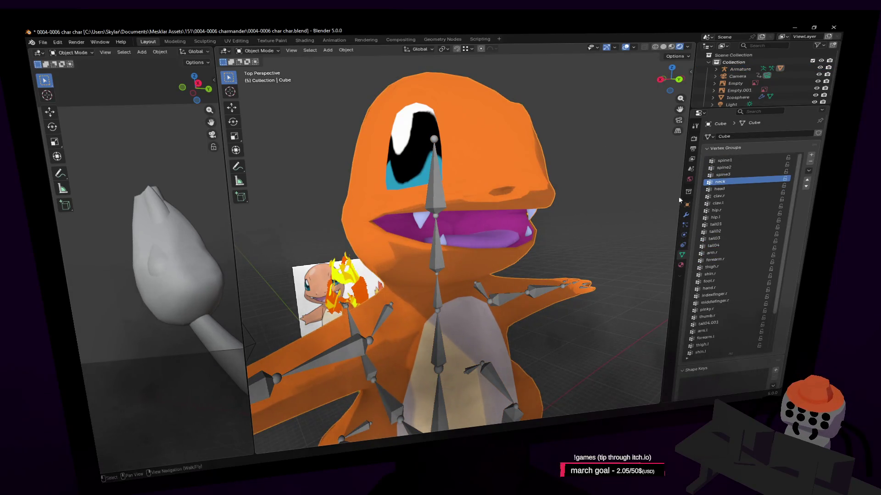
key("Tab")
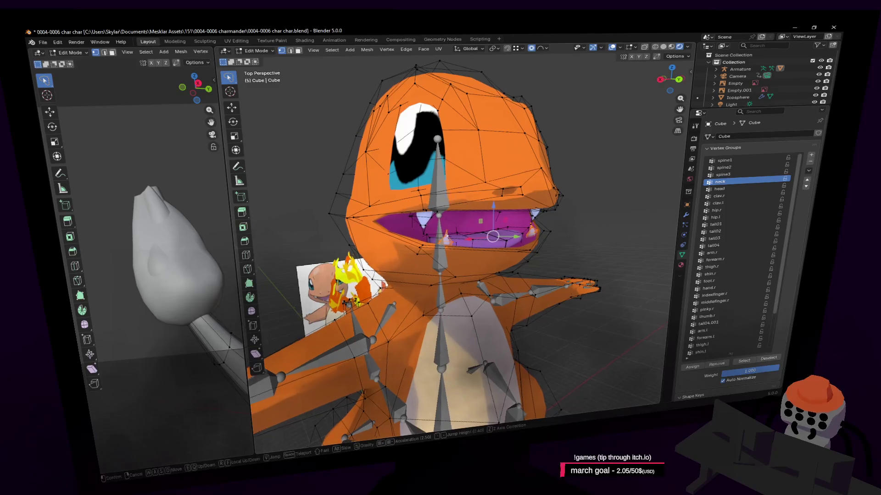
scroll(460, 253, "up", 3)
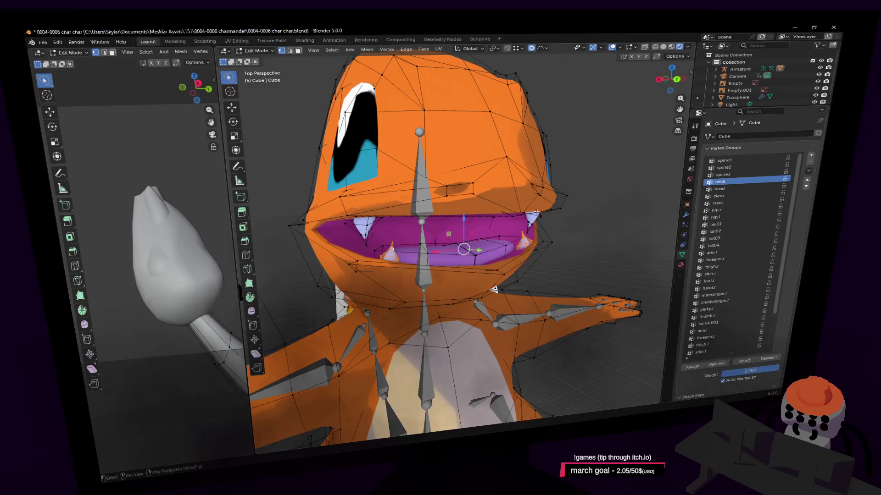
left_click(368, 229)
key("l")
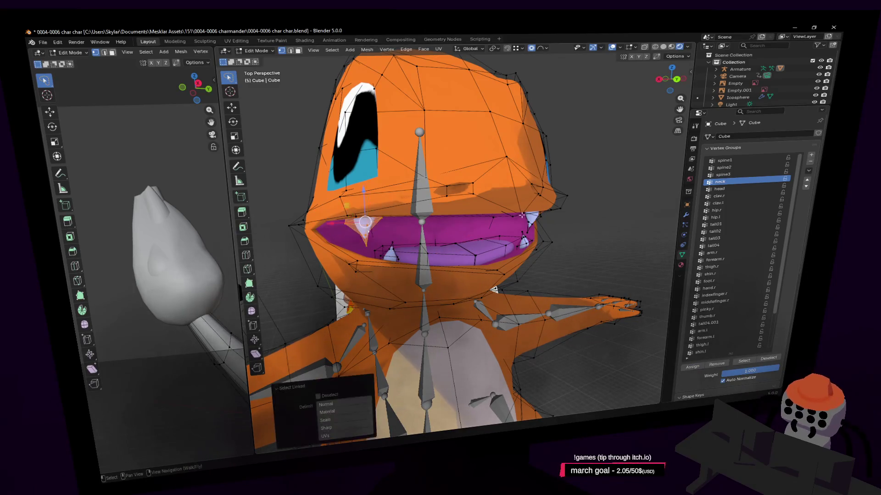
key("l")
Step: Assign the teeth to the head vertex group, then return to Object Mode with the armature active
left_click(722, 188)
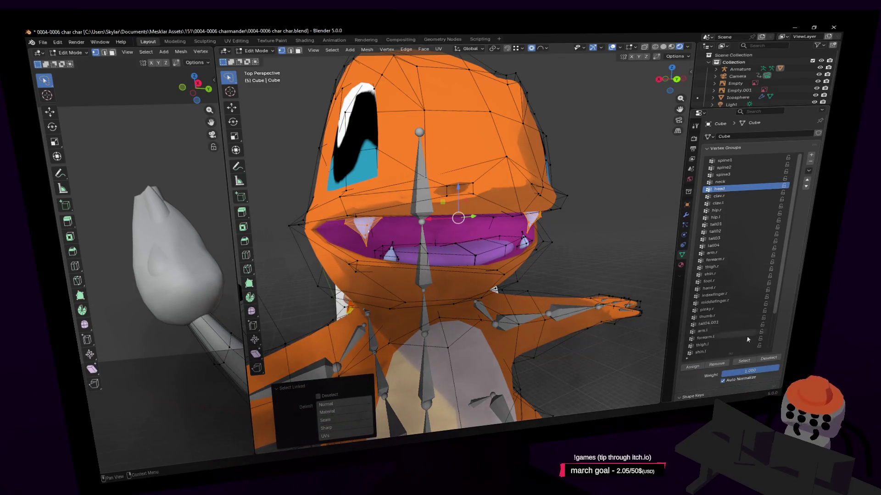
left_click(688, 368)
key("Tab")
scroll(487, 257, "down", 5)
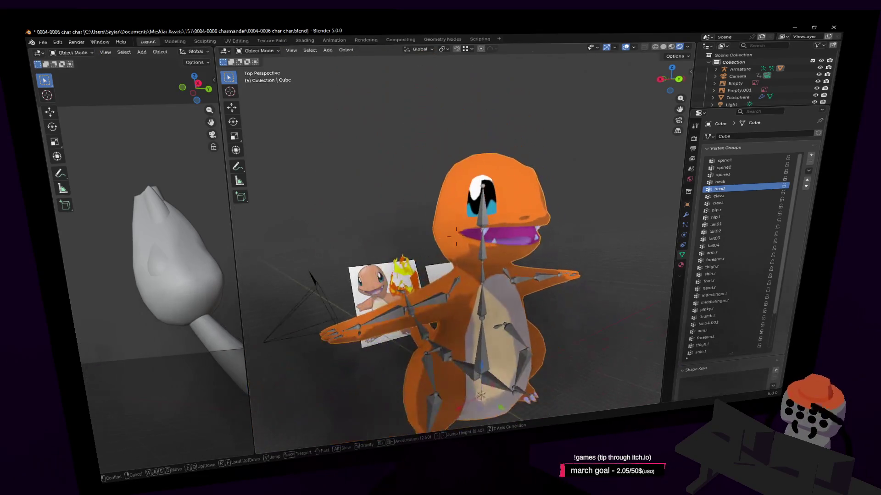
left_click(487, 257)
Step: In Pose Mode, test-rotate the neck bone and then the head bone
left_click(257, 51)
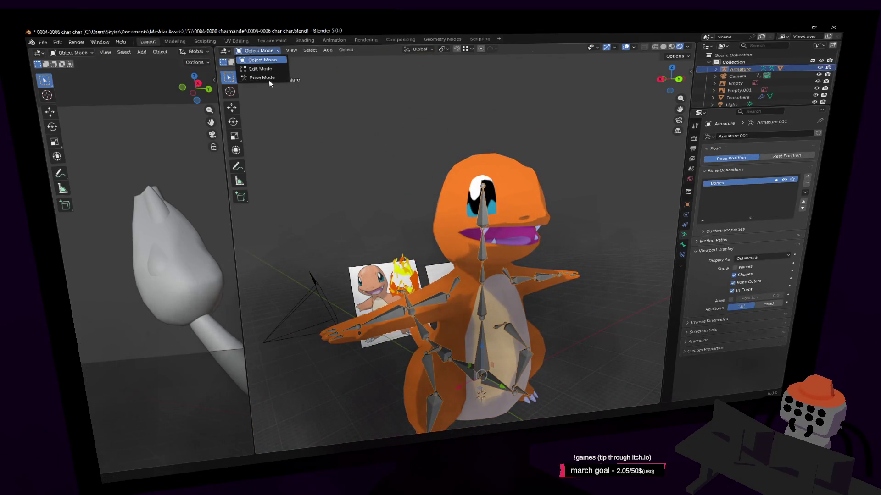
left_click(257, 74)
key("r")
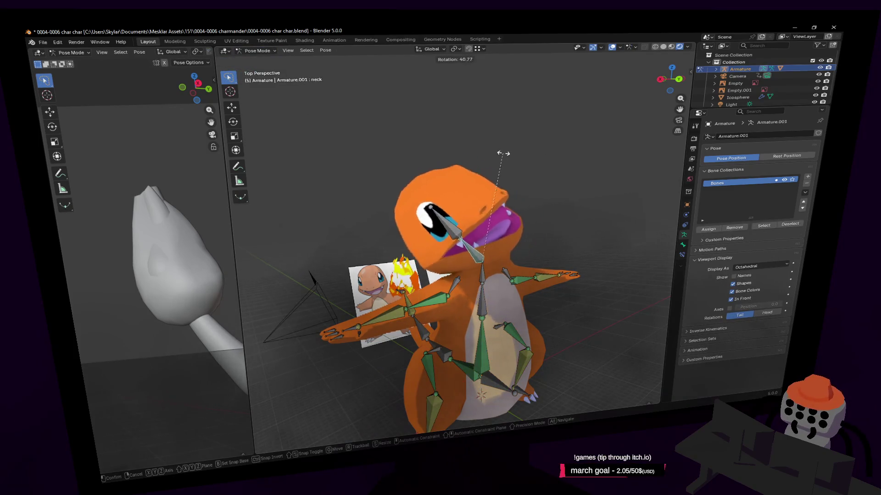
left_click(609, 204)
scroll(573, 193, "up", 3)
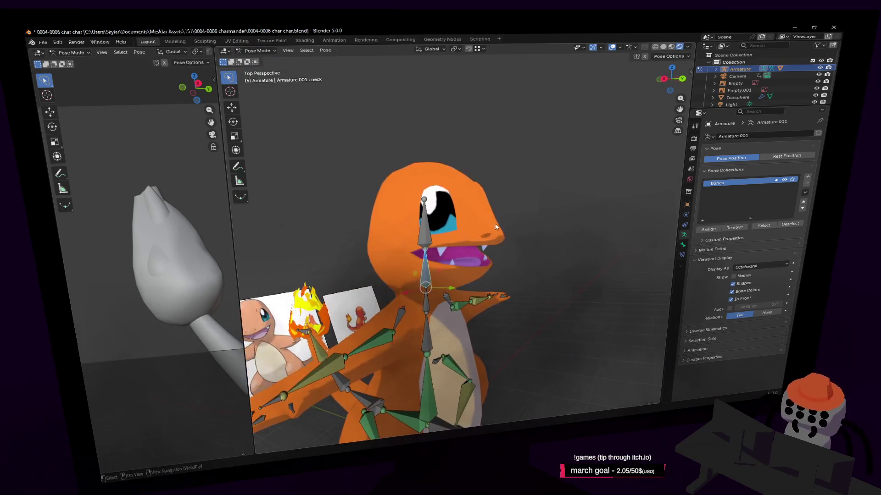
left_click(419, 225)
key("r")
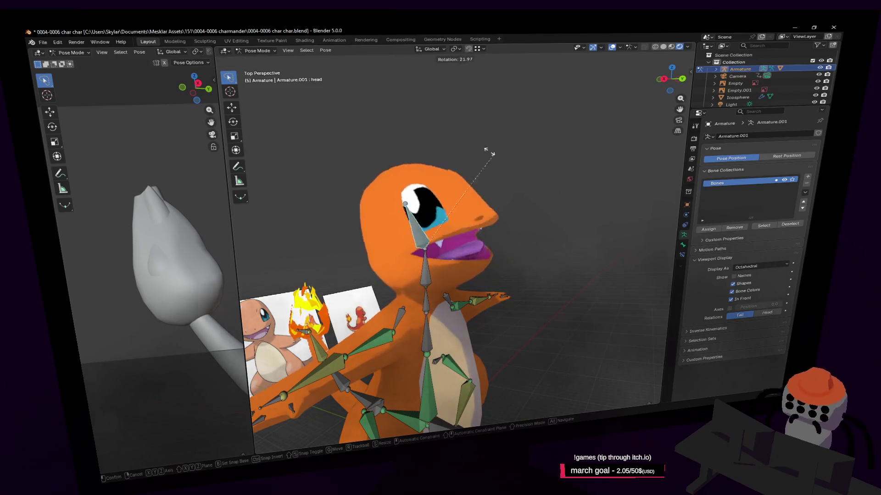
key("Escape")
key("shift+grave")
left_click(425, 248)
key("r")
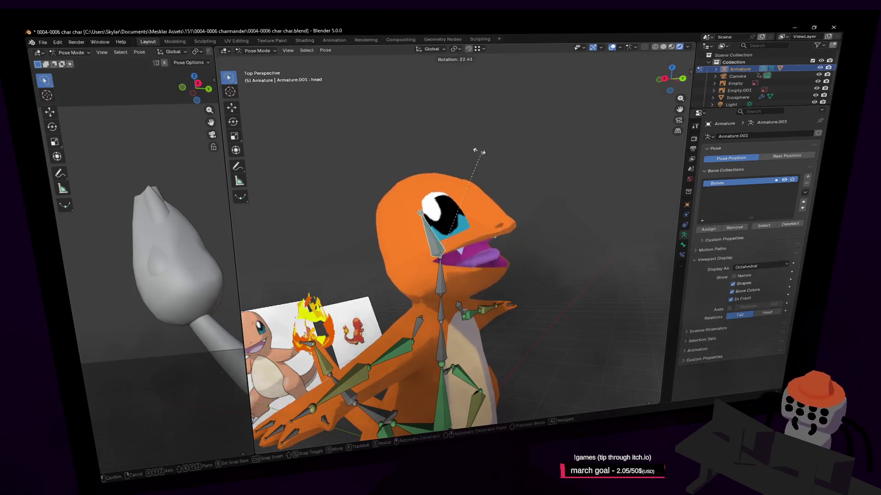
left_click(514, 180)
Step: Test-rotate the neck bone again and cancel it, framing the view closer to the character
left_click(434, 280)
key("r")
key("Escape")
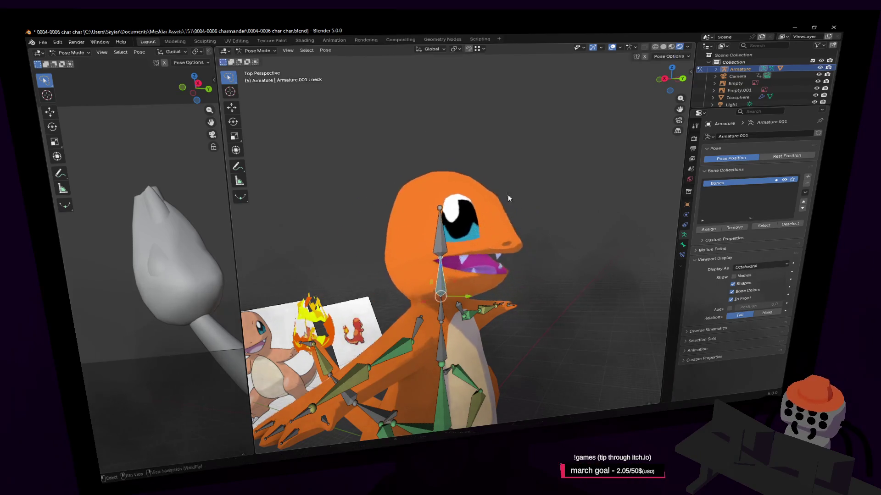
key("shift+grave")
key("a")
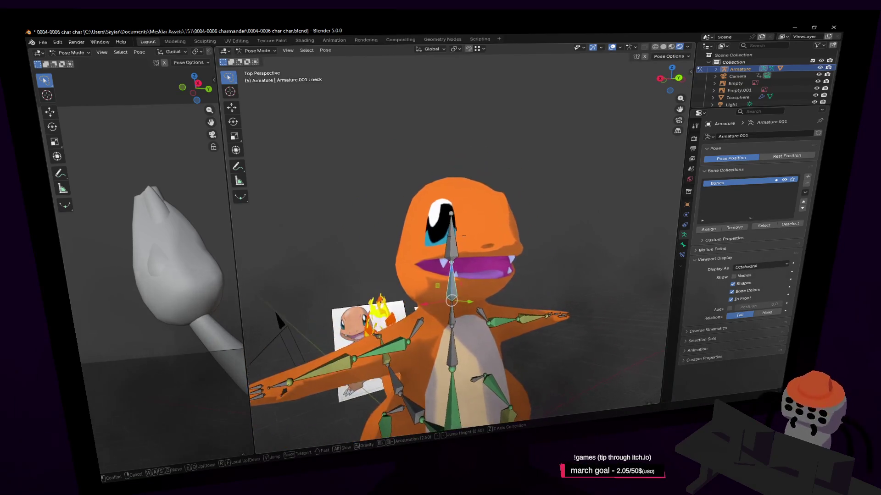
key("Return")
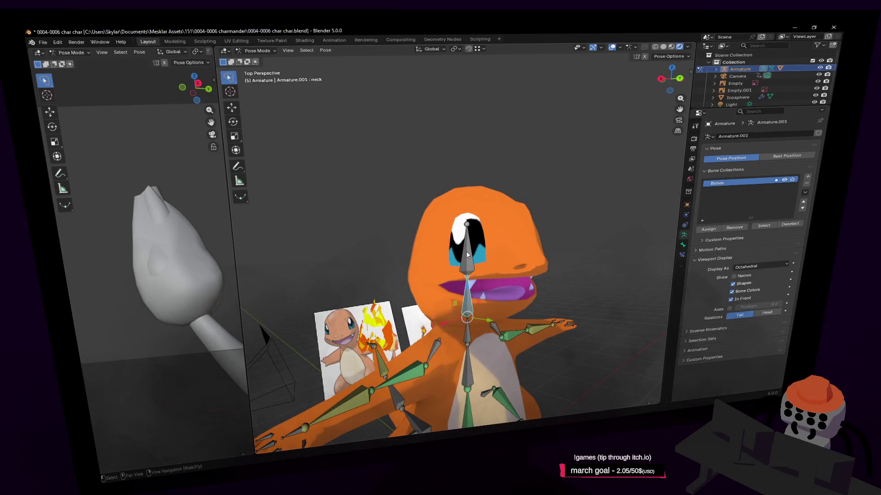
Step: Delete the head bone in armature Edit Mode and return to Object Mode
left_click(466, 255)
left_click(257, 51)
left_click(260, 68)
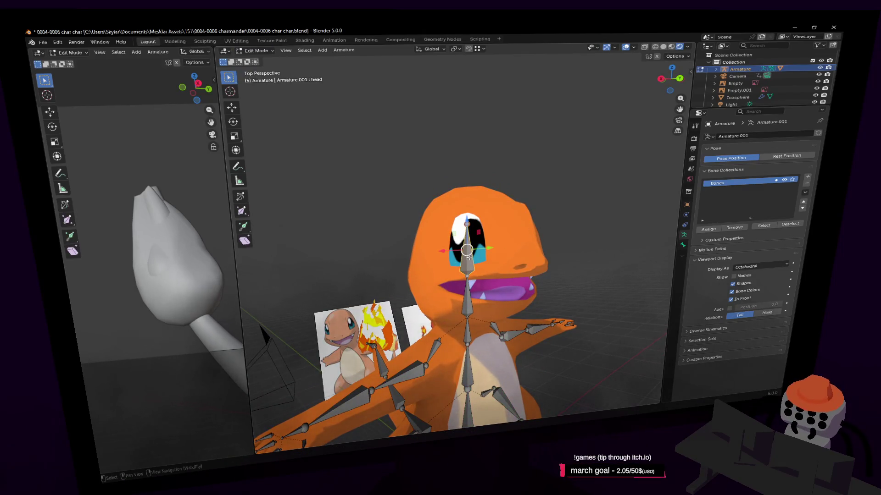
key("x")
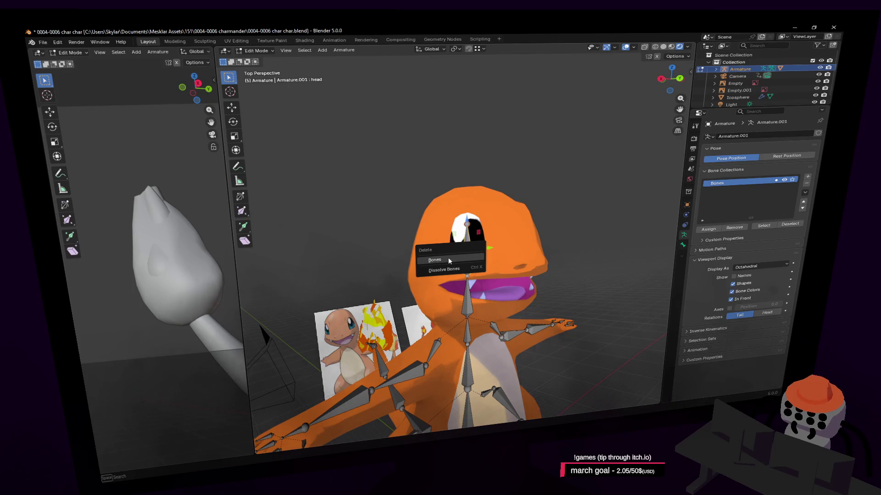
left_click(454, 260)
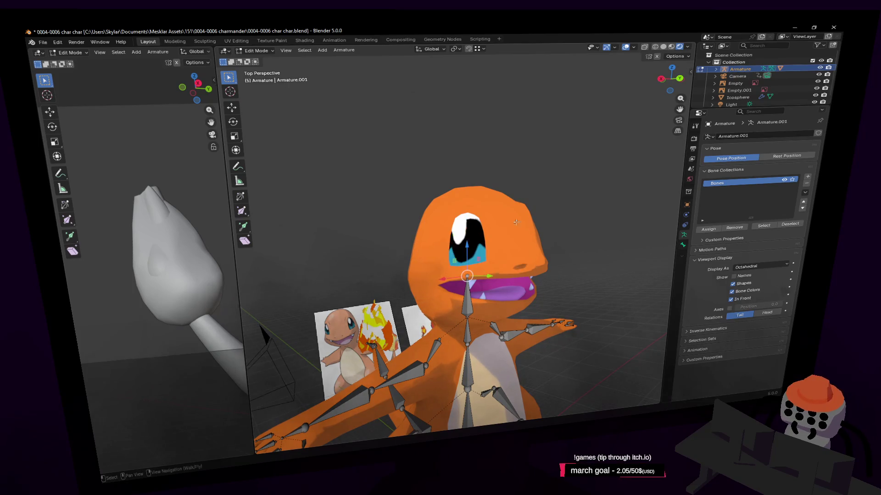
key("Tab")
key("Tab")
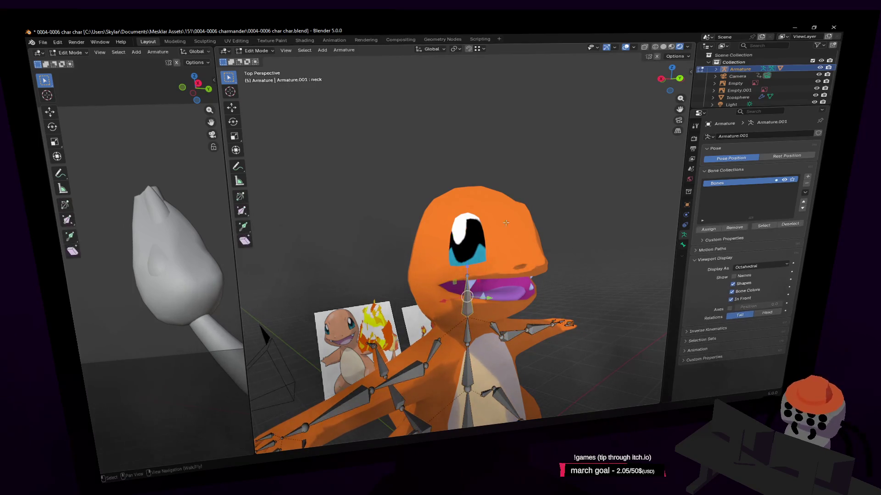
Step: Confirm in Pose Mode that rotating the neck bone now moves the head, then return to Object Mode
left_click(256, 51)
left_click(260, 78)
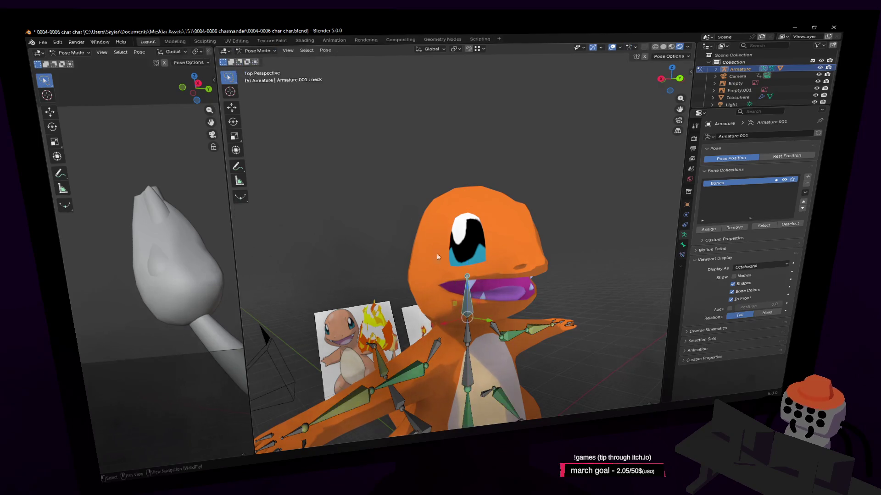
key("shift+grave")
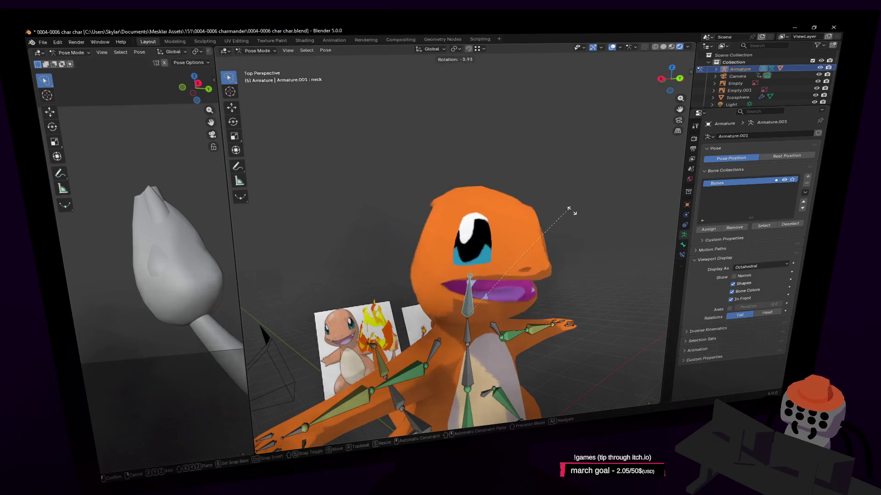
left_click(456, 236)
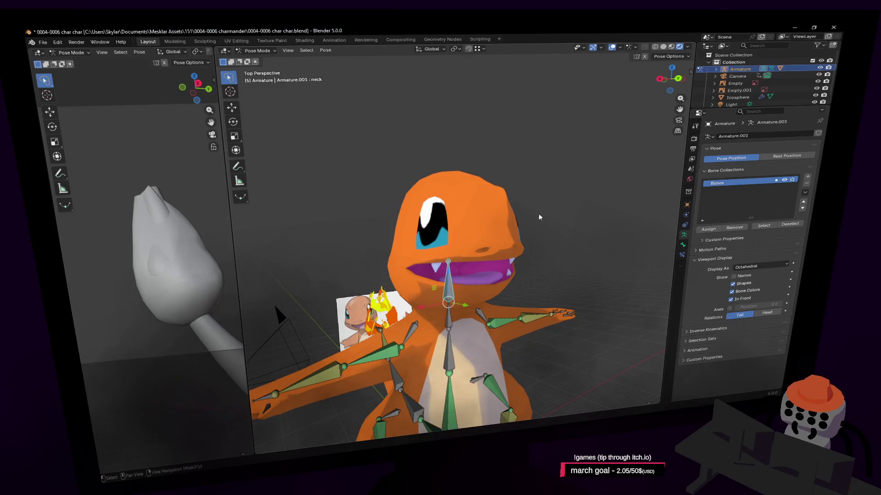
key("r")
right_click(499, 191)
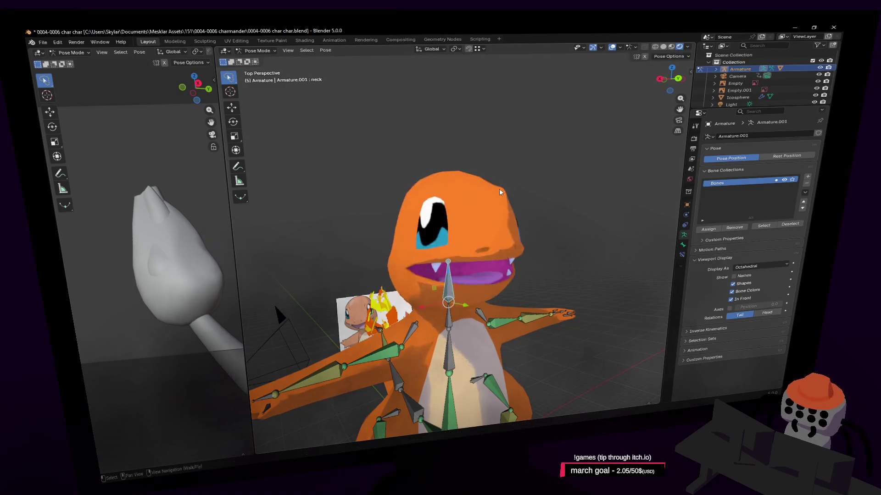
scroll(540, 226, "down", 2)
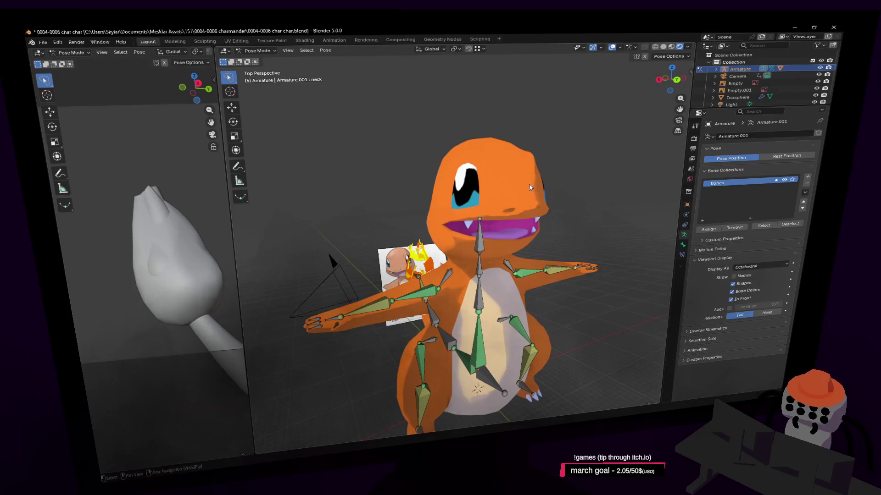
left_click(247, 52)
left_click(256, 59)
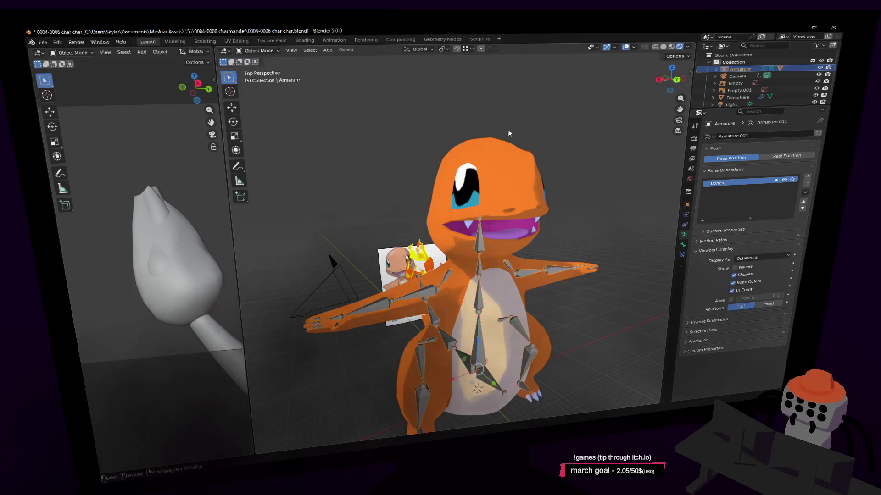
Step: Remove the body's Armature modifier and re-parent the body to the armature with automatic weights
left_click(499, 207)
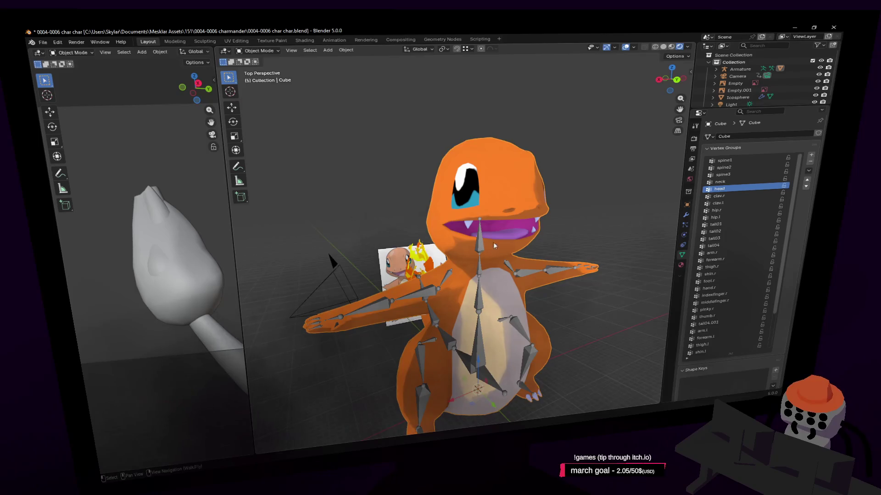
left_click(686, 217)
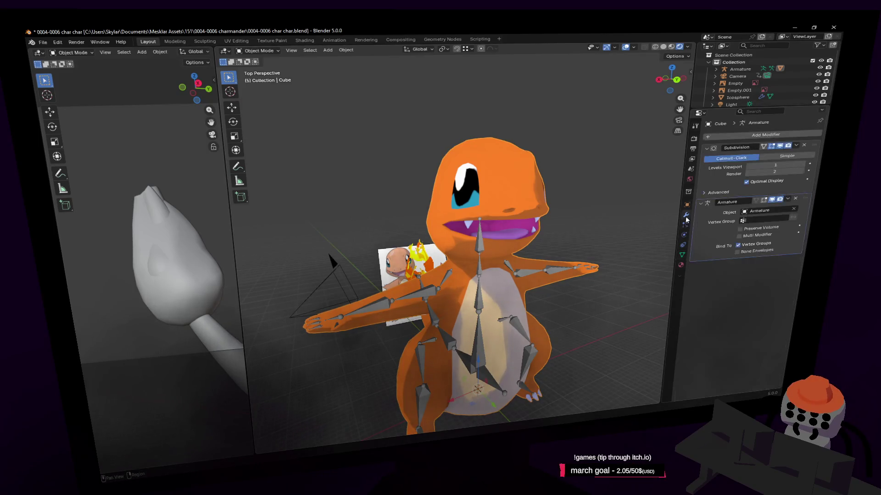
left_click(796, 198)
left_click(481, 246, "shift")
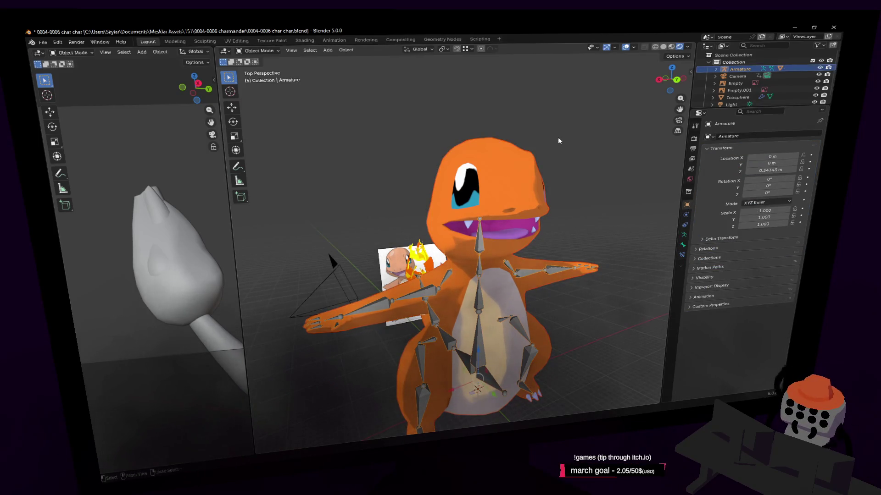
key("ctrl+p")
left_click(555, 137)
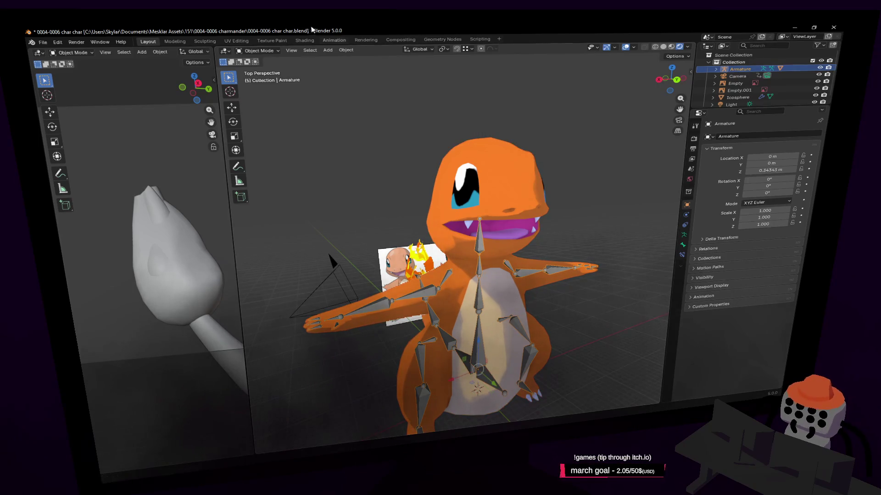
Step: Test-rotate the neck bone in Pose Mode with the new weights, then cancel the rotation
left_click(258, 50)
left_click(259, 78)
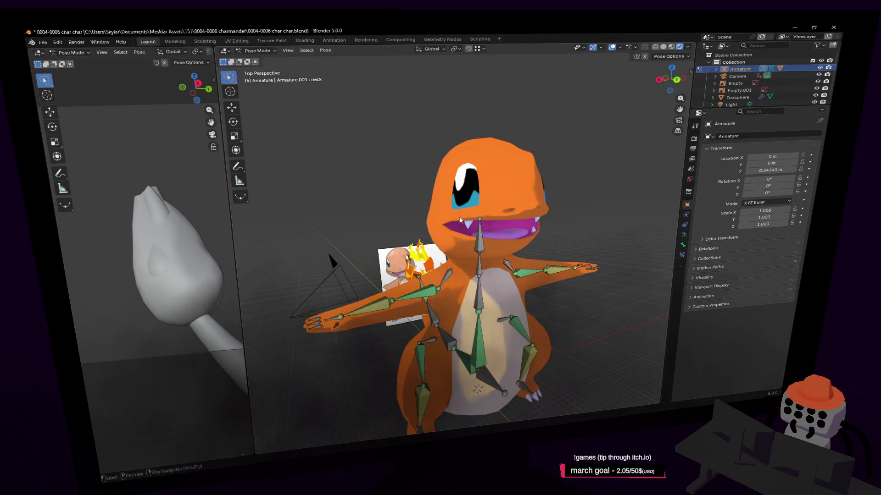
left_click(483, 246)
key("r")
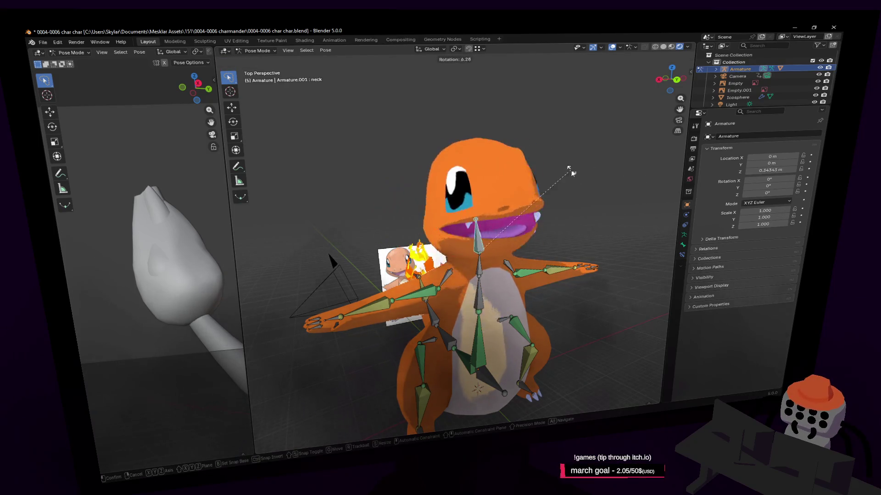
scroll(571, 171, "up", 5)
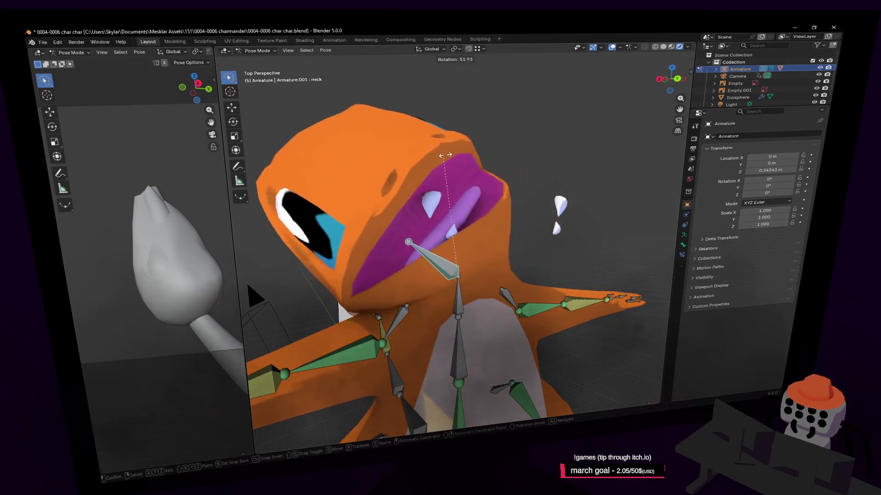
right_click(443, 155)
scroll(560, 215, "up", 4)
Step: Enter Edit Mode on the Charmander mesh and select the connected mouth-interior geometry
left_click(565, 210)
left_click(258, 50)
left_click(259, 69)
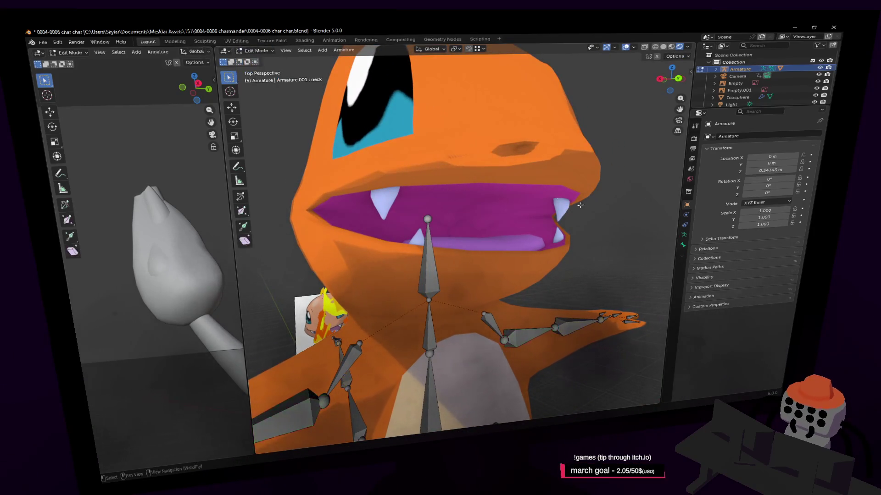
key("Tab")
left_click(533, 200)
key("Tab")
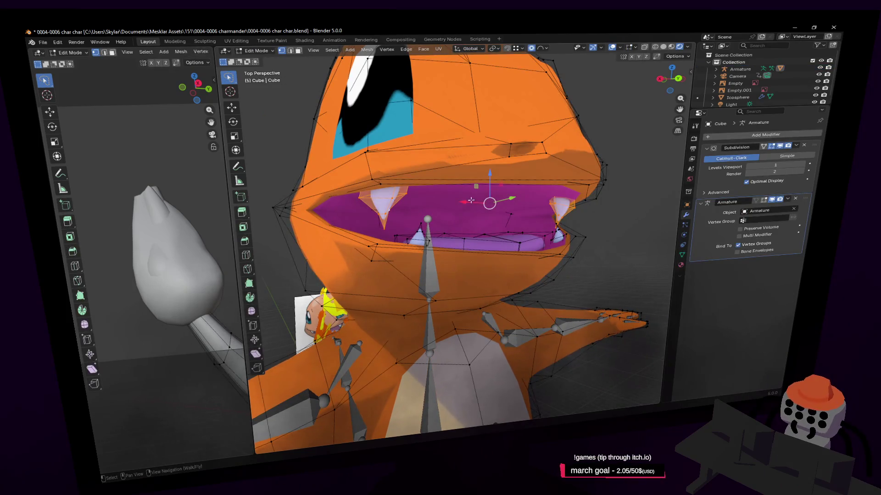
key("shift+grave")
left_click(594, 215)
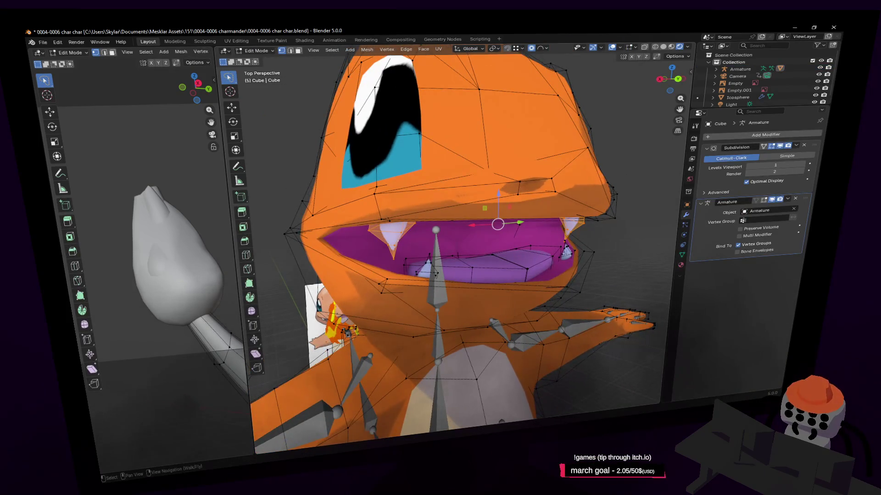
key("l")
key("l")
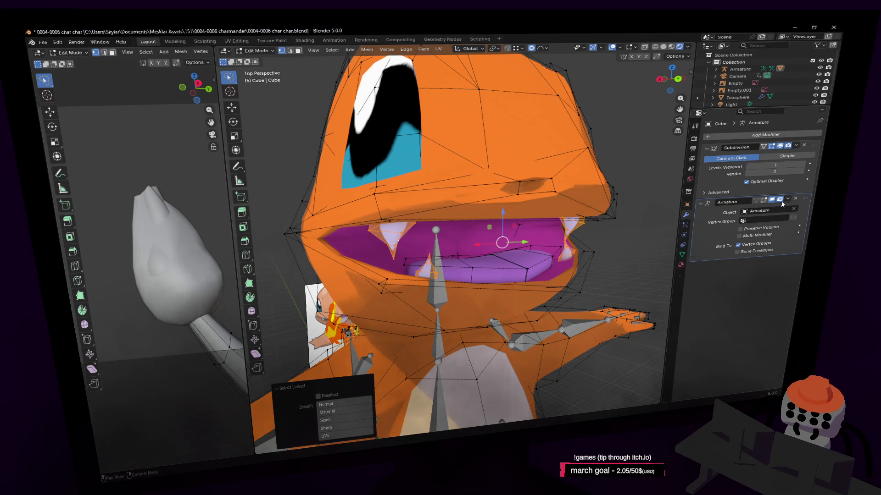
Step: Assign the mouth interior to the neck vertex group and return to Object Mode
left_click(681, 255)
left_click(730, 188)
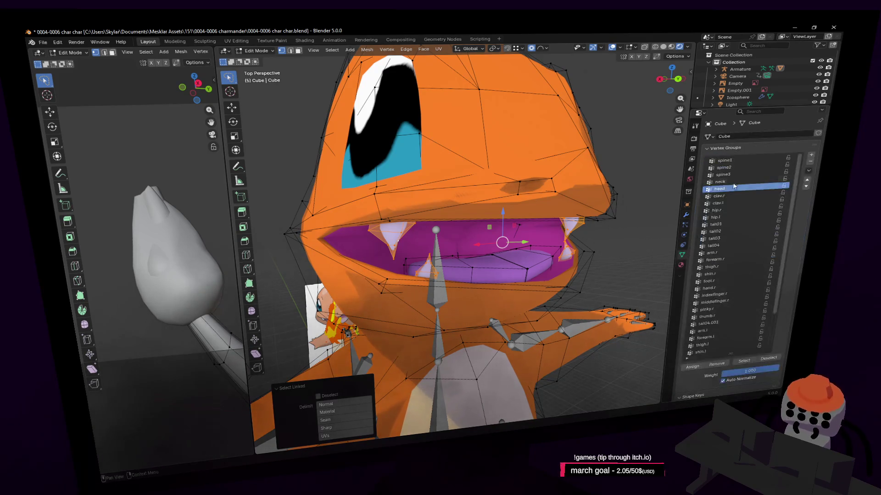
left_click(734, 188)
left_click(729, 182)
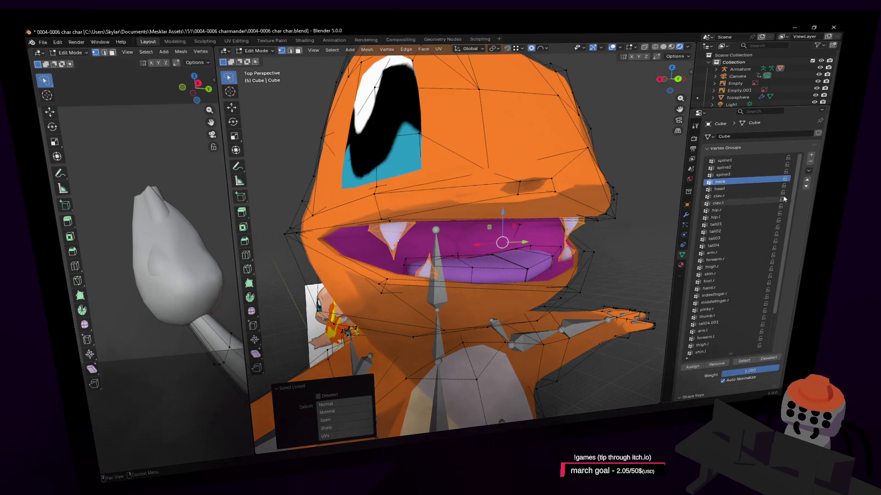
left_click(692, 367)
key("Tab")
scroll(531, 158, "down", 3)
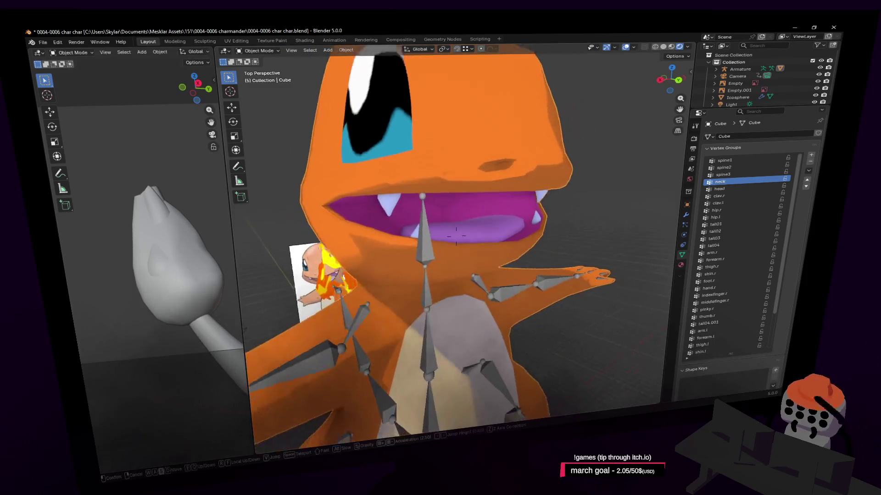
Step: Put the armature in Pose Mode and rotate the neck bone to check that the head and mouth turn together
left_click(258, 50)
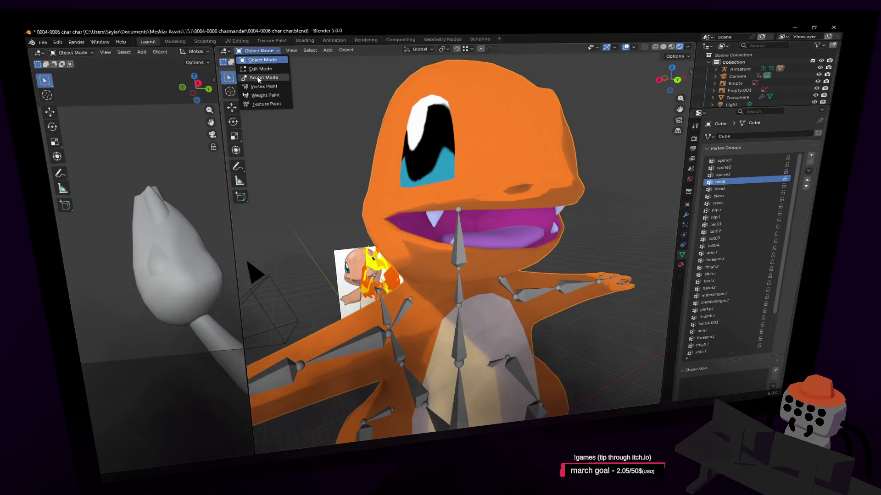
left_click(461, 240)
left_click(258, 50)
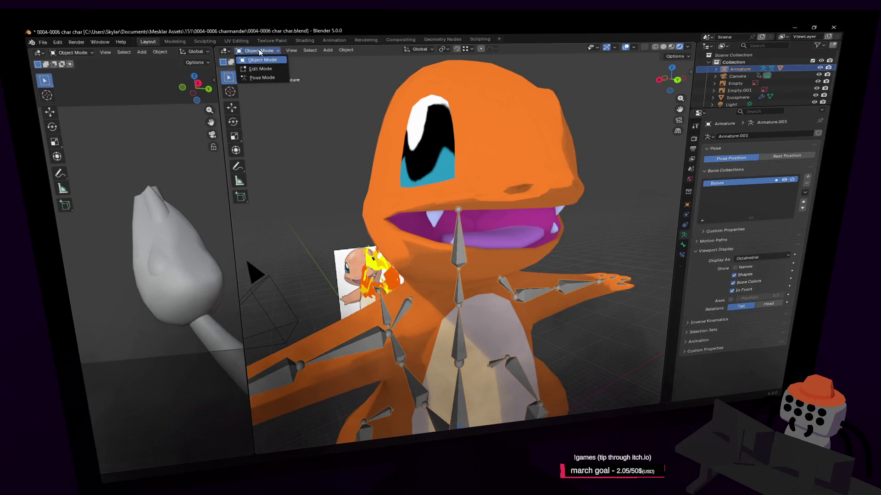
left_click(261, 78)
left_click(460, 246)
key("r")
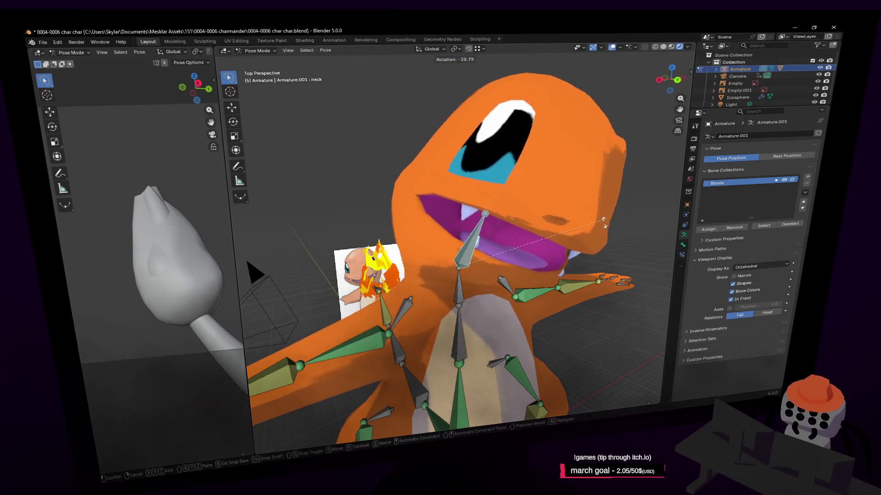
left_click(593, 203)
key("shift+grave")
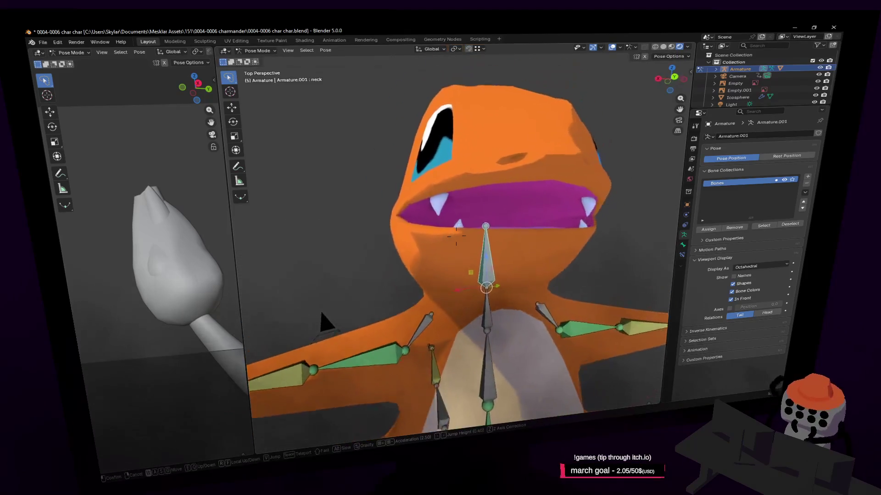
left_click(549, 224)
left_click(416, 229)
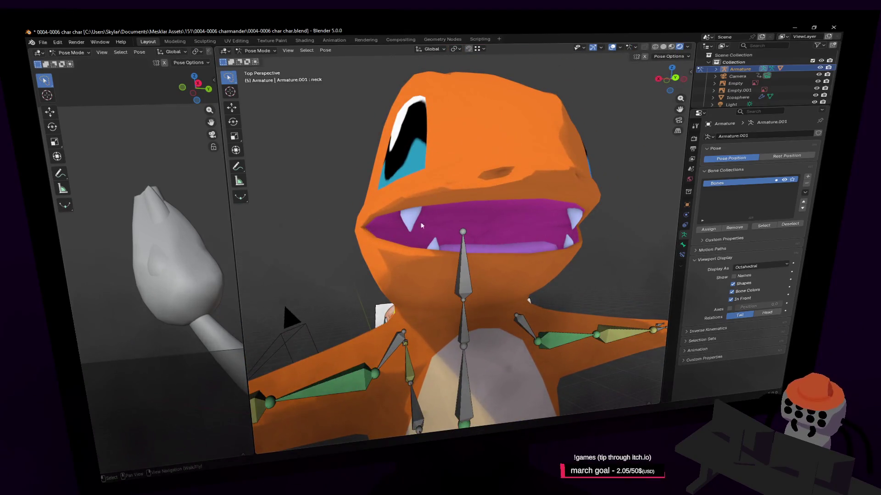
left_click(265, 52)
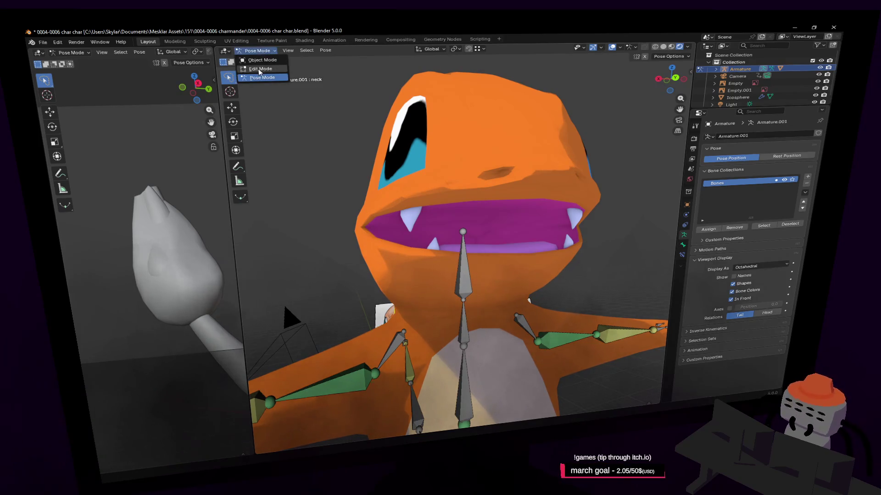
Step: Return to Object Mode, select the Charmander body mesh and switch it to Weight Paint
left_click(255, 54)
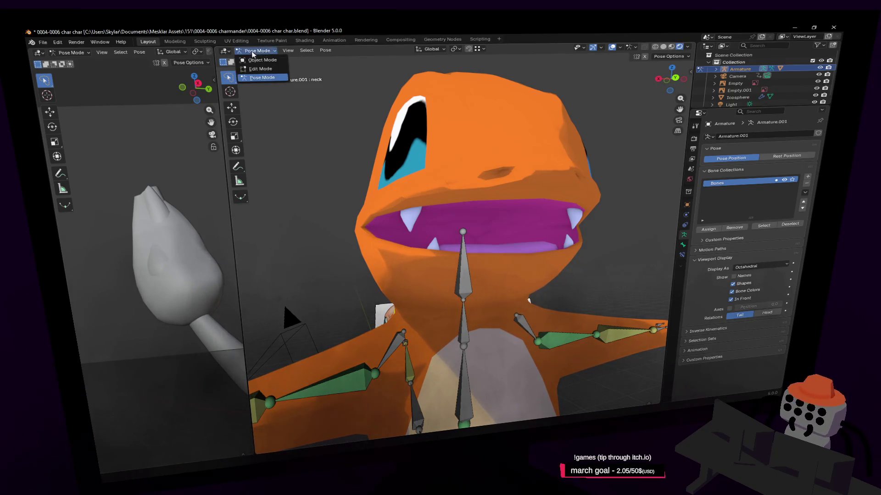
left_click(256, 60)
left_click(435, 115)
left_click(250, 52)
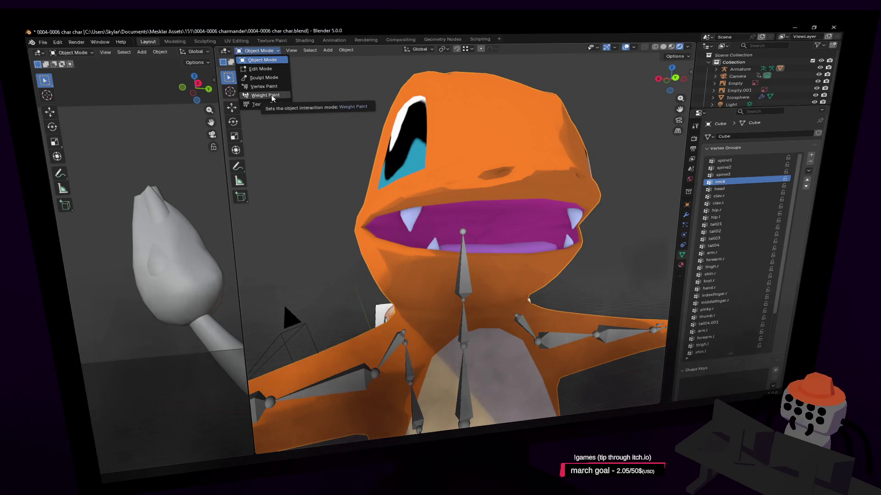
left_click(265, 96)
Step: Paint full neck weight over the upper head, the jaw and the inner mouth
middle_click_drag(531, 210, 498, 151, "shift")
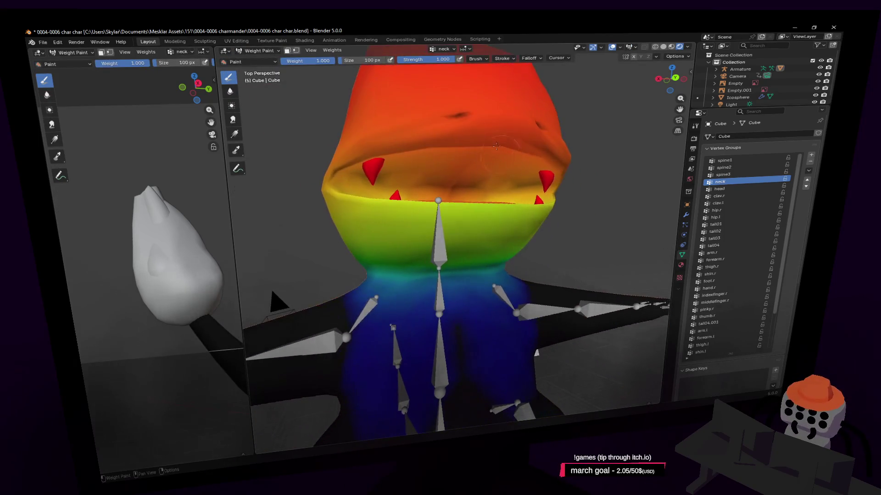
mouse_move(489, 162)
left_mouse_down()
mouse_move(527, 117)
mouse_move(504, 138)
mouse_move(477, 131)
mouse_move(509, 111)
mouse_move(527, 124)
mouse_move(500, 153)
mouse_move(441, 112)
left_mouse_up()
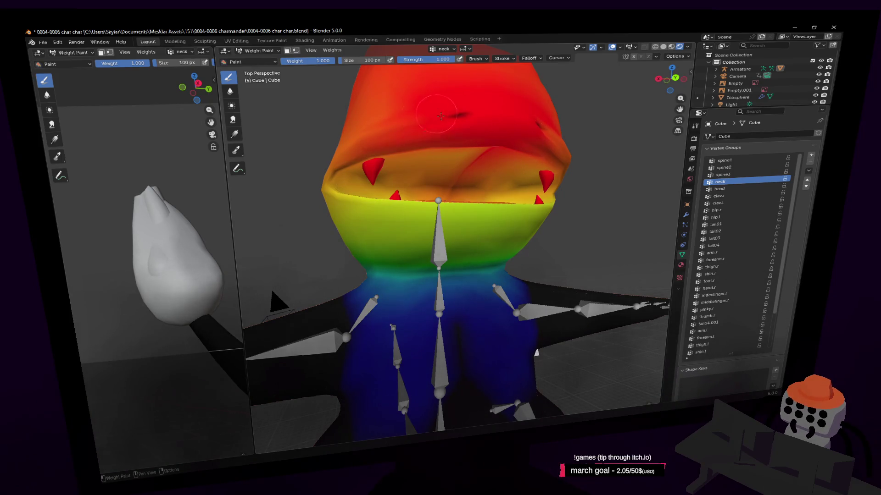
mouse_move(354, 146)
left_mouse_down()
mouse_move(443, 179)
mouse_move(527, 165)
mouse_move(461, 158)
left_mouse_up()
mouse_move(461, 158)
middle_mouse_down()
mouse_move(413, 96)
mouse_move(427, 179)
mouse_move(422, 241)
middle_mouse_up()
mouse_move(421, 240)
left_mouse_down()
mouse_move(413, 250)
mouse_move(422, 241)
mouse_move(529, 232)
left_mouse_up()
left_click_drag(425, 249, 502, 237)
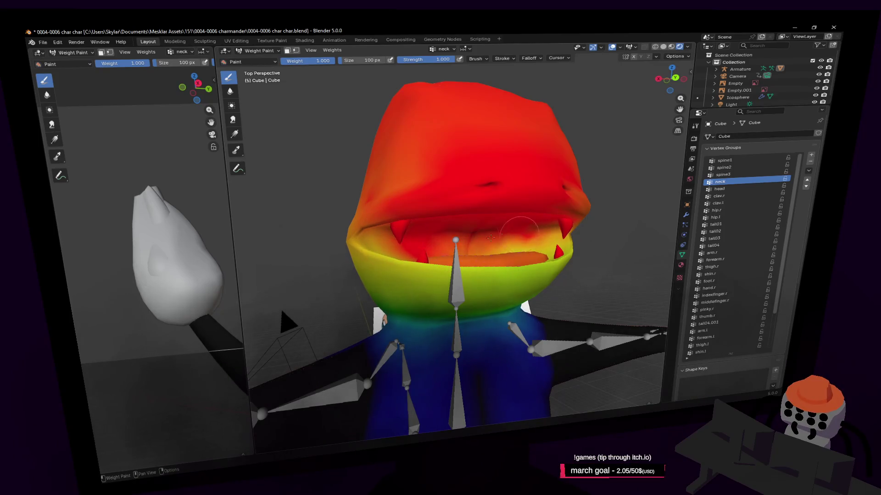
Step: Hide the Subdivision modifier in the viewport and pick a different brush falloff preset
left_click(687, 215)
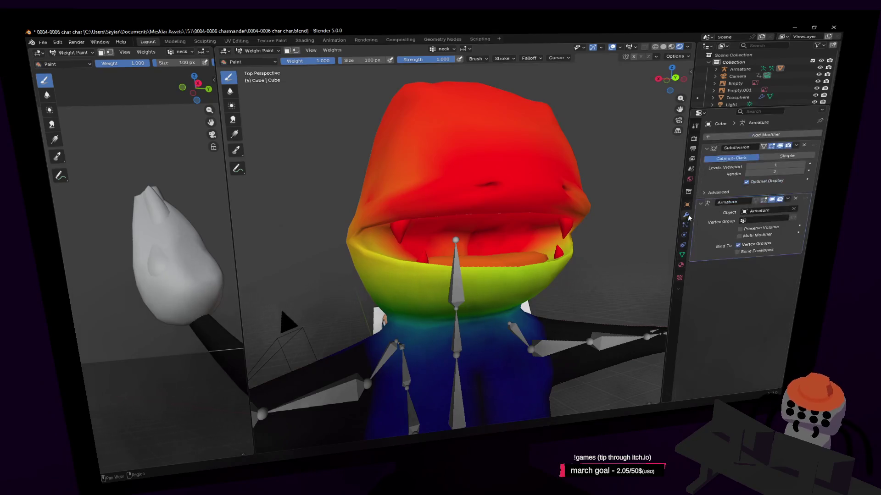
left_click(780, 147)
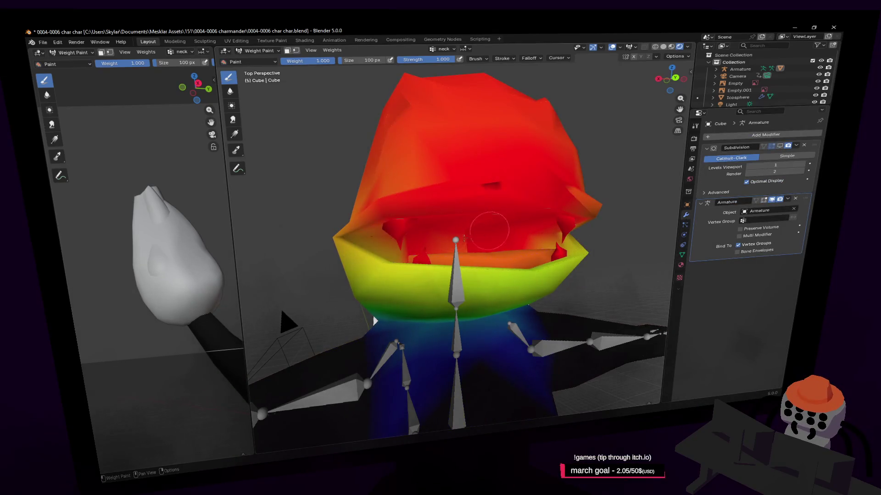
mouse_move(402, 139)
left_mouse_down()
mouse_move(403, 165)
mouse_move(458, 115)
mouse_move(413, 91)
left_mouse_up()
left_click(560, 59)
mouse_move(529, 58)
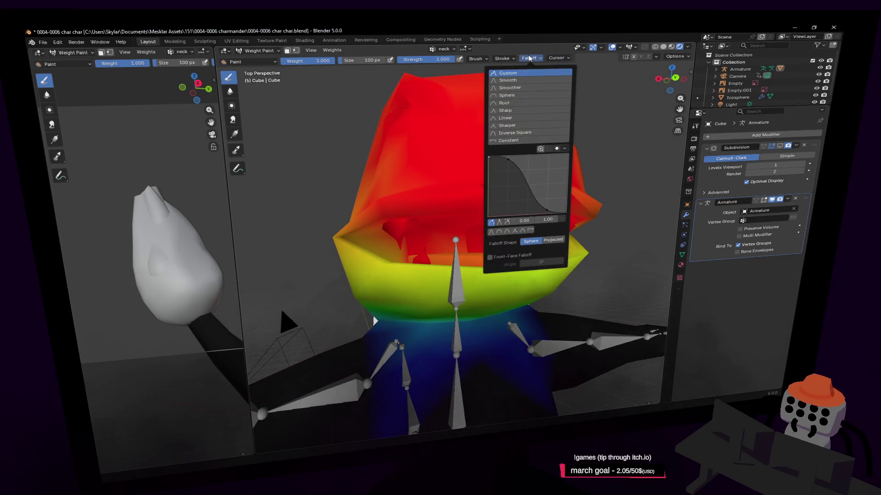
left_click(514, 135)
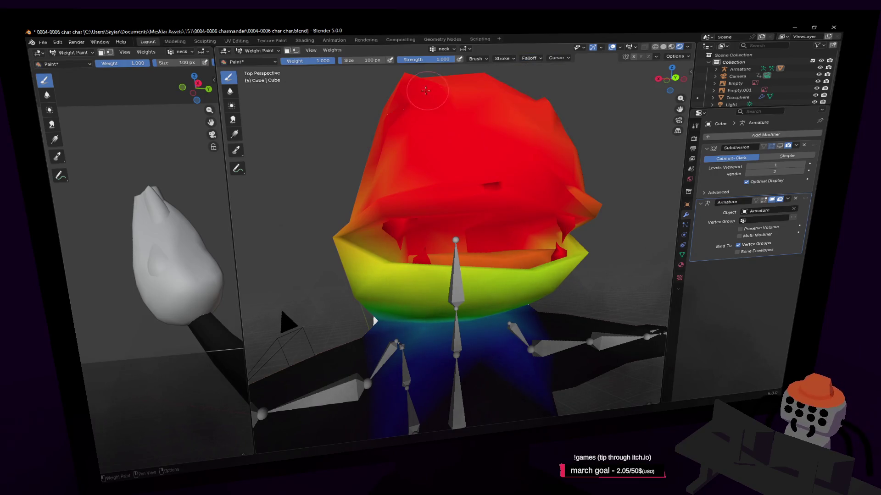
Step: Paint the cheeks, upper head, band below the head and mouth interior solid red
mouse_move(413, 183)
left_mouse_down()
mouse_move(390, 216)
mouse_move(425, 241)
left_mouse_up()
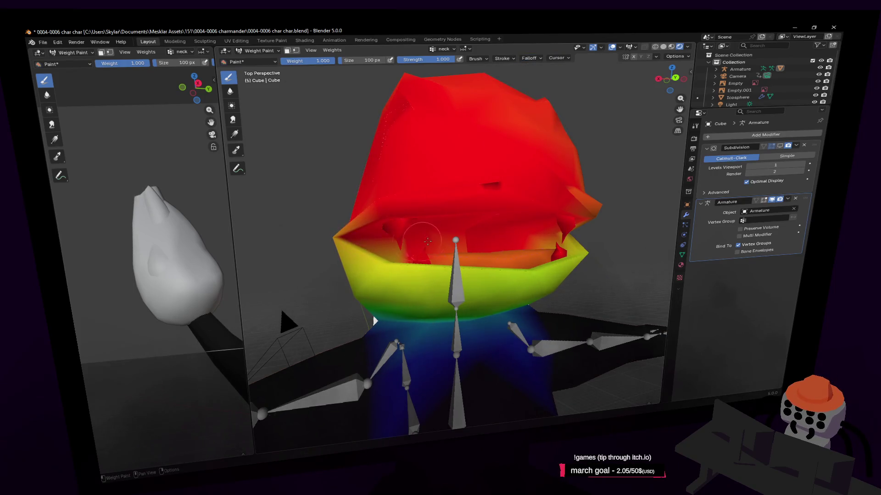
mouse_move(570, 195)
left_mouse_down()
mouse_move(555, 156)
mouse_move(514, 114)
mouse_move(537, 97)
left_mouse_up()
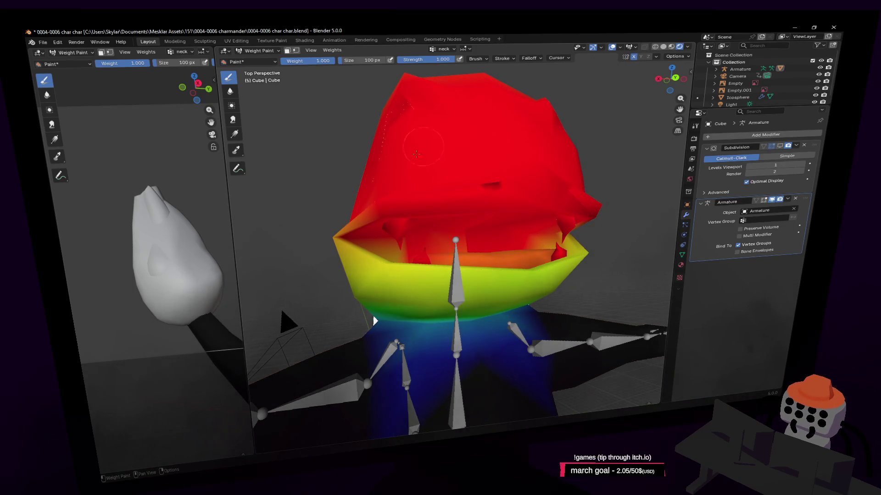
left_click_drag(346, 231, 374, 224)
middle_click_drag(374, 224, 384, 133)
mouse_move(384, 133)
left_mouse_down()
mouse_move(367, 126)
mouse_move(413, 121)
left_mouse_up()
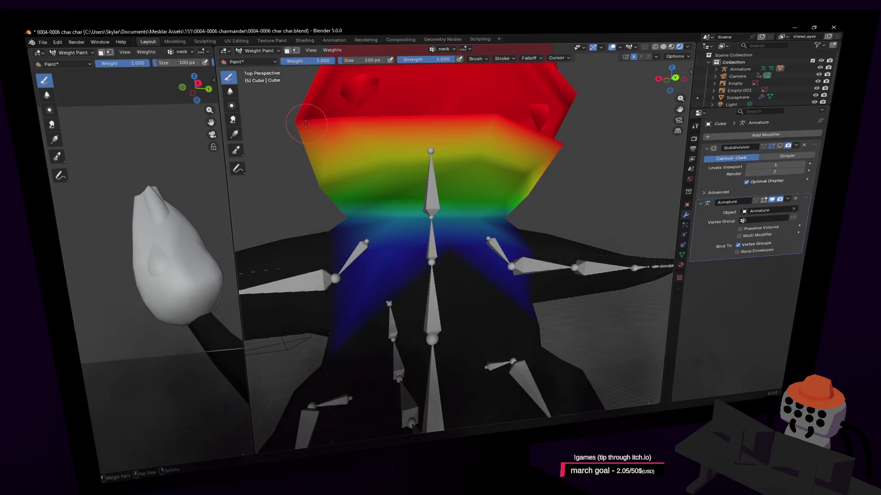
mouse_move(393, 121)
middle_mouse_down()
mouse_move(390, 151)
mouse_move(382, 132)
mouse_move(419, 156)
mouse_move(447, 298)
middle_mouse_up()
mouse_move(447, 307)
left_mouse_down()
mouse_move(441, 316)
mouse_move(455, 313)
left_mouse_up()
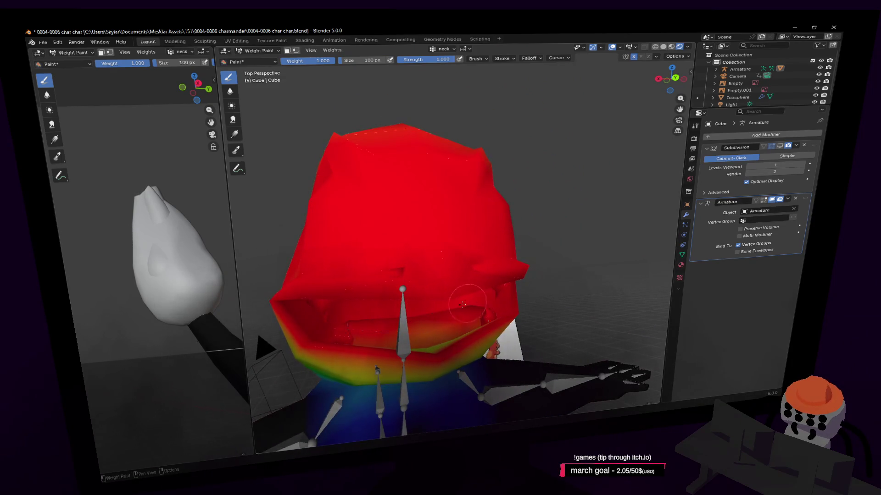
Step: Paint the lower and left sides of the head red, then switch the mesh to Edit Mode
key("Tab")
mouse_move(464, 304)
middle_mouse_down()
mouse_move(520, 299)
mouse_move(472, 244)
middle_mouse_up()
key("Tab")
mouse_move(472, 244)
left_mouse_down()
mouse_move(390, 275)
mouse_move(410, 199)
left_mouse_up()
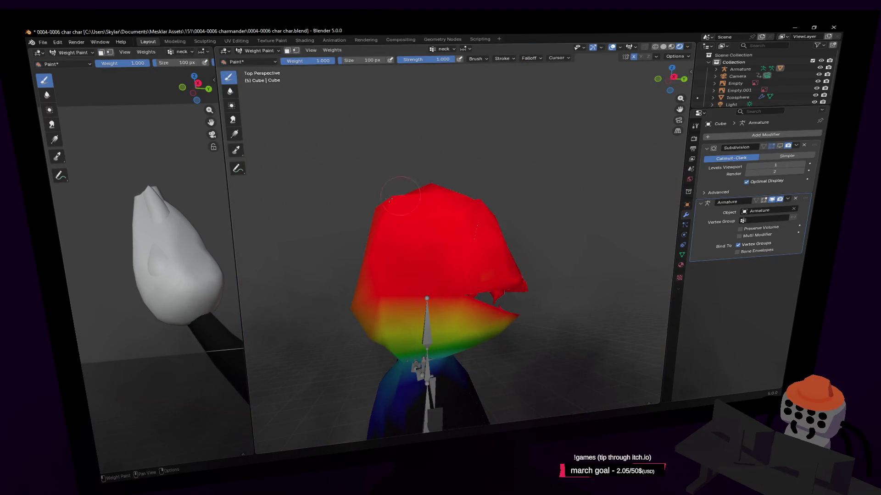
key("Tab")
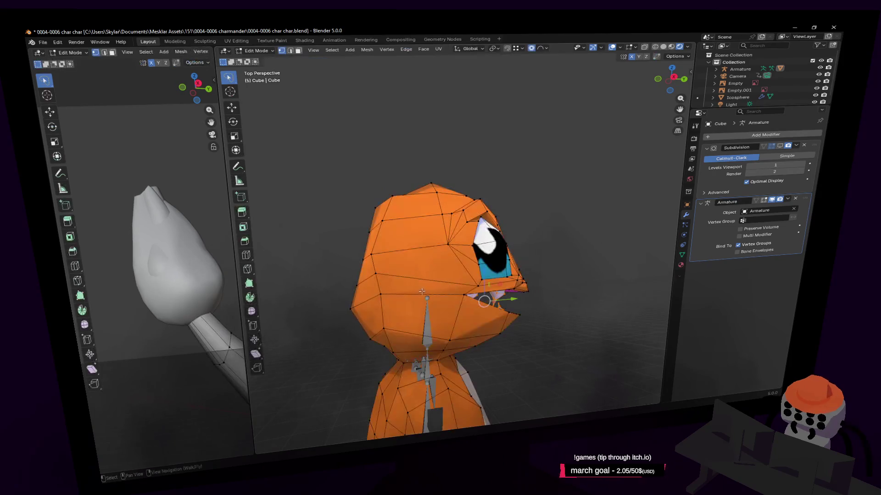
Step: Paint full neck weight down the middle and right side of the head
key("shift+grave")
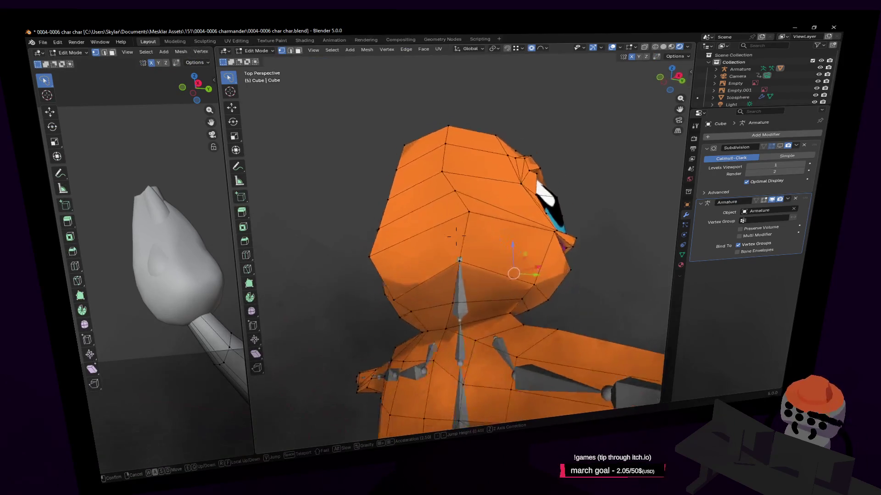
left_click(477, 287)
key("Tab")
mouse_move(477, 287)
left_mouse_down()
mouse_move(360, 280)
mouse_move(458, 160)
left_mouse_up()
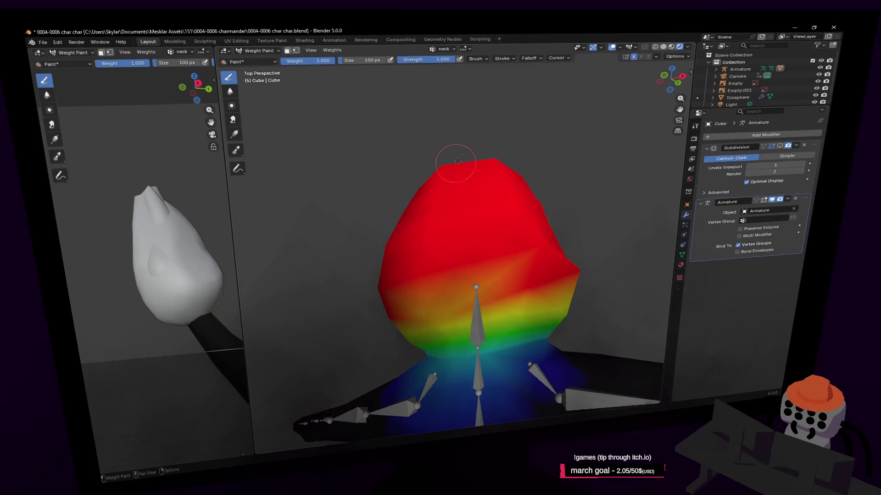
left_click_drag(458, 287, 428, 310)
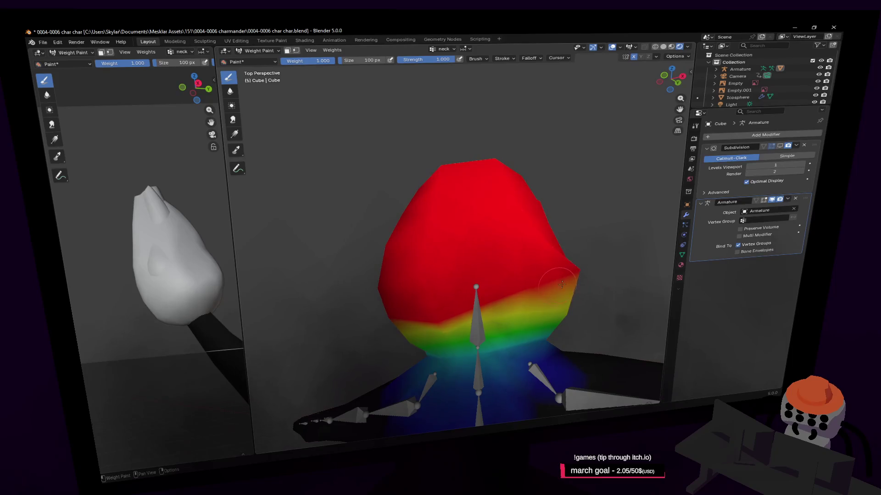
left_click_drag(559, 285, 559, 309)
Step: Paint the left cheek and the chin solid red, then return to Edit Mode
key("Tab")
key("shift+grave")
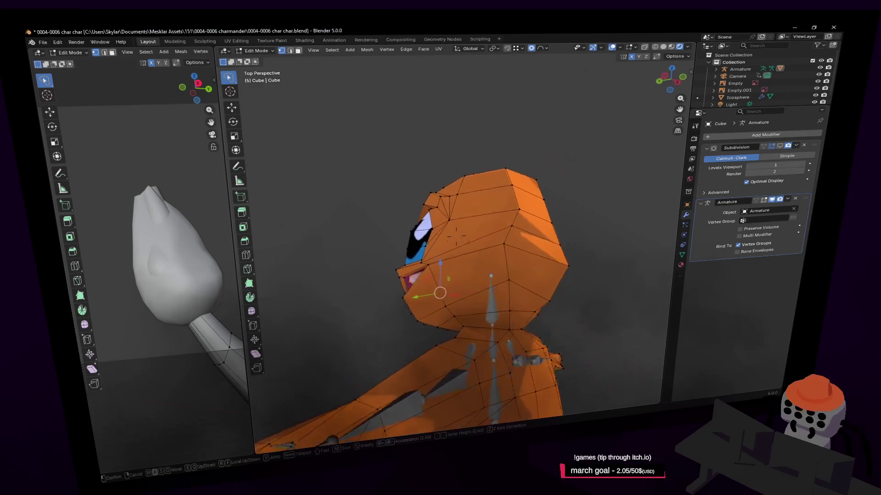
left_click(534, 226)
key("Tab")
left_click(423, 243)
left_click_drag(417, 228, 403, 237)
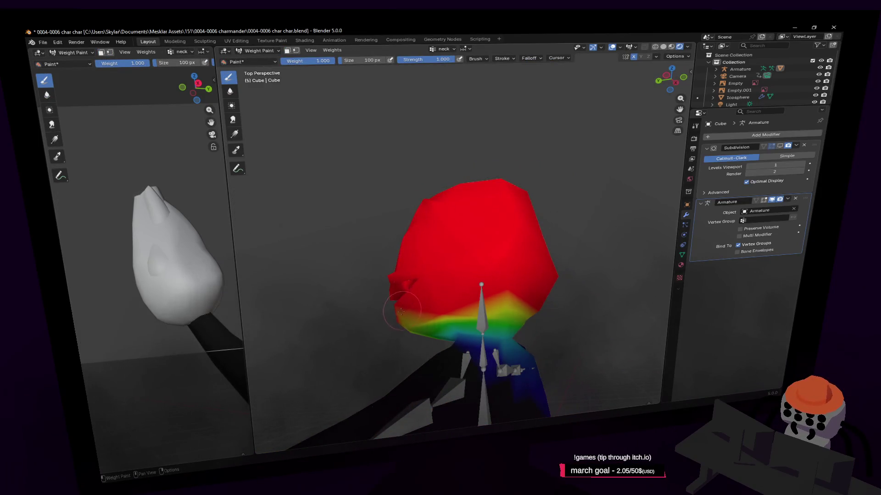
left_click_drag(402, 311, 403, 319)
key("Tab")
key("shift+grave")
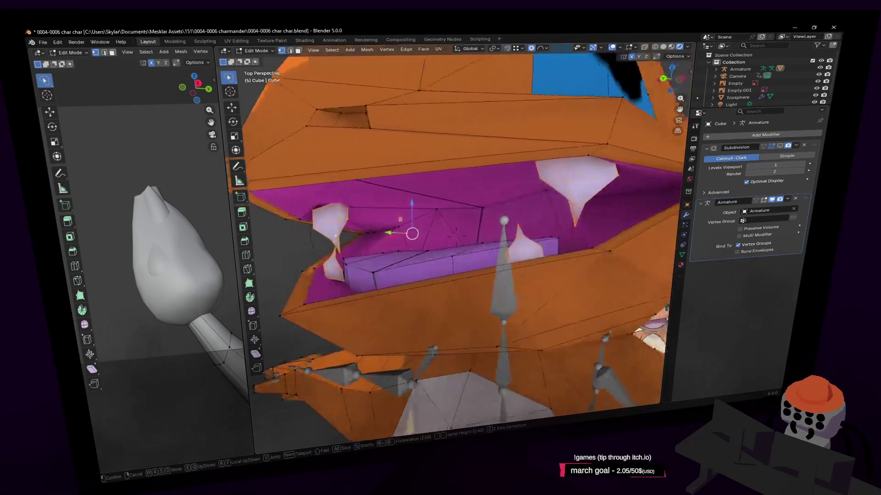
Step: Paint the mouth ledge strip with full red neck weight
left_click(459, 264)
key("Tab")
left_click_drag(373, 262, 348, 281)
right_click(348, 282)
Step: Fly inside the mouth in Edit Mode and hide the linked lower mouth part
key("Tab")
key("shift+grave")
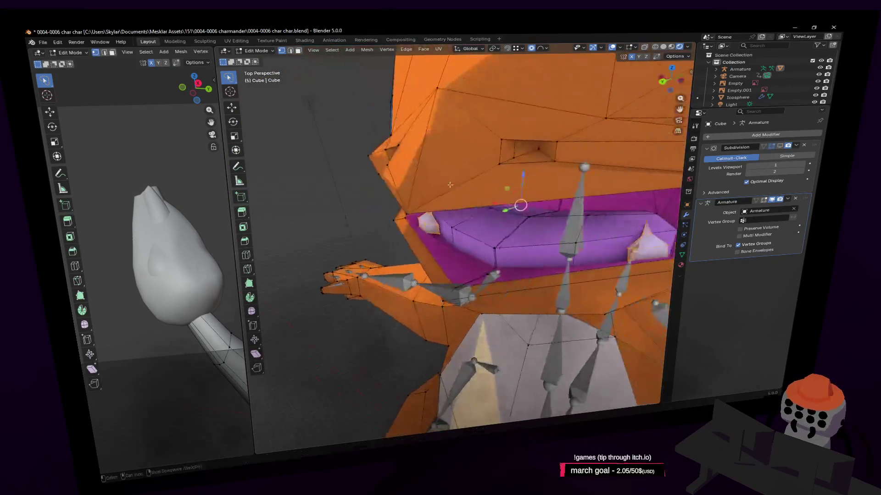
key("w")
left_click(468, 228)
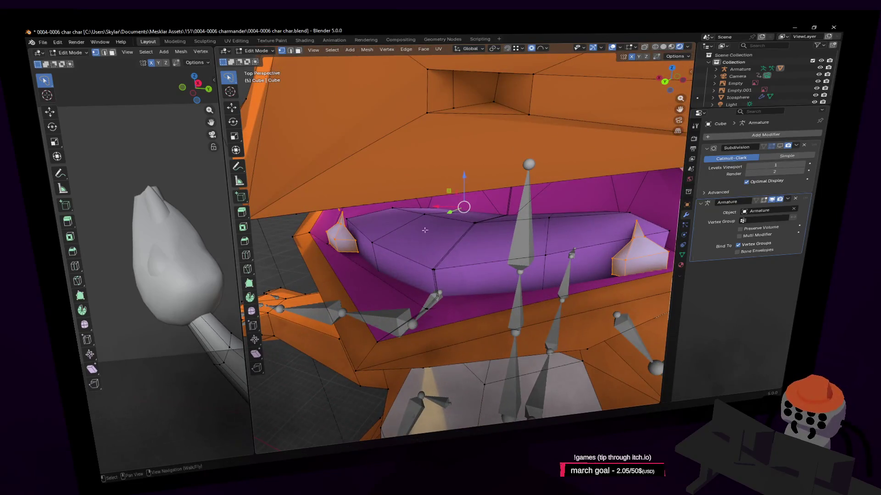
key("Tab")
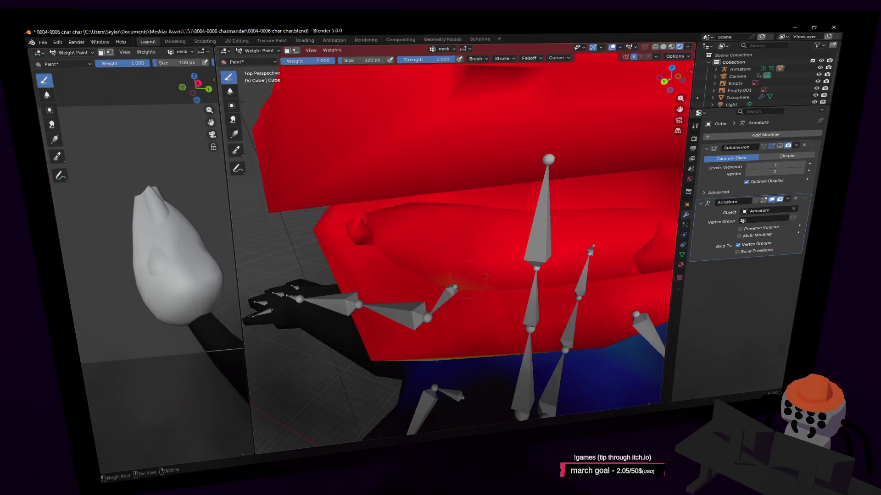
key("Tab")
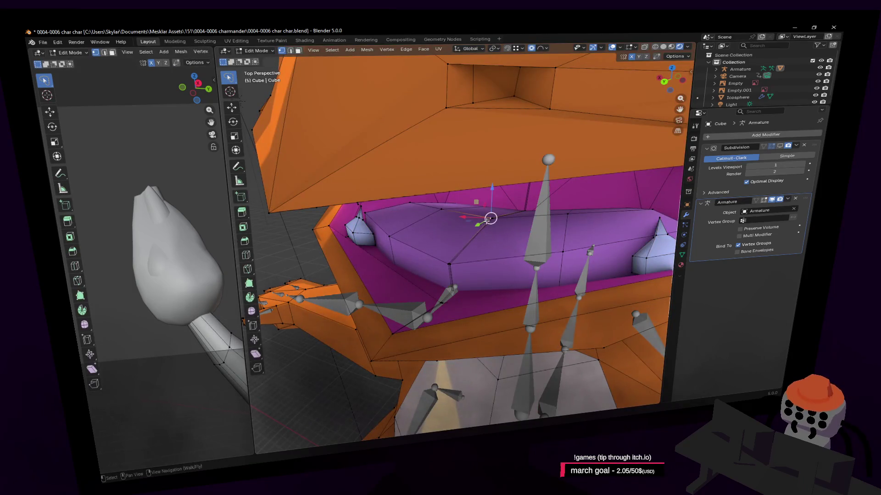
key("l")
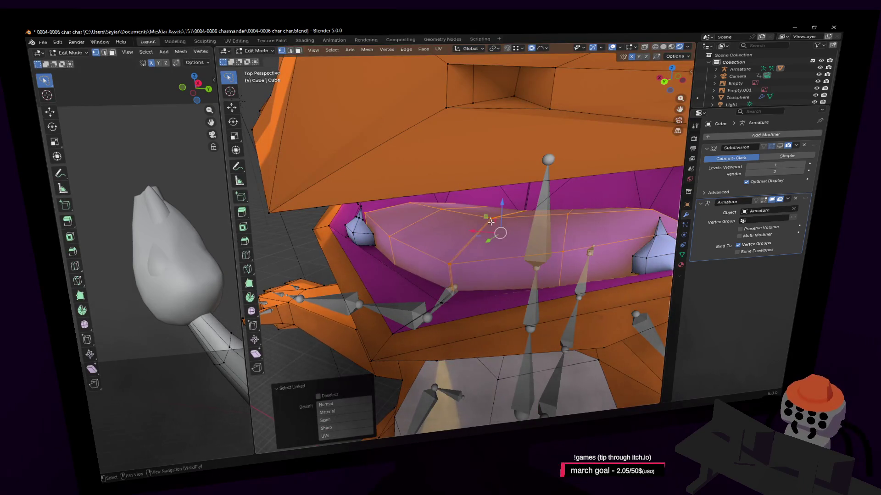
key("h")
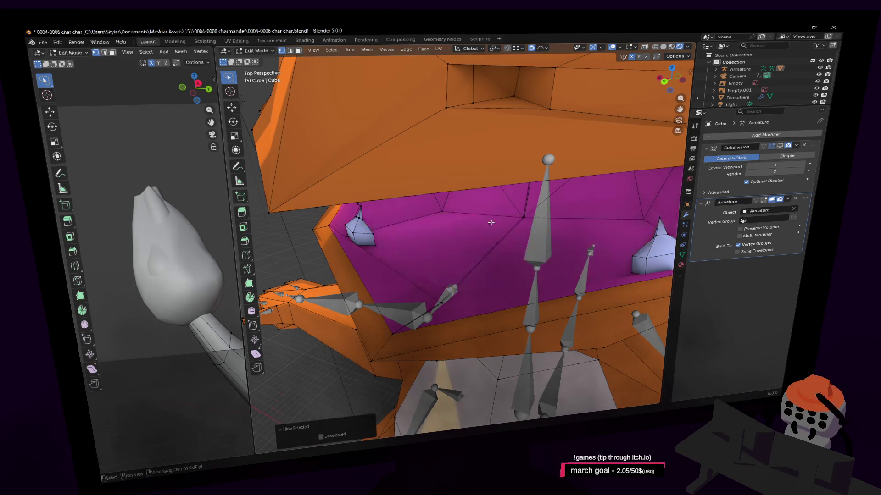
Step: Check the brush weight and re-angle the view inside the mouth for painting the interior
key("Tab")
right_click(533, 217)
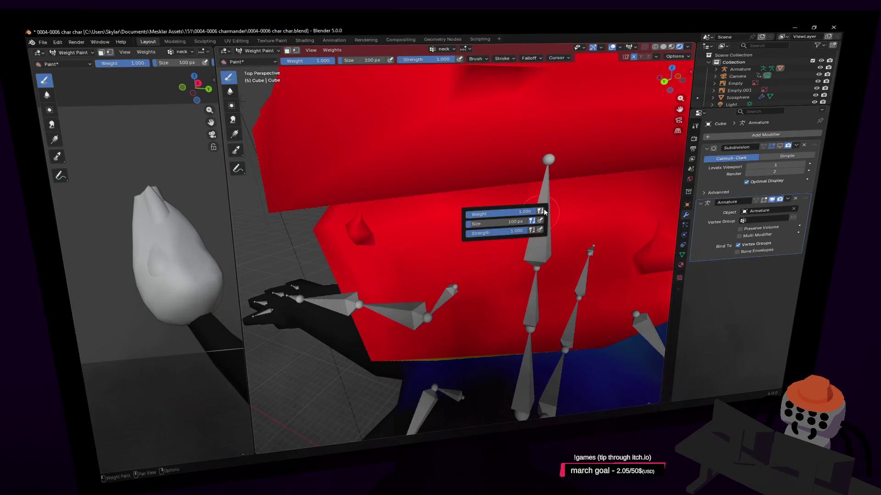
key("Tab")
key("shift+grave")
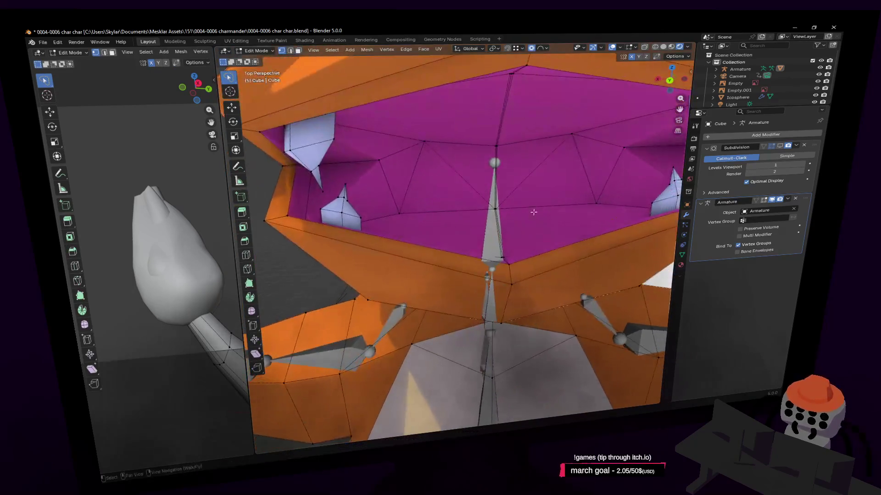
left_click(456, 236)
key("Tab")
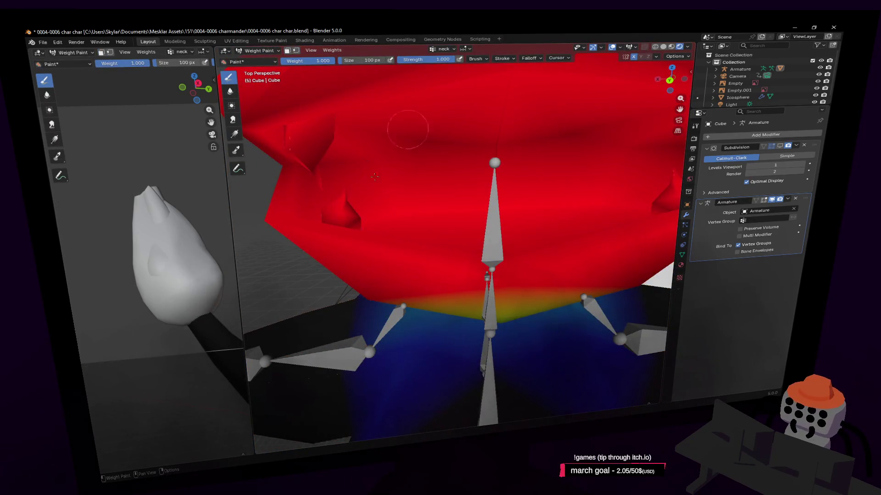
Step: Switch between Edit Mode and Weight Paint while viewing the mouth interior from new angles
key("Tab")
key("shift+grave")
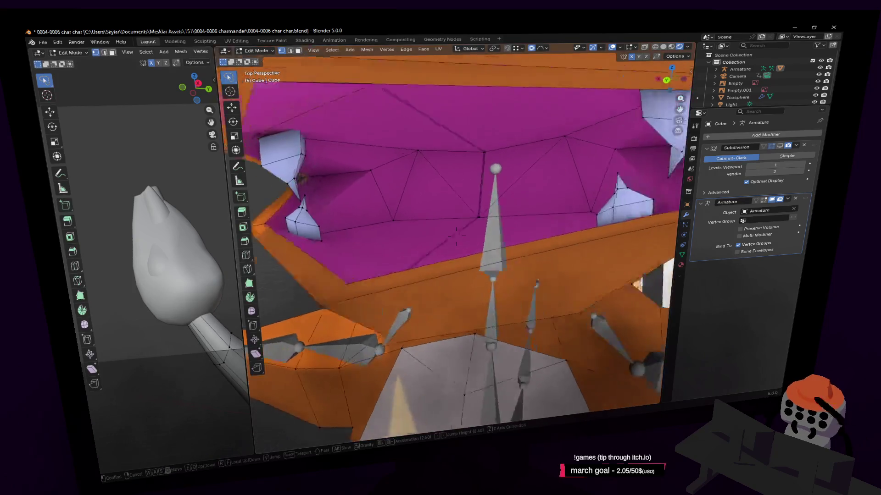
left_click(546, 207)
key("Tab")
key("Tab")
key("shift+grave")
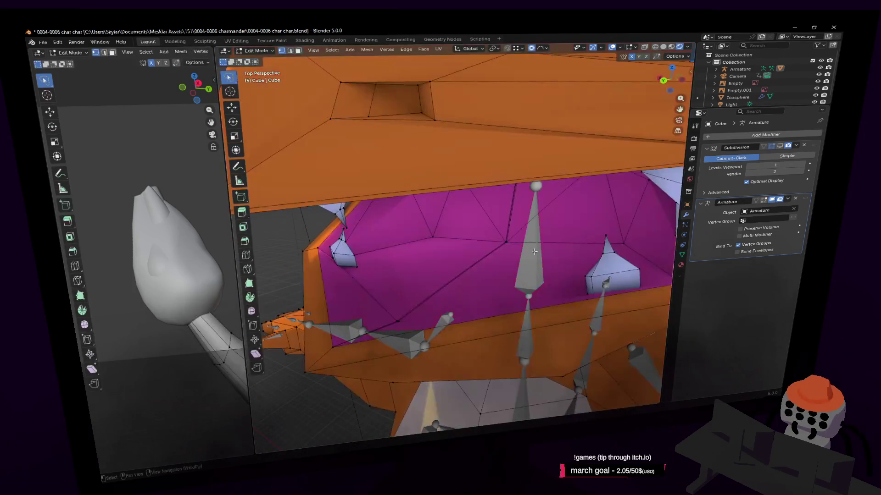
left_click(549, 212)
key("Tab")
key("Tab")
key("shift+grave")
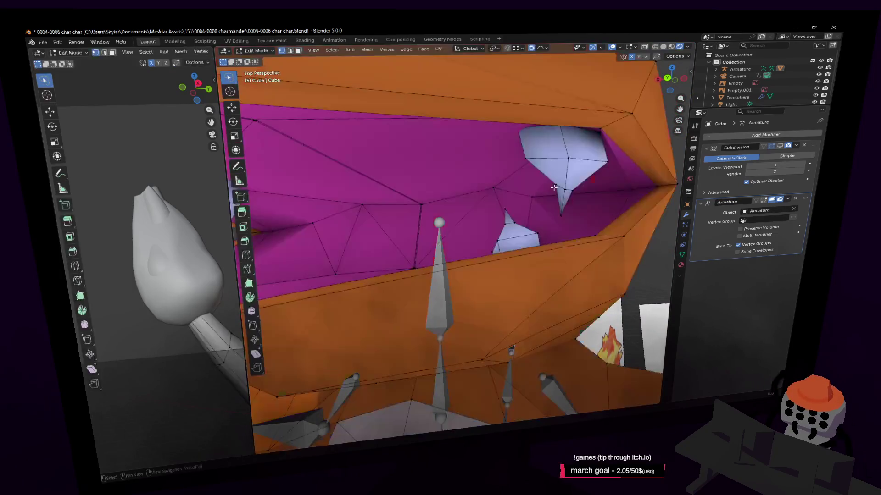
left_click(515, 196)
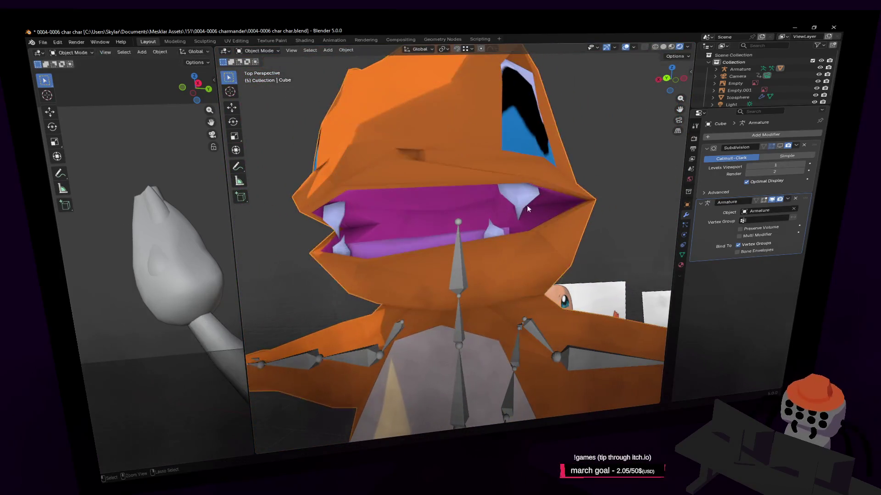
Step: Reveal the hidden lower mouth faces with Alt+H
key("shift+grave")
left_click(548, 182)
key("a")
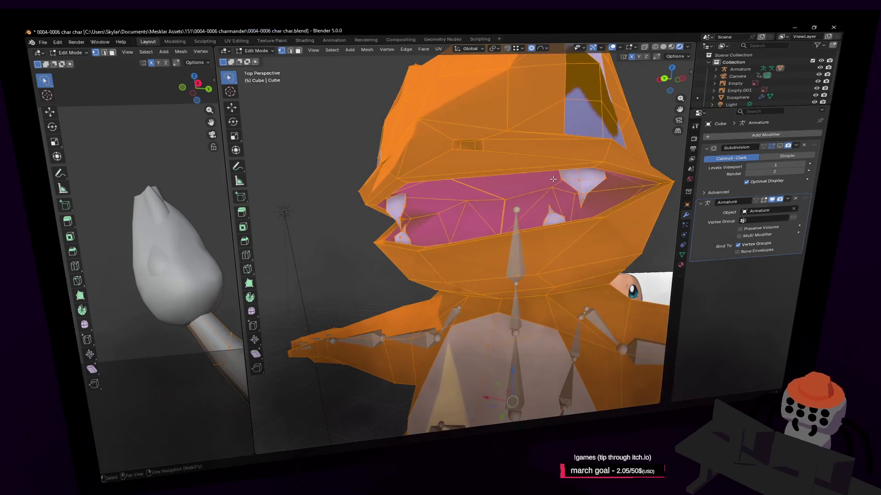
key("alt+h")
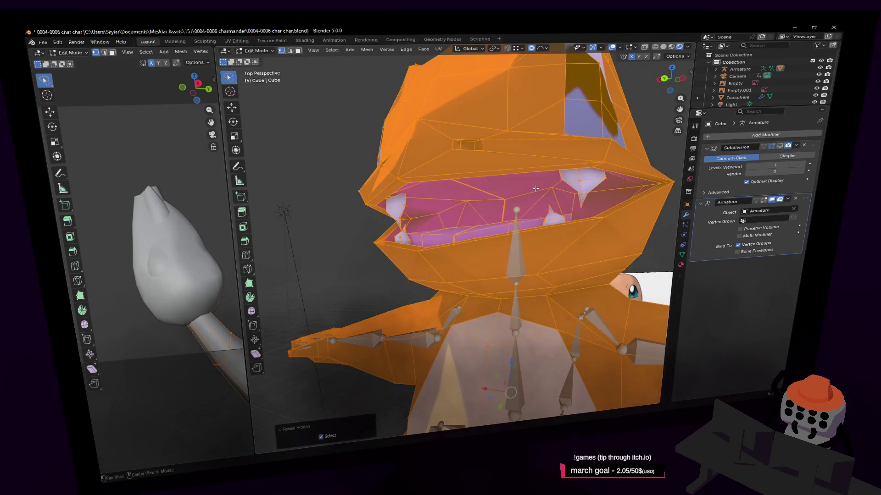
key("shift+grave")
left_click(535, 237)
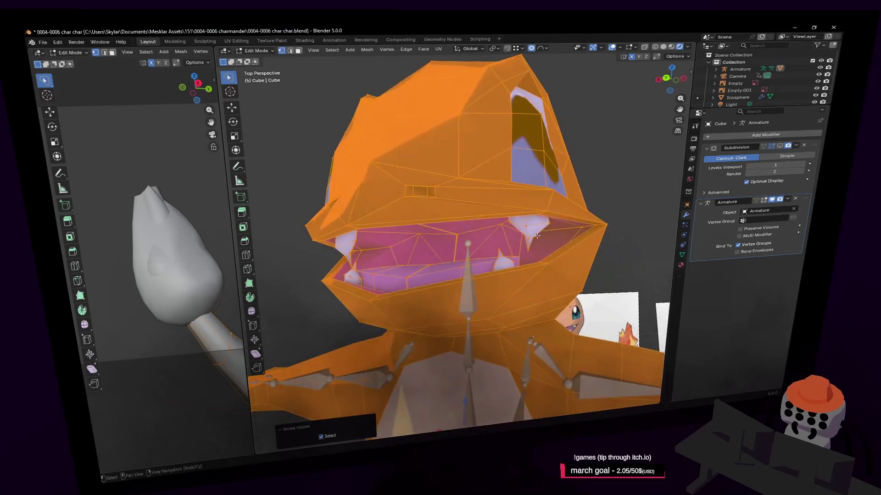
Step: Select only the linked lower-jaw strip and teeth, undoing the accidental whole-body selection
key("alt+a")
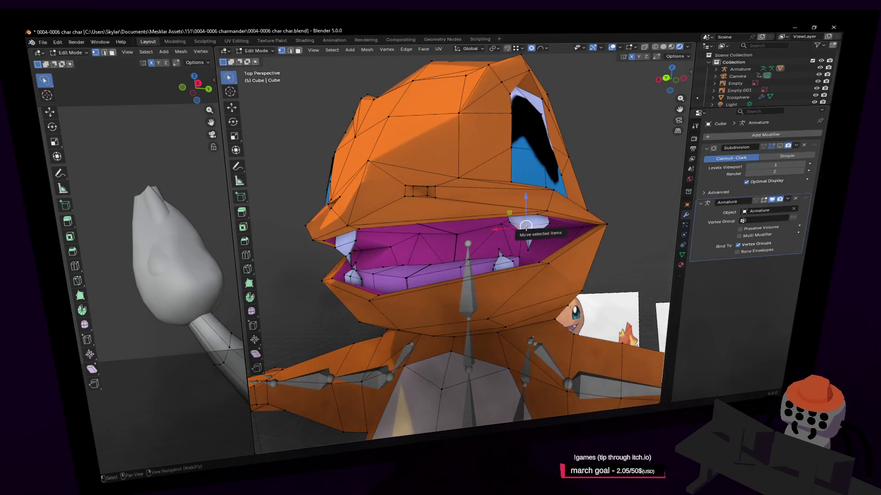
key("l")
key("l")
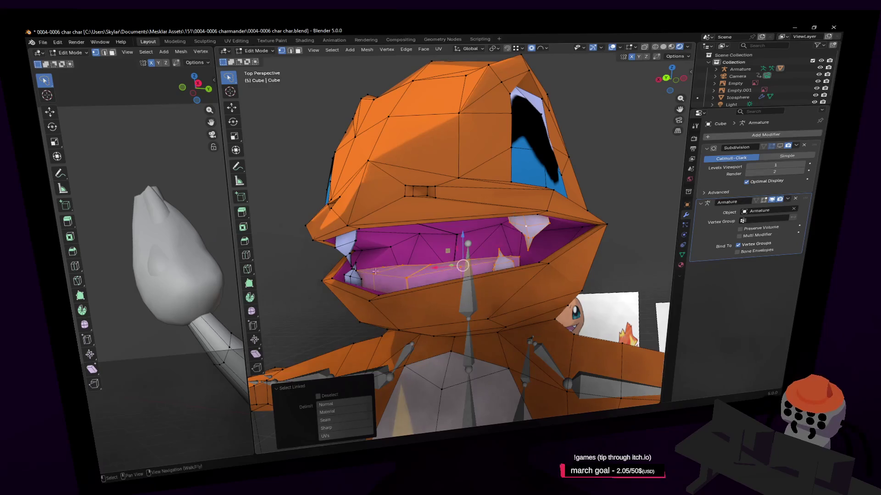
key("l")
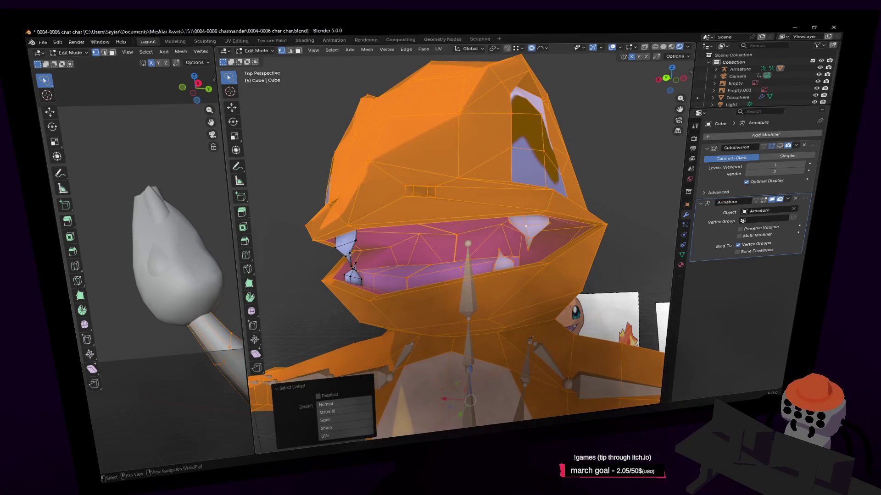
key("ctrl+z")
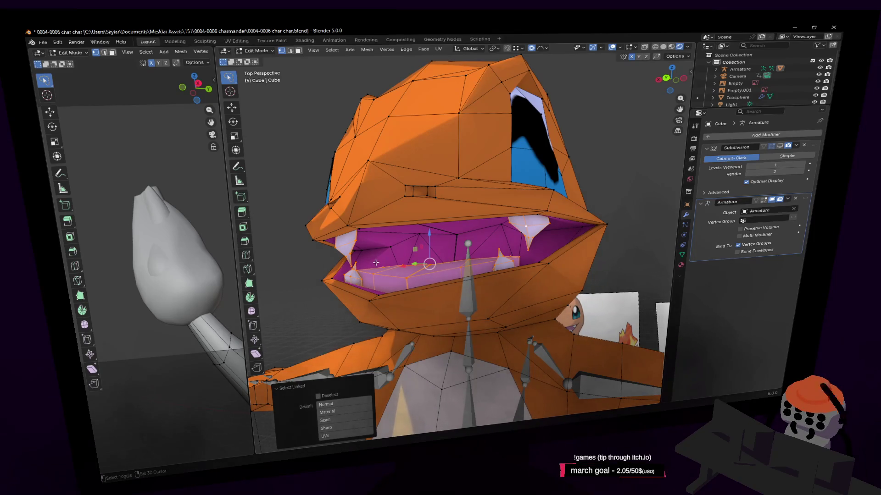
key("Tab")
scroll(526, 256, "up", 3)
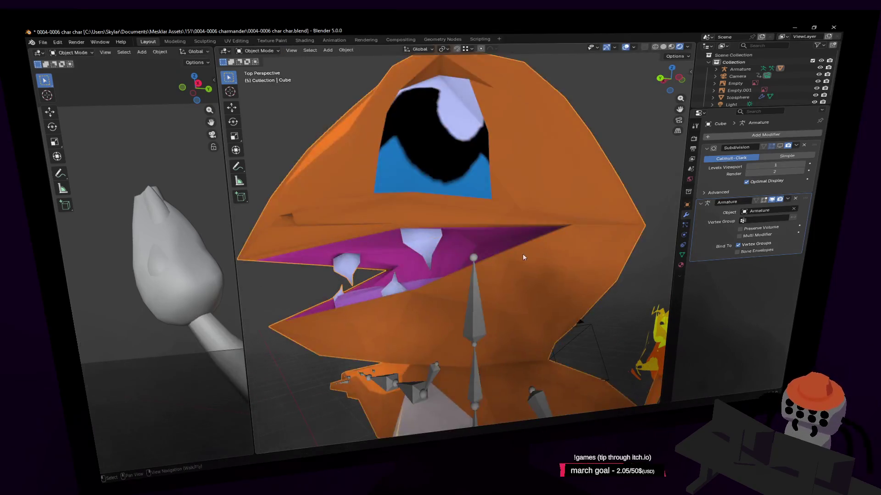
scroll(525, 254, "down", 2)
key("Tab")
left_click(256, 50)
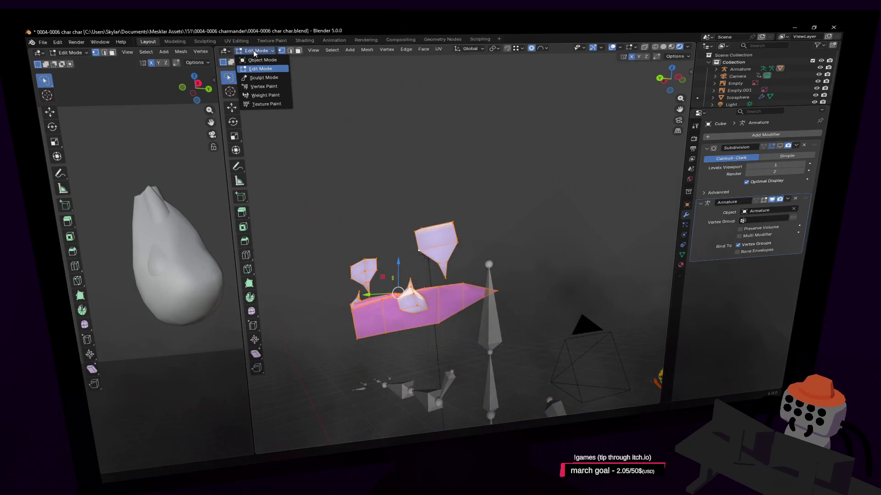
left_click(266, 95)
right_click(522, 270)
middle_click_drag(511, 246, 448, 182)
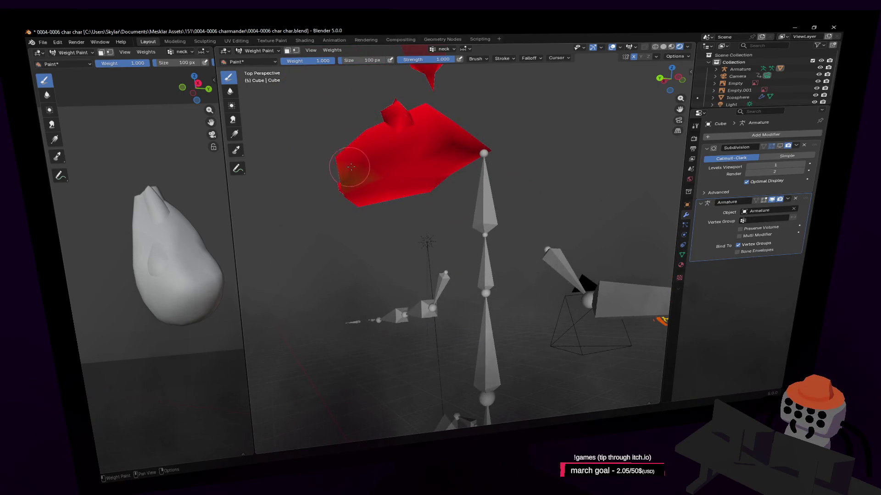
mouse_move(355, 169)
middle_mouse_down()
mouse_move(479, 214)
mouse_move(451, 334)
middle_mouse_up()
mouse_move(427, 392)
middle_mouse_down()
mouse_move(521, 217)
mouse_move(505, 275)
mouse_move(485, 234)
middle_mouse_up()
key("Tab")
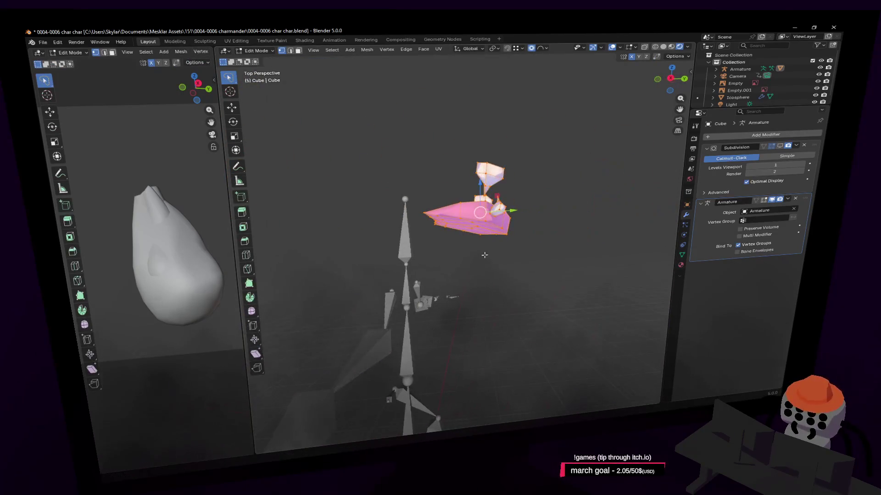
key("Tab")
key("Tab")
middle_click_drag(511, 205, 662, 253)
middle_click_drag(667, 191, 593, 188)
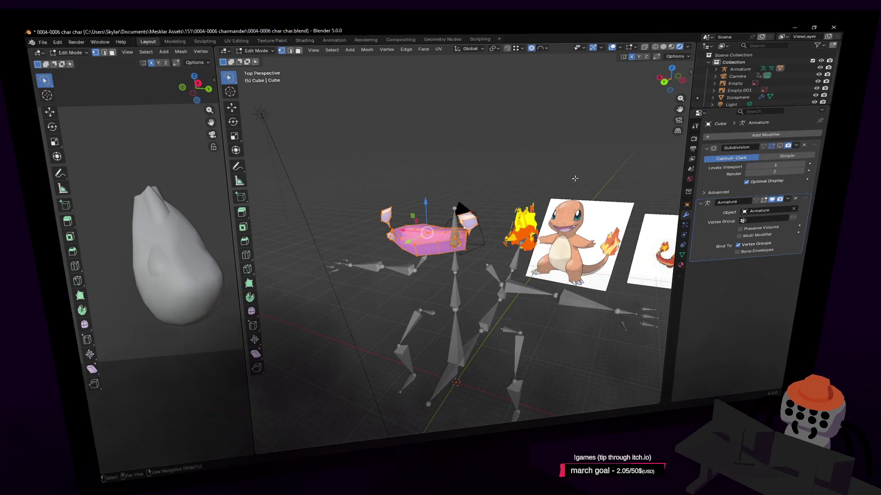
Step: Check the mesh's bone weight colours, then return it to Object Mode
key("Tab")
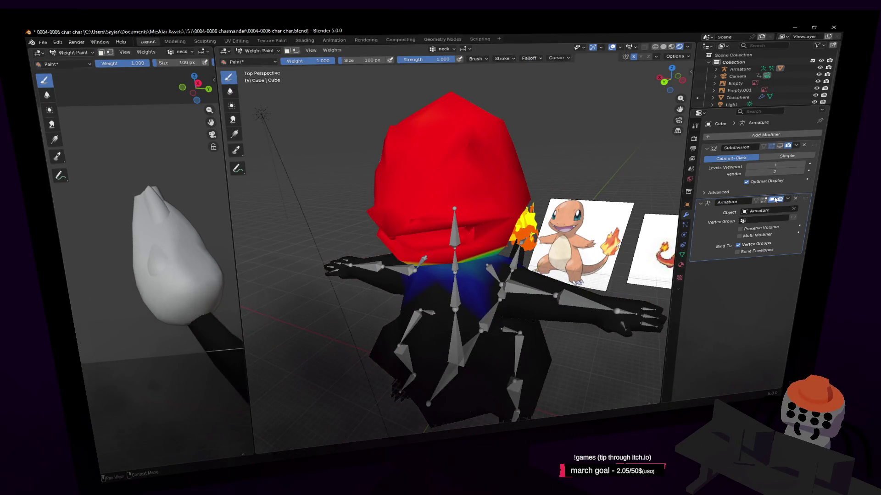
key("Tab")
left_click(251, 51)
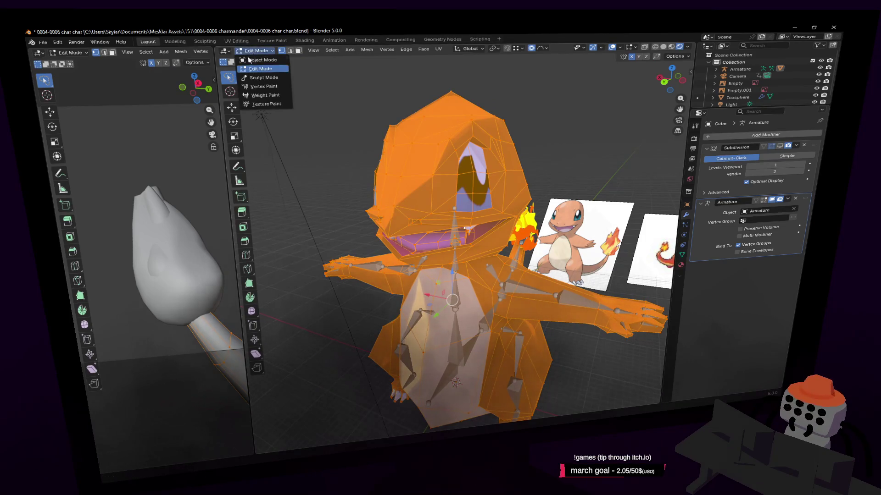
left_click(257, 59)
key("shift+grave")
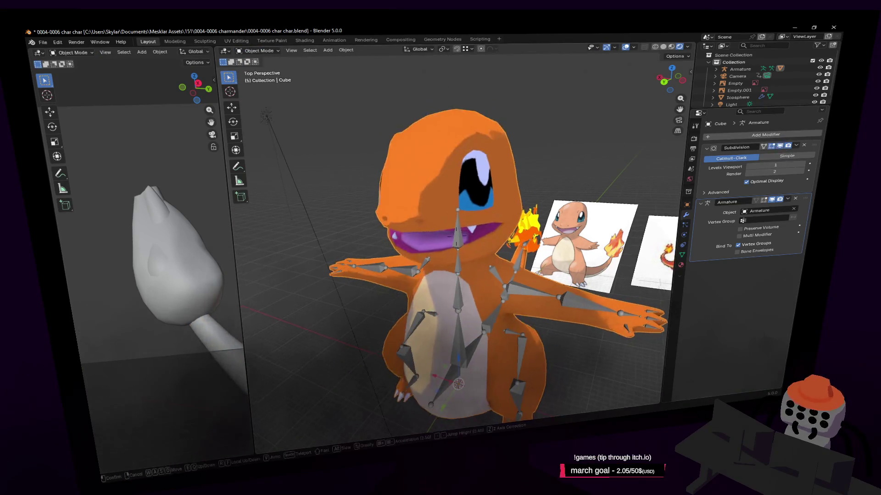
left_click(544, 197)
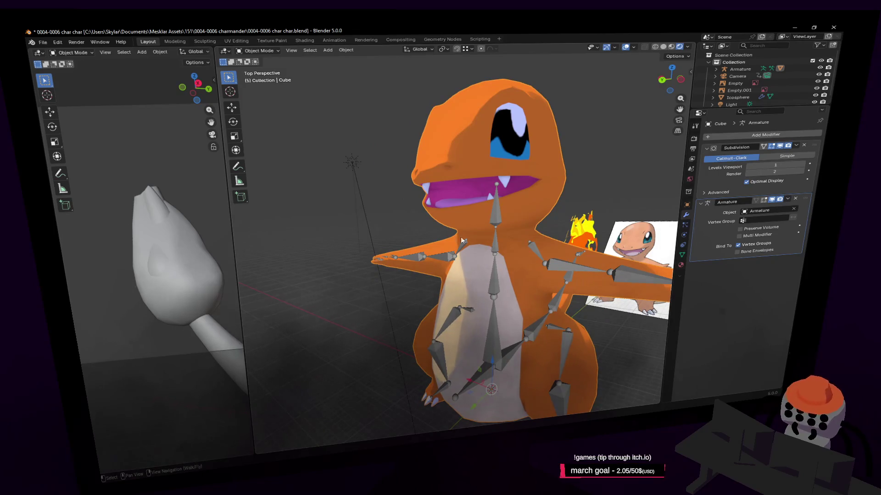
Step: Rotate the armature's neck bone in Pose Mode, ending with the head near upright
left_click(496, 228)
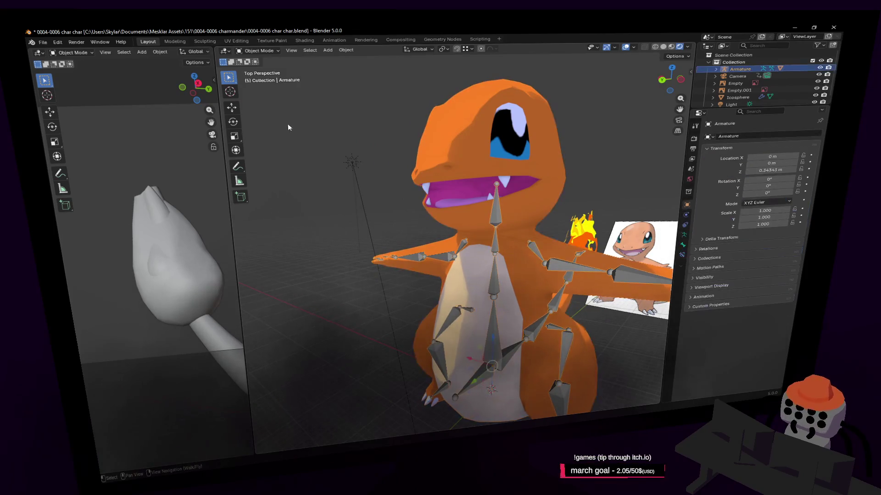
left_click(257, 50)
left_click(259, 77)
left_click(495, 206)
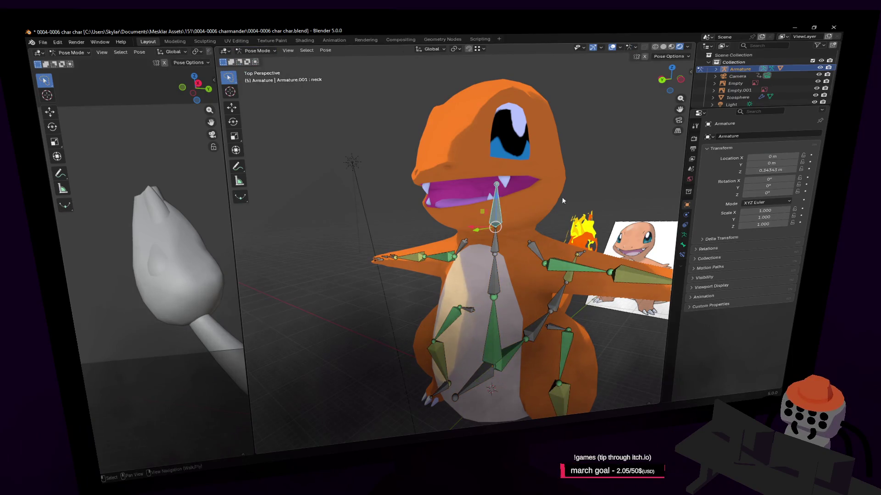
key("r")
mouse_move(611, 236)
middle_mouse_down("alt")
mouse_move(553, 143)
mouse_move(567, 196)
mouse_move(596, 212)
middle_mouse_up("alt")
left_click(553, 143)
Step: Return the armature to Object Mode and view the whole rig
key("shift+grave")
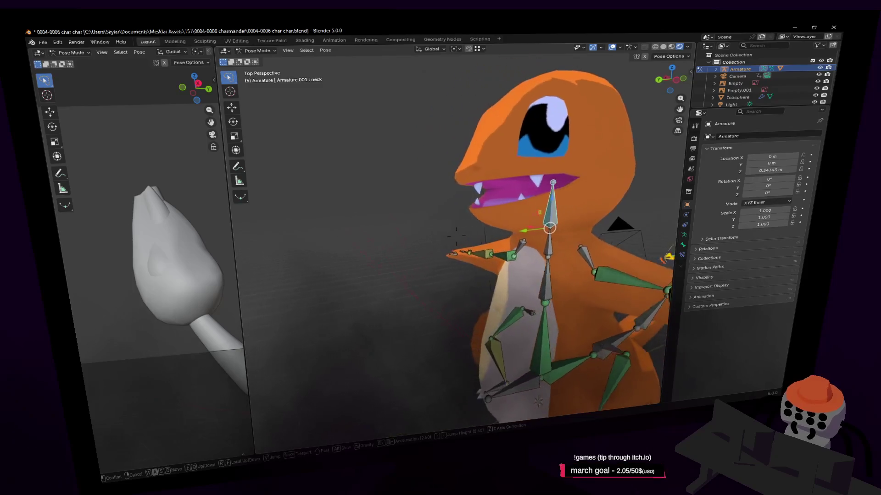
left_click(571, 215)
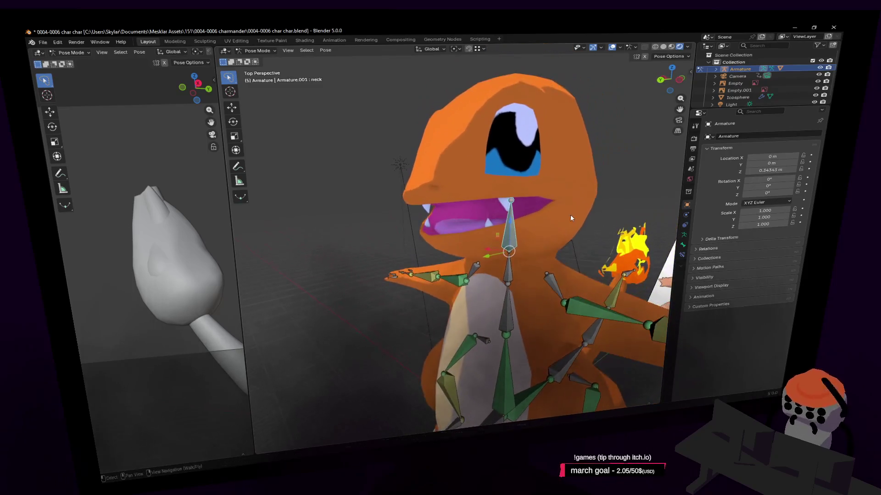
left_click(258, 51)
left_click(283, 81)
middle_click_drag(460, 173, 512, 163)
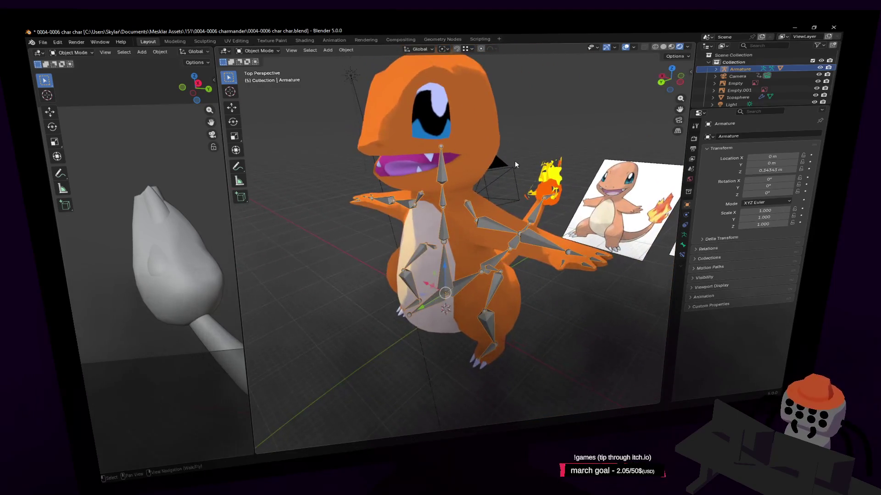
Step: Inspect the mesh's vertex groups, return to Object Mode and save as '0004-0006 char char.blend'
middle_click_drag(464, 137, 460, 123)
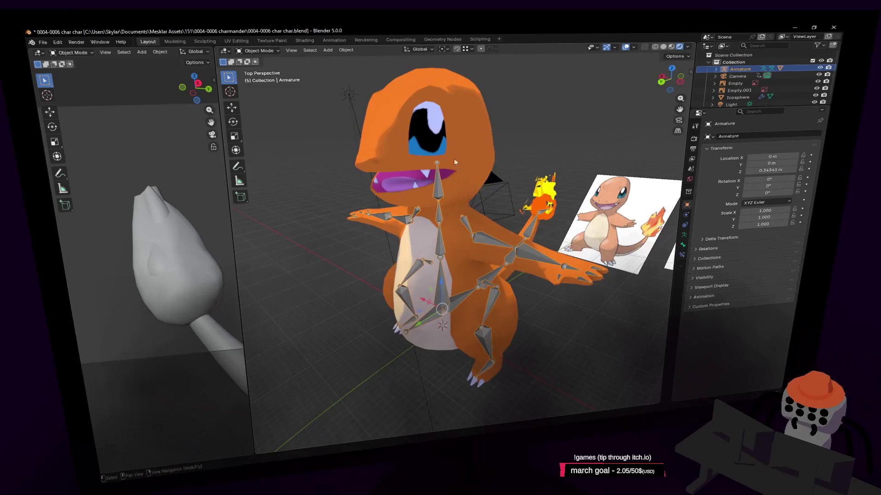
left_click(460, 123)
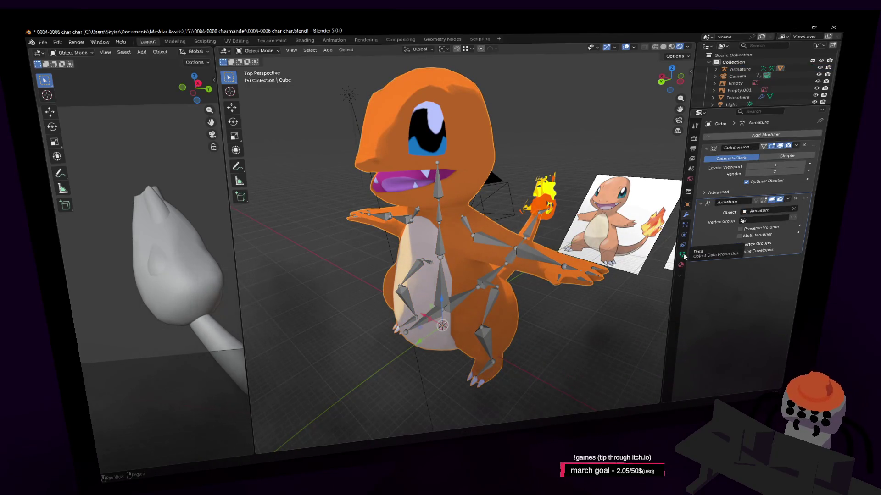
left_click(683, 257)
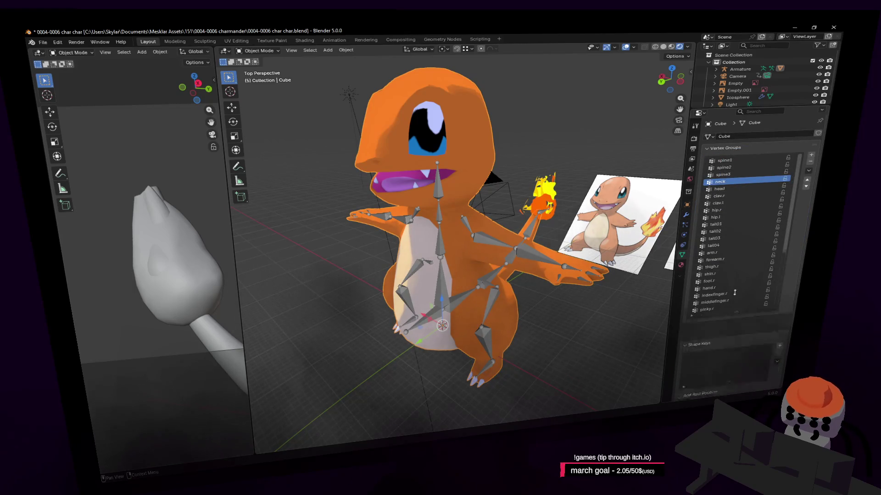
left_click_drag(735, 302, 676, 210)
key("Tab")
middle_click_drag(571, 133, 293, 62)
left_click(262, 52)
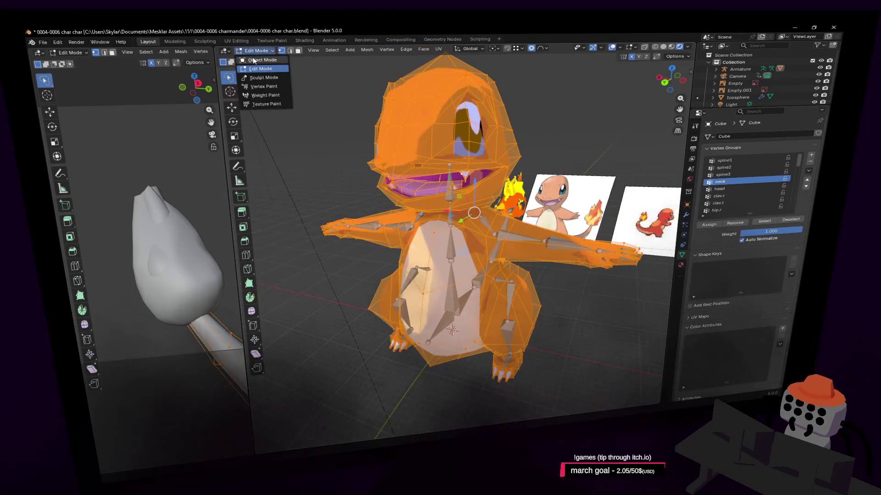
left_click(259, 59)
key("ctrl+s")
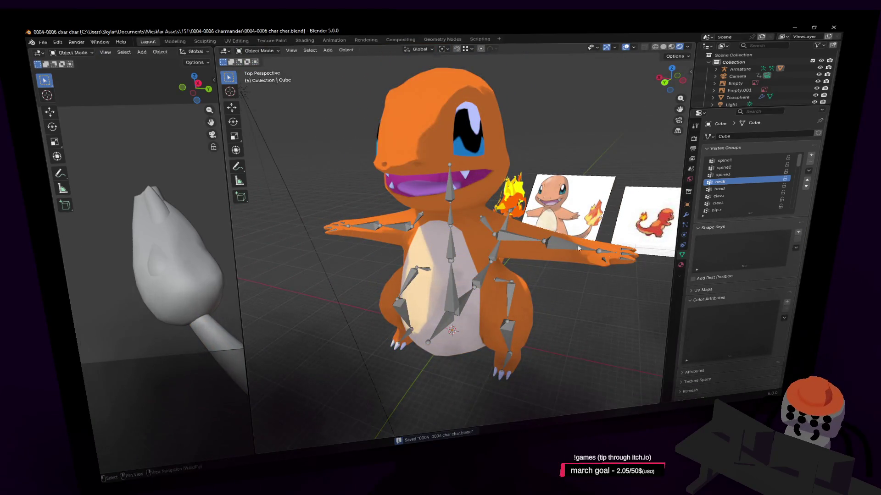
Step: Select the armature and frame the view on it
key("shift+grave")
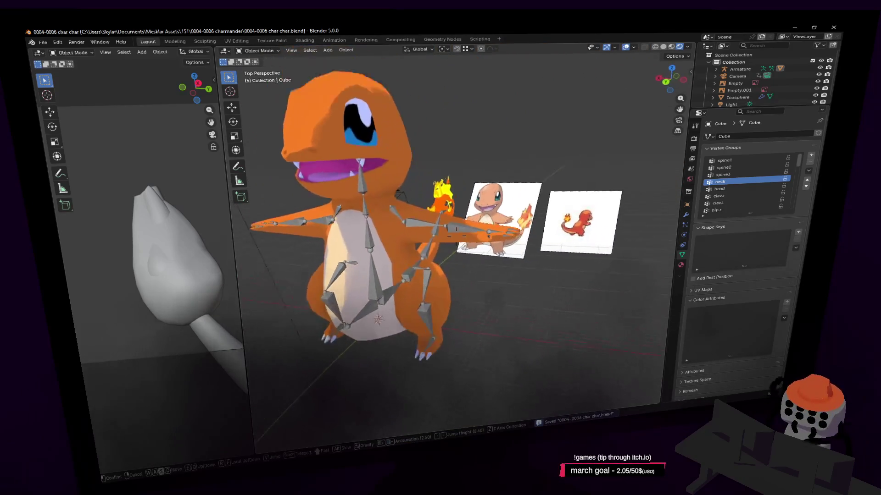
key("w")
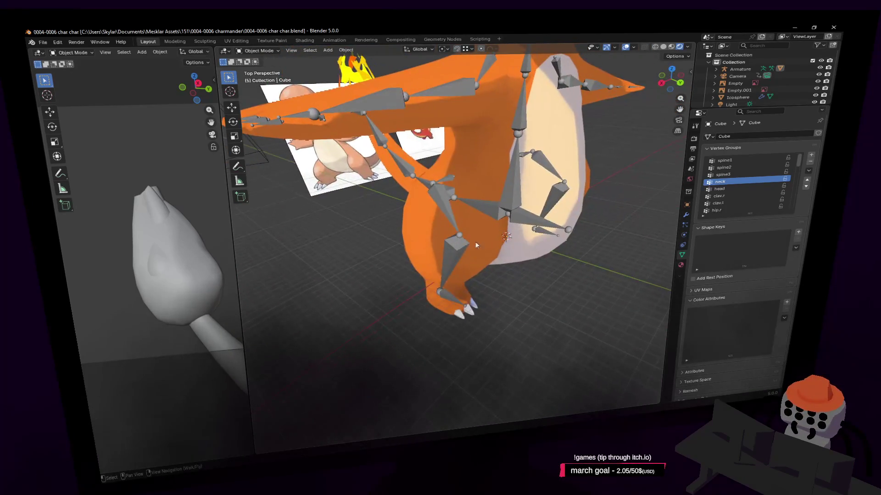
left_click(480, 238)
key("KP_Decimal")
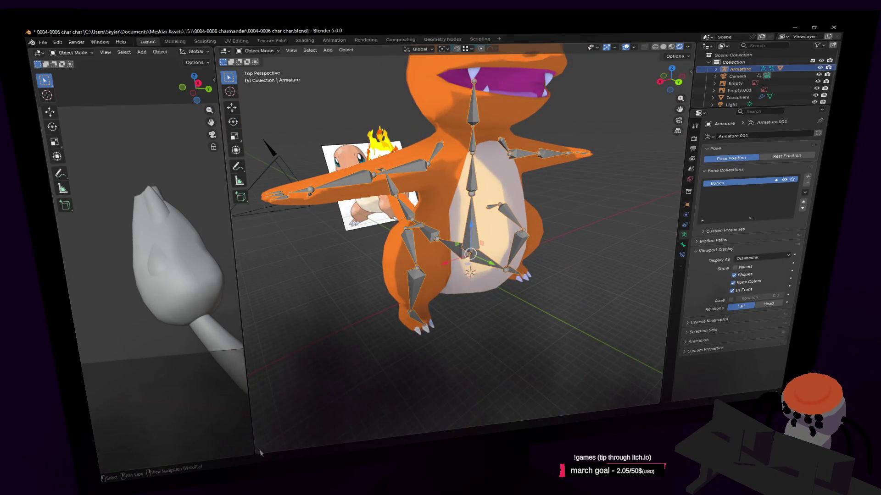
Step: Split off a Timeline below the 3D view and jump to frame 0
left_click_drag(278, 459, 341, 305)
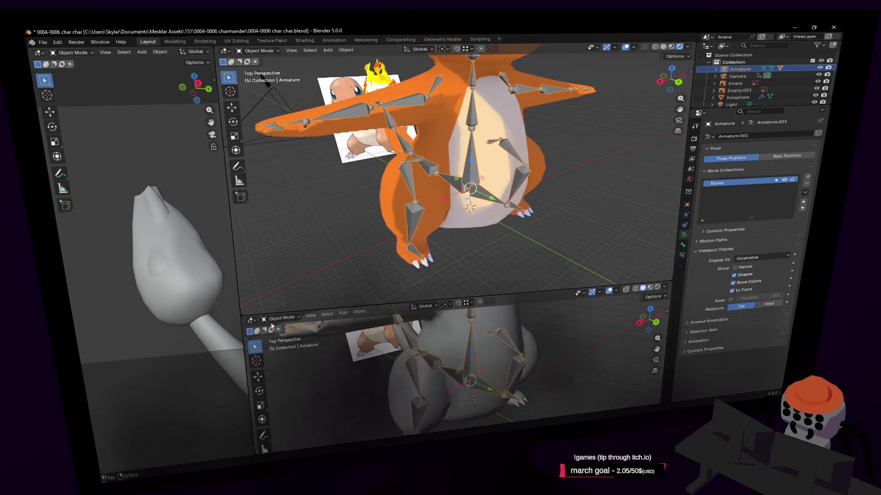
left_click(251, 321)
left_click(366, 347)
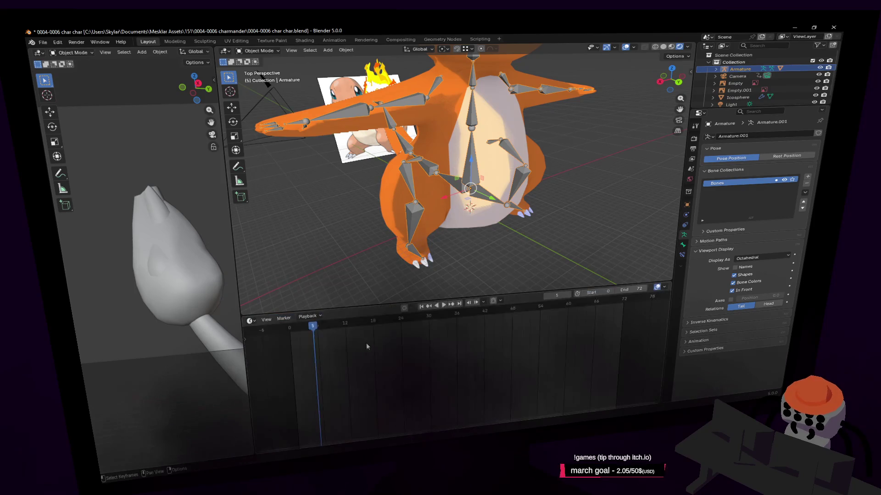
key("shift+Left")
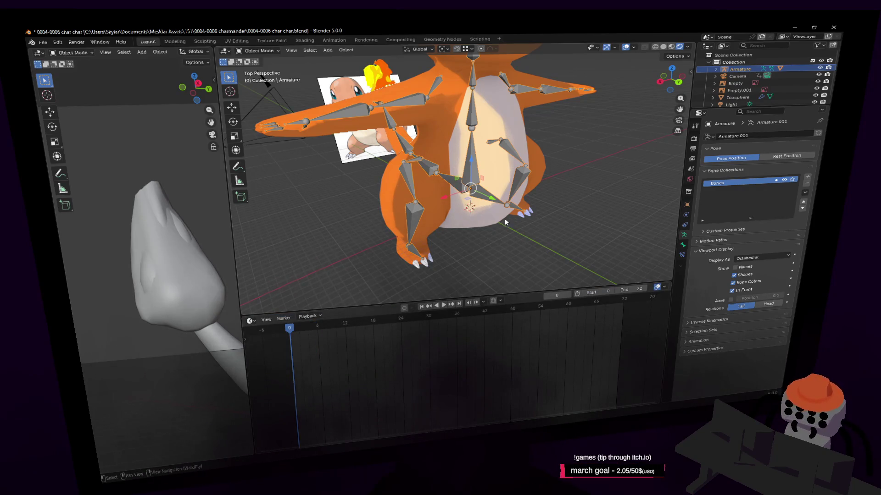
Step: Select the tail flame, then add the armature as the active object
key("shift+grave")
key("w")
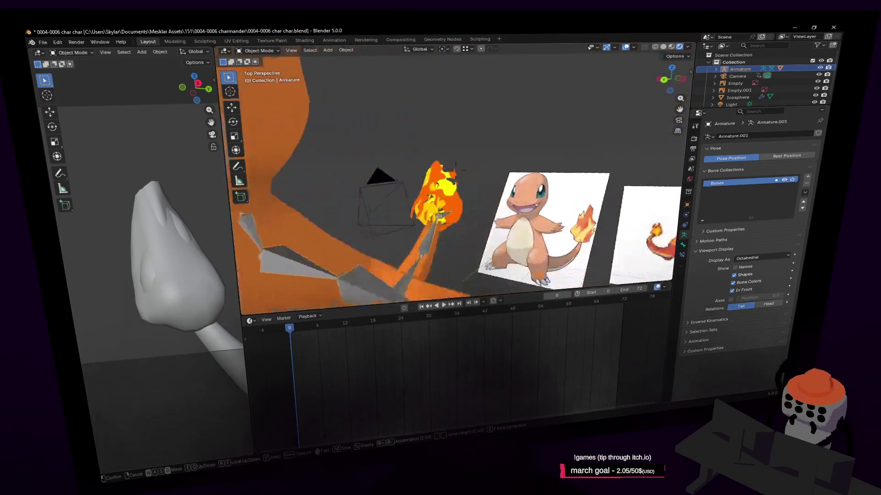
left_click(507, 213)
mouse_move(504, 226)
middle_mouse_down()
mouse_move(459, 193)
mouse_move(503, 166)
middle_mouse_up()
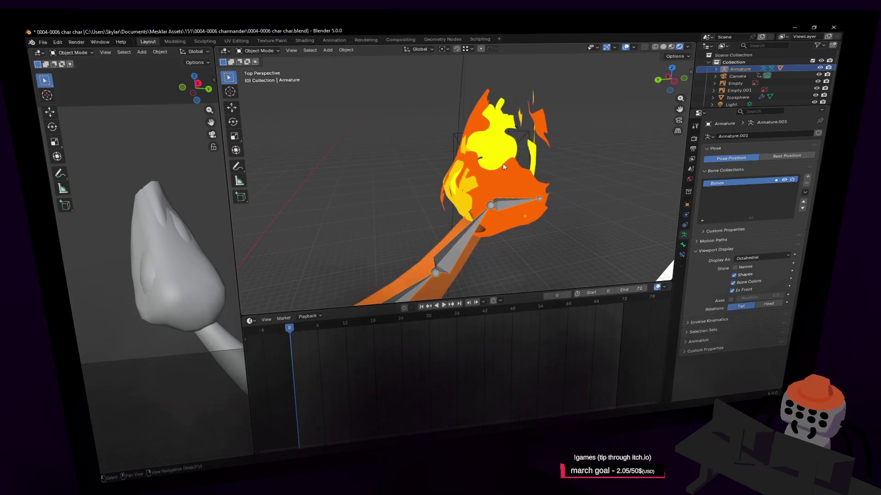
left_click(503, 166)
left_click(476, 228)
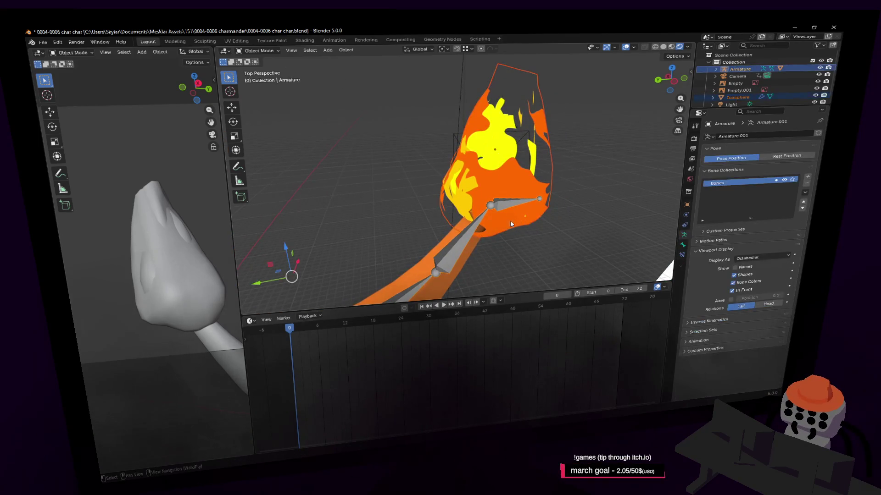
left_click(525, 179)
left_click(473, 226, "shift")
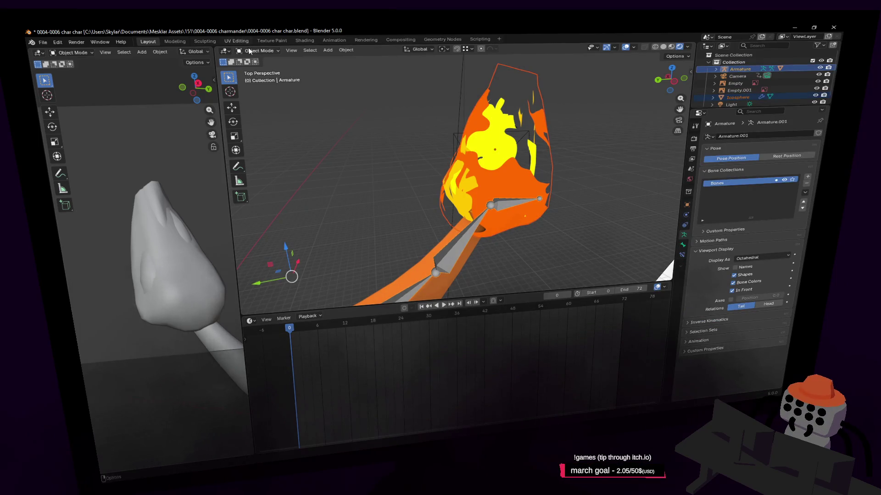
Step: In Pose Mode, select the last tail bone and parent the flame to the armature
left_click(249, 50)
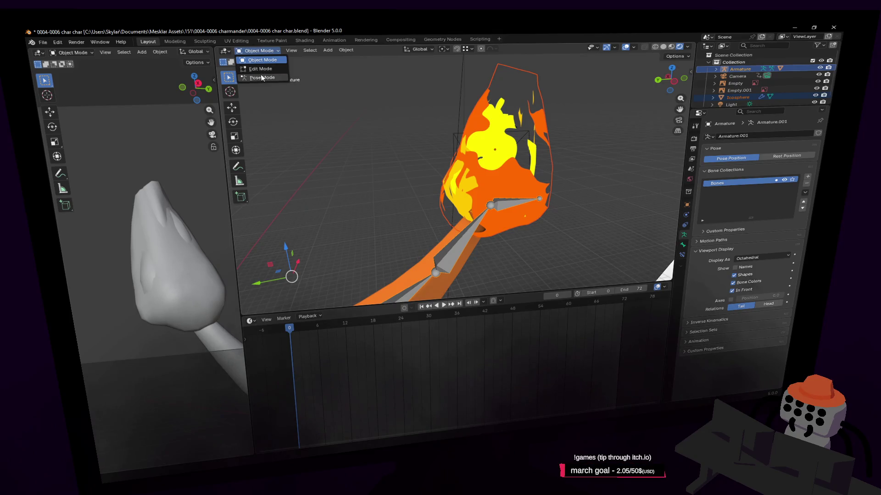
left_click(261, 77)
left_click(479, 221)
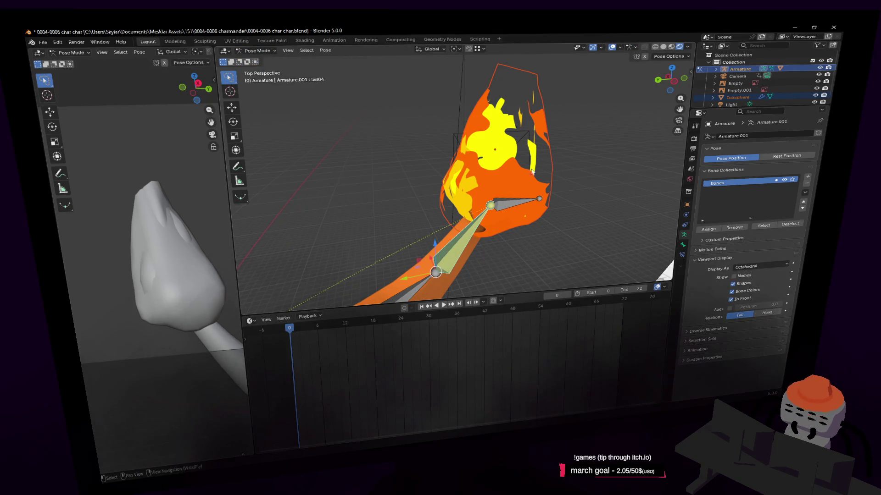
key("ctrl+p")
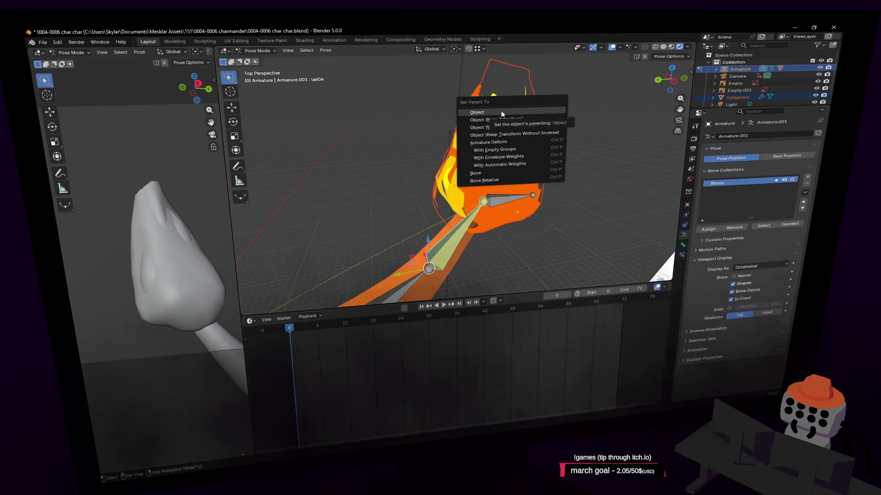
left_click(533, 120)
key("Tab")
middle_click_drag(533, 120, 492, 235)
key("Escape")
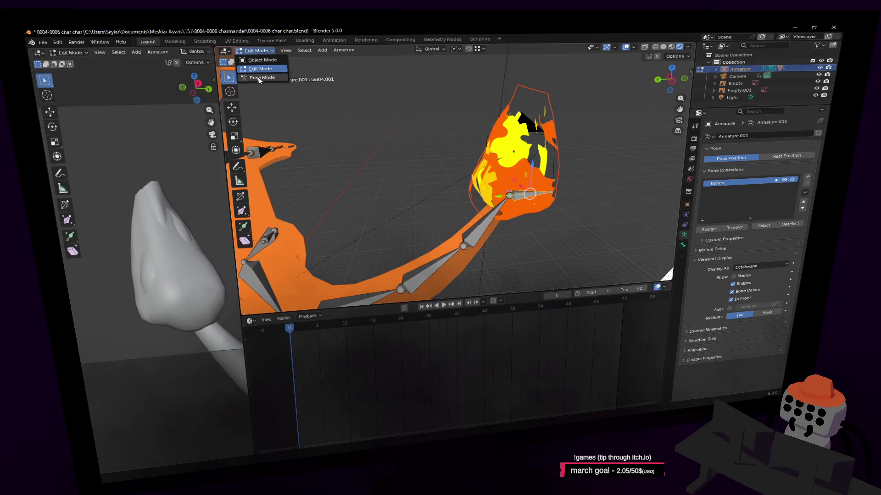
Step: Back in Object Mode, reselect the tail flame with the armature active
left_click(260, 78)
middle_click_drag(527, 158, 551, 118)
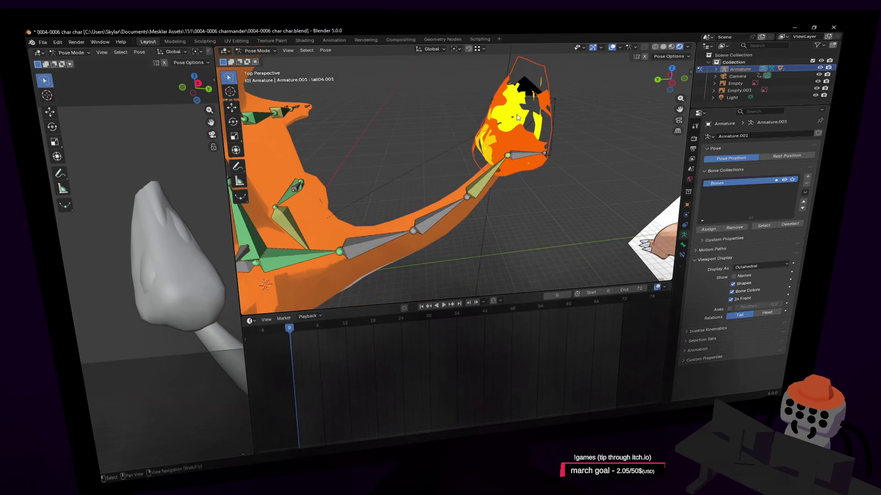
left_click(262, 60)
left_click(551, 132)
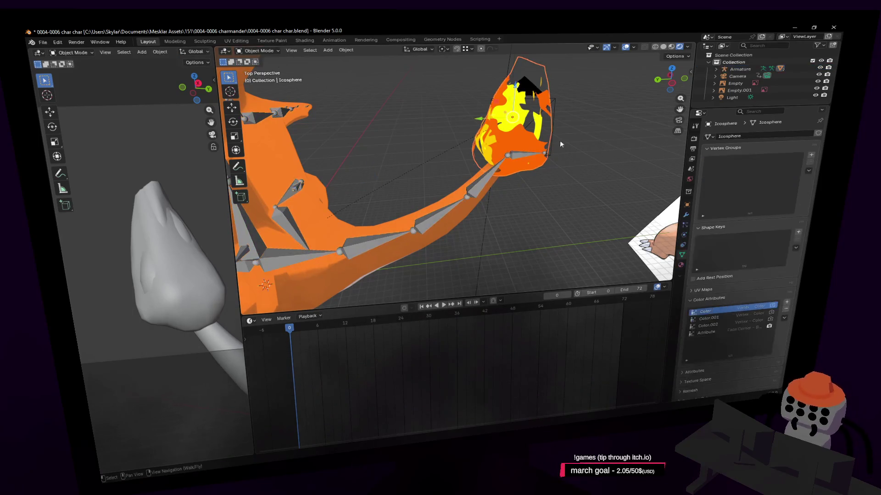
key("shift+grave")
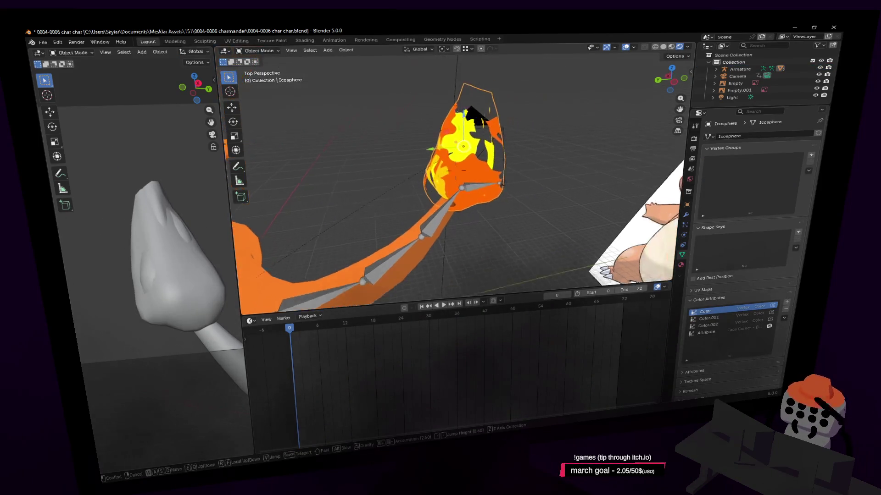
left_click(464, 167)
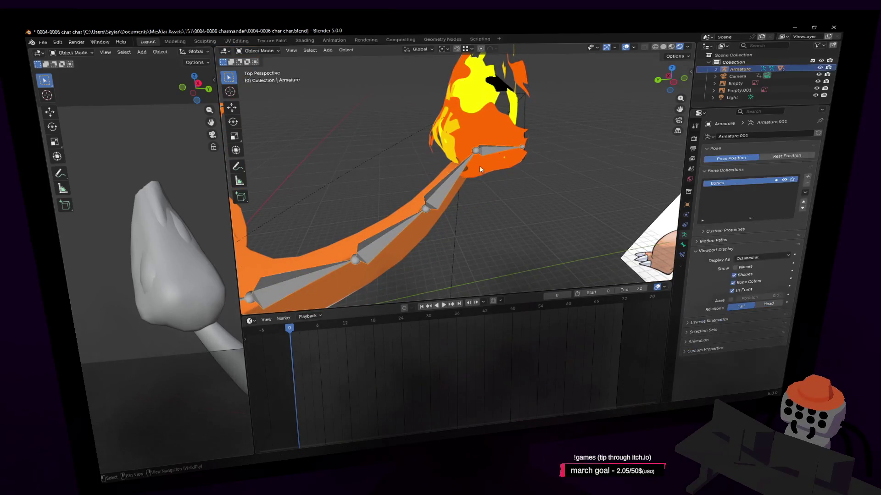
left_click(494, 133)
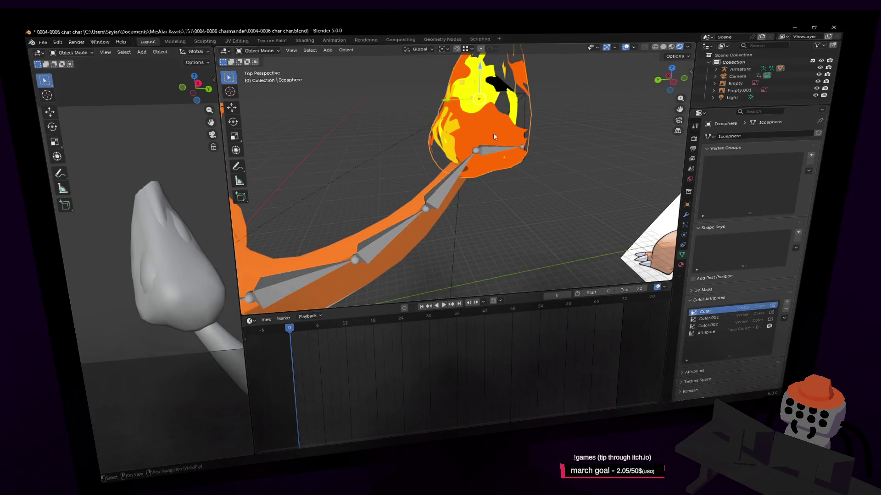
left_click(459, 175)
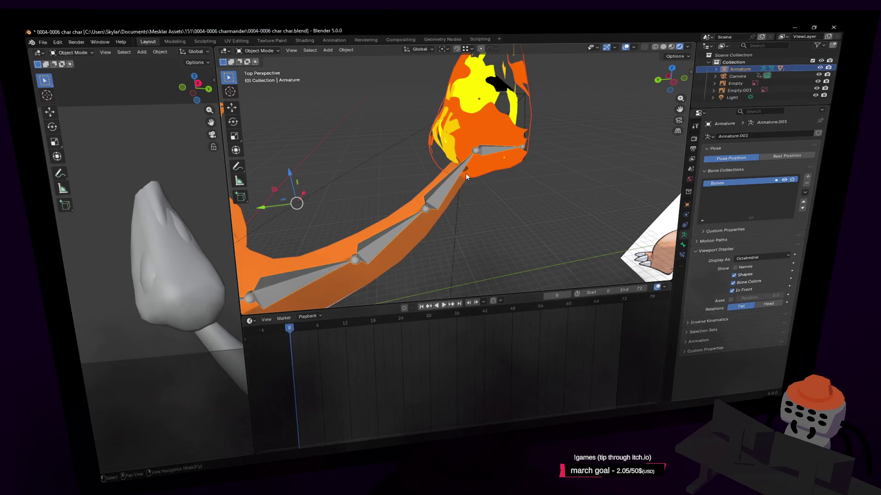
right_click(463, 172)
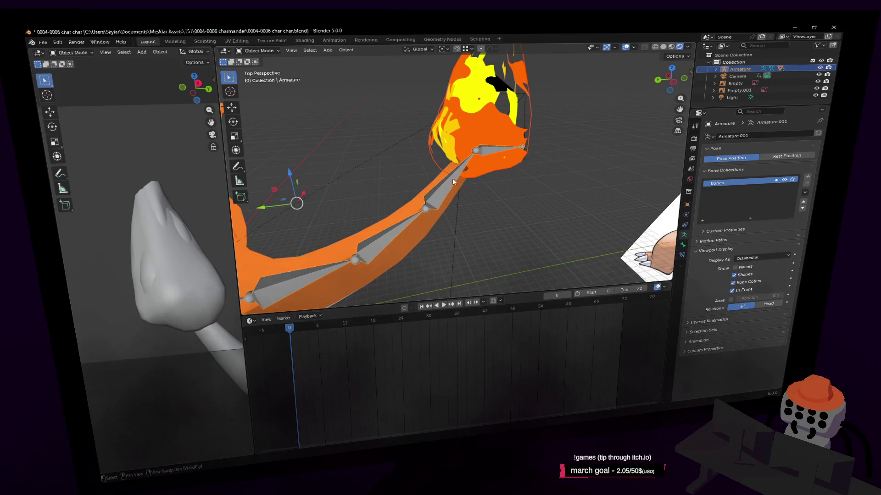
Step: Parent the tail flame to the active tail-tip bone in Pose Mode
left_click(260, 78)
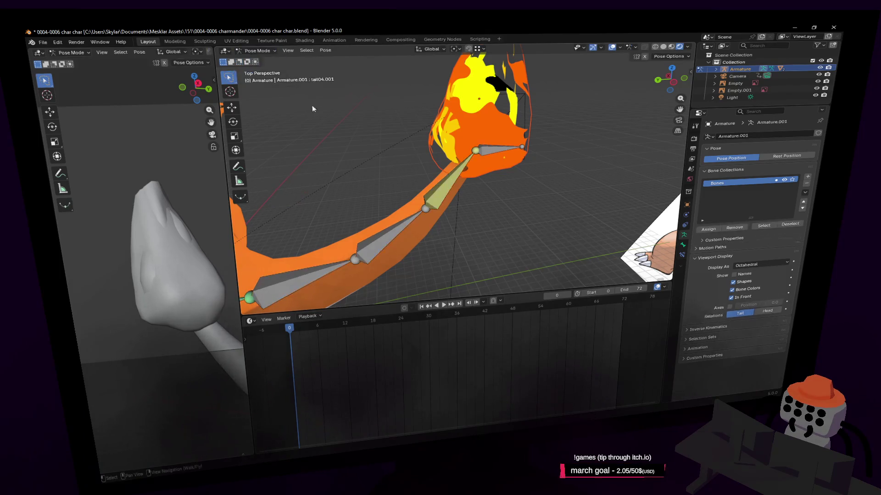
key("ctrl+p")
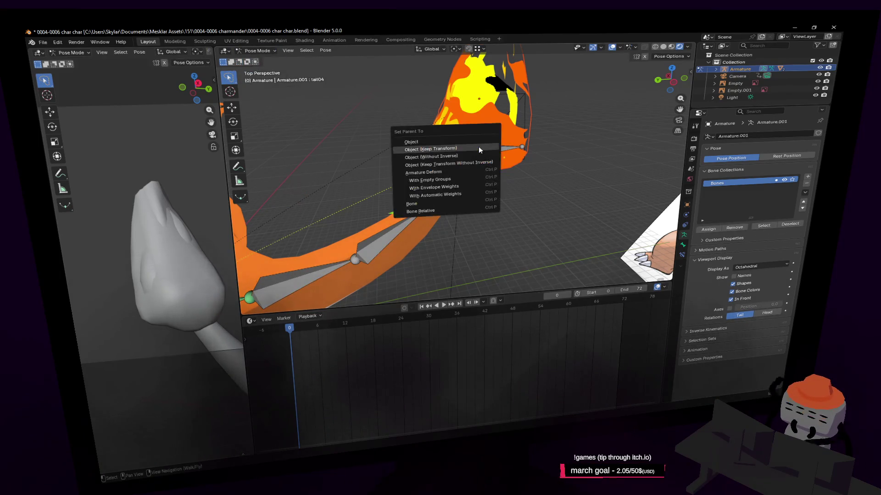
left_click(444, 207)
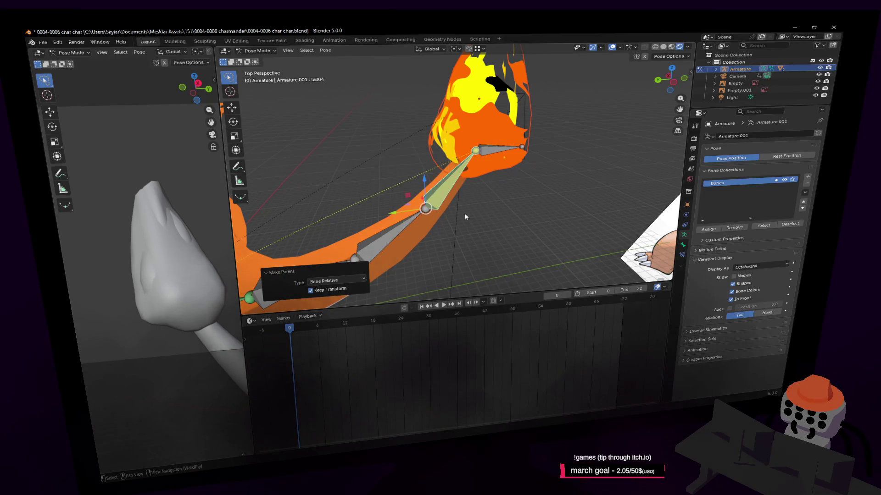
key("Tab")
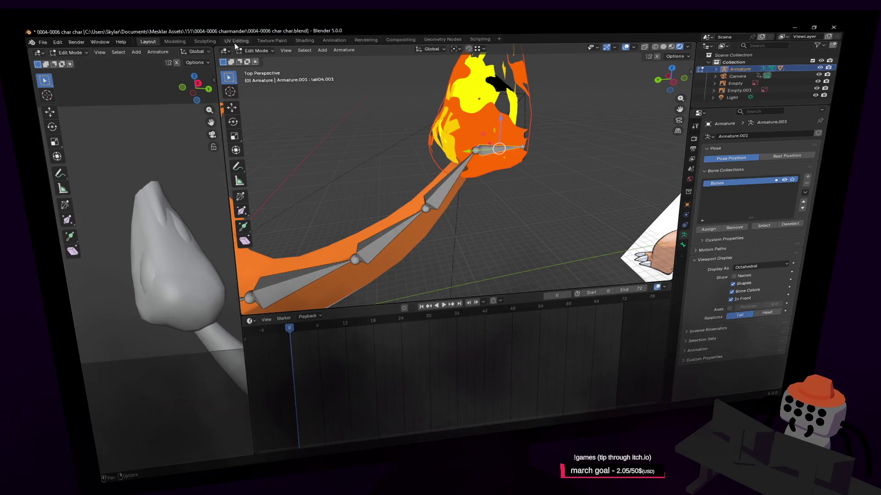
left_click(260, 77)
Step: Move the tail bone to test the flame follows, then view the whole character
key("shift+grave")
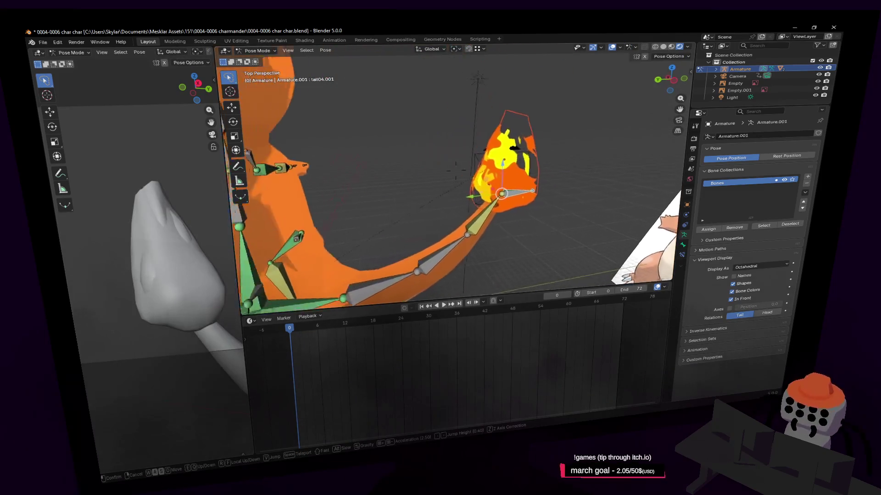
key("Return")
key("g")
left_click(473, 145)
key("shift+grave")
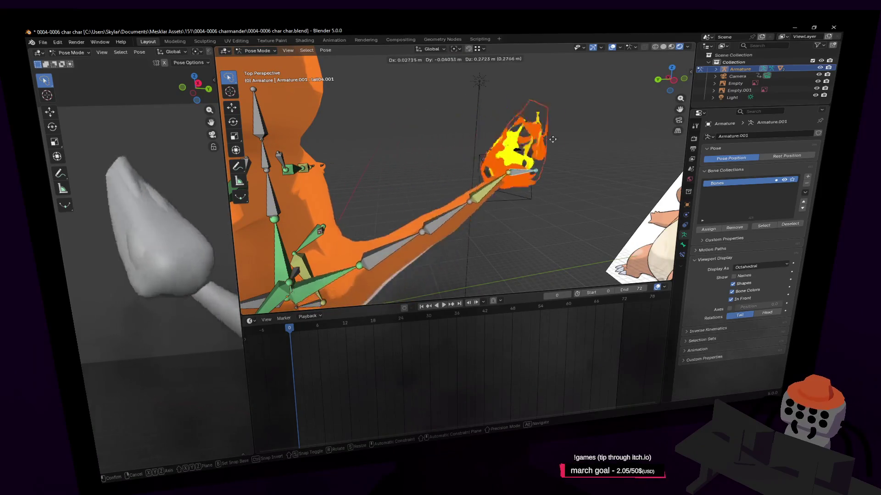
key("s")
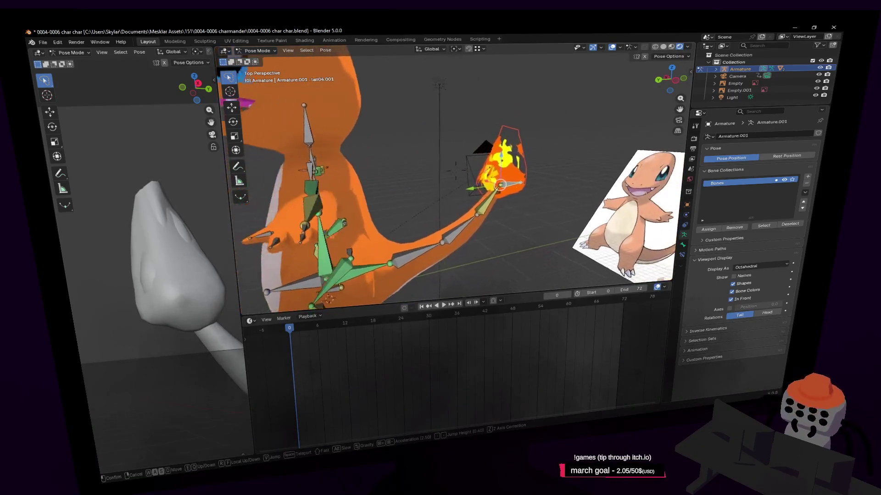
left_click(483, 159)
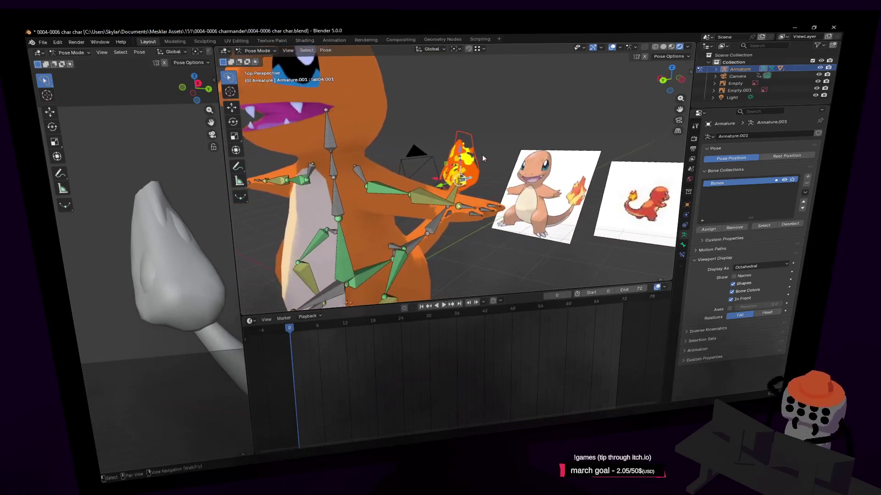
key("shift+grave")
key("s")
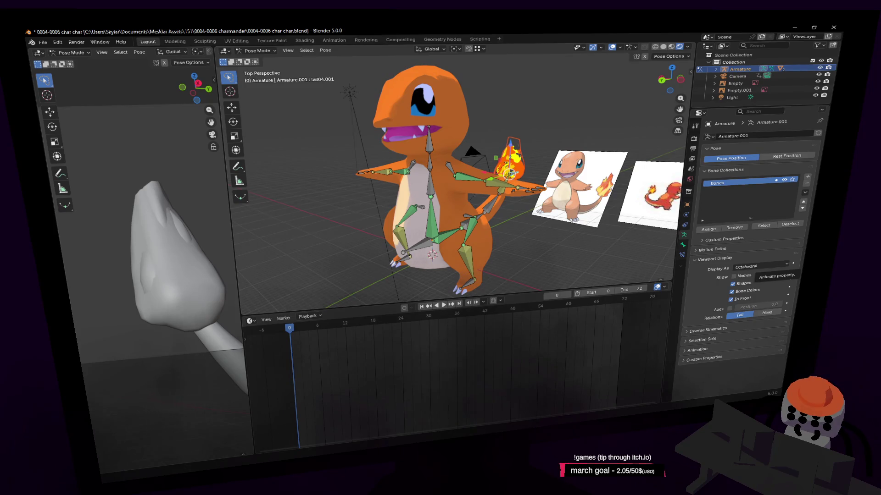
key("w")
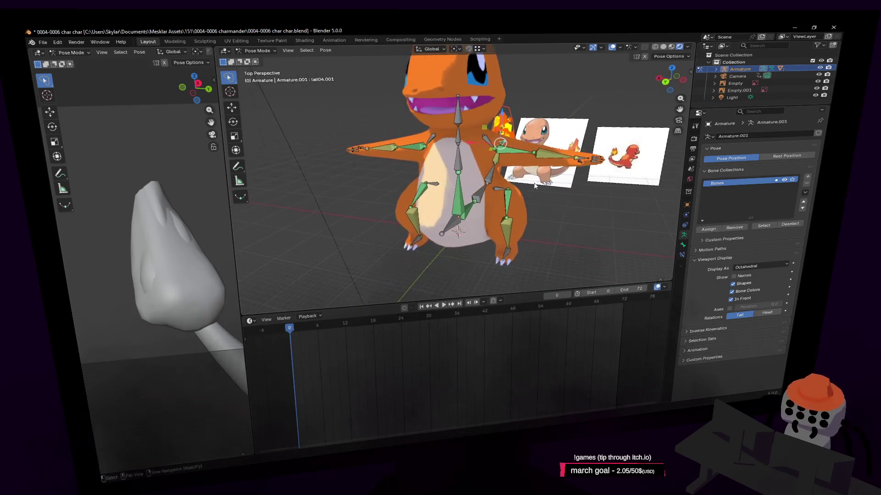
Step: Turn the whole rig around the vertical Z axis using the origin bone
left_click(509, 256)
key("g")
key("Escape")
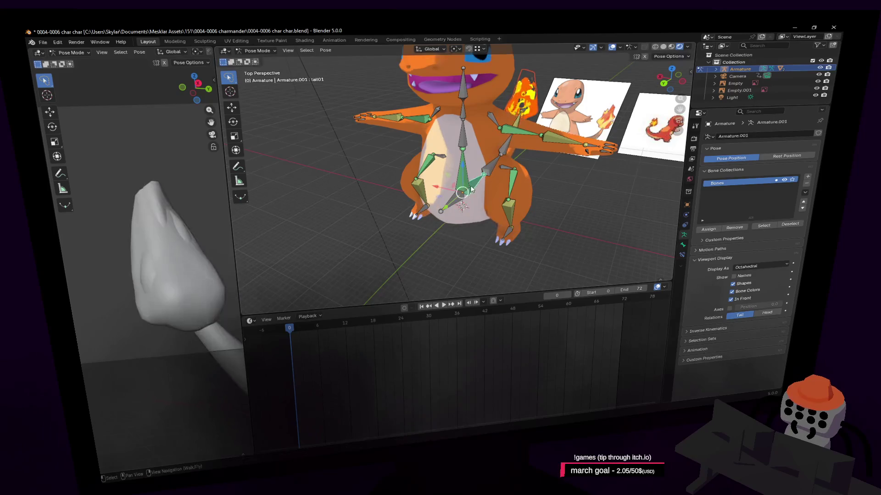
left_click(466, 173)
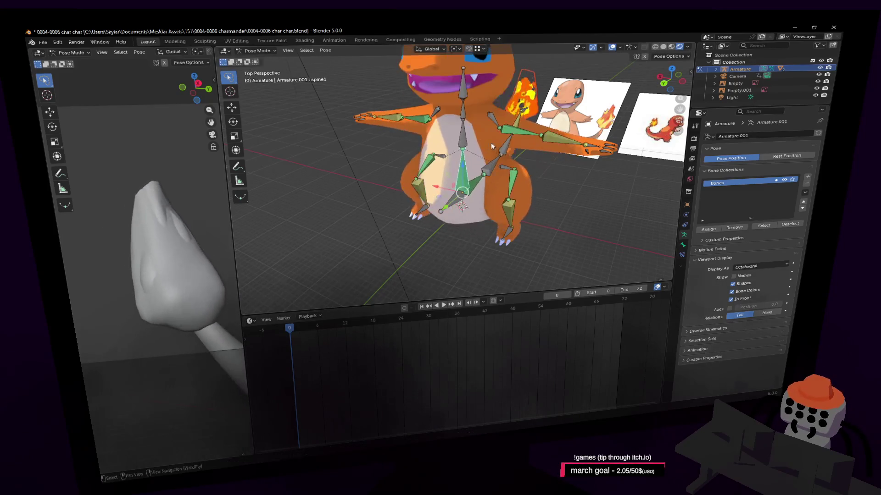
left_click(457, 200)
key("g")
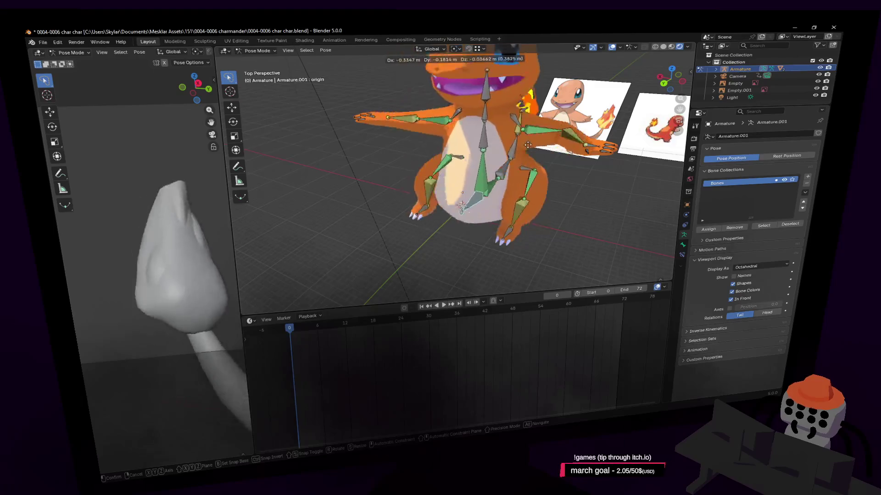
key("r")
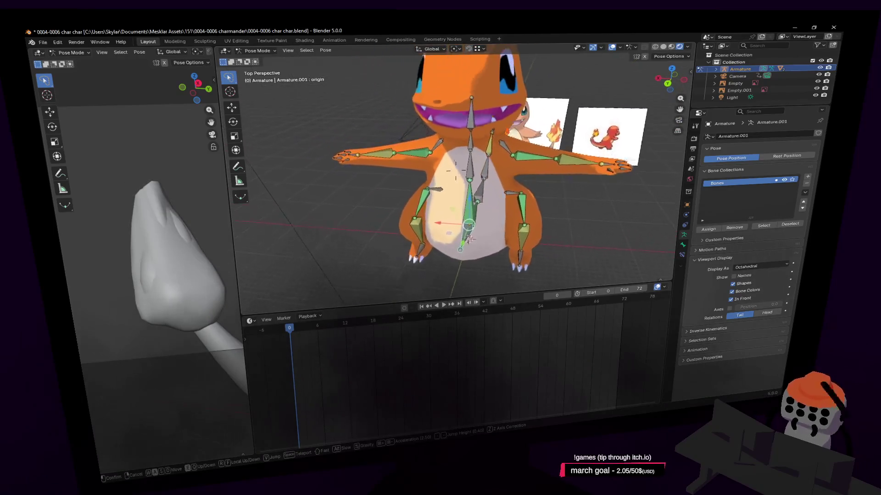
key("z")
left_click(543, 179)
Step: Shift the right foot bone along the Y axis to start a walking stride
left_click(516, 248)
key("shift+grave")
key("w")
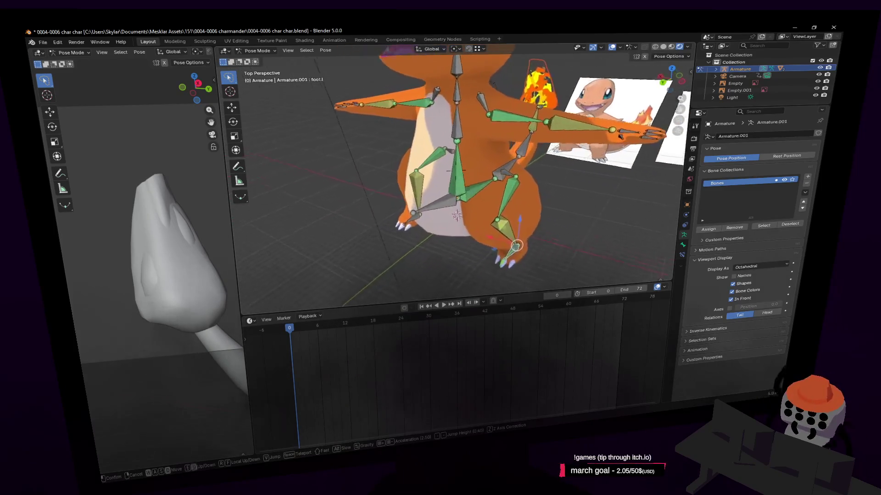
key("s")
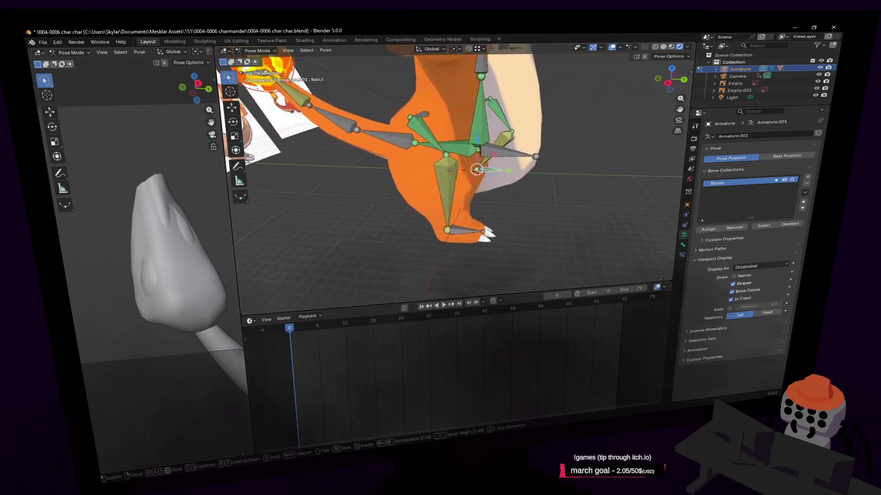
left_click(417, 239)
key("g")
key("y")
left_click(464, 237)
middle_click_drag(463, 237, 500, 212)
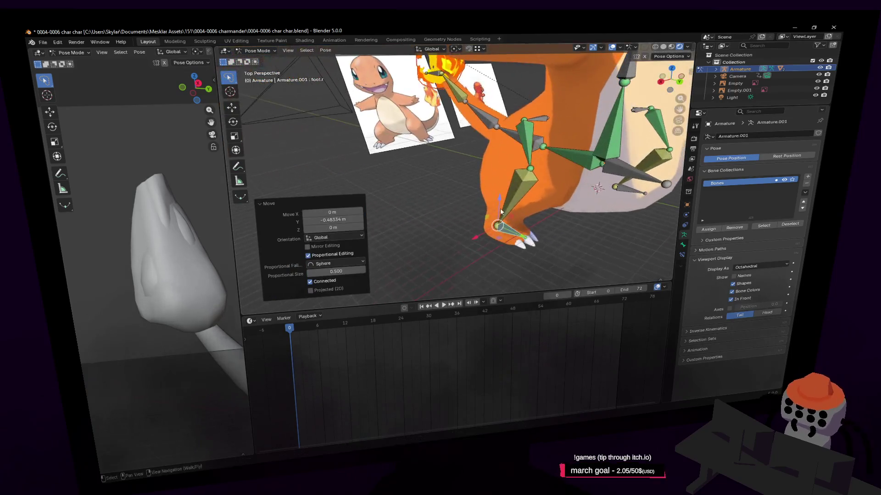
left_click(567, 196)
Step: Move the left foot bone about 0.354 m along the Y axis
key("shift+grave")
key("w")
left_click(524, 211)
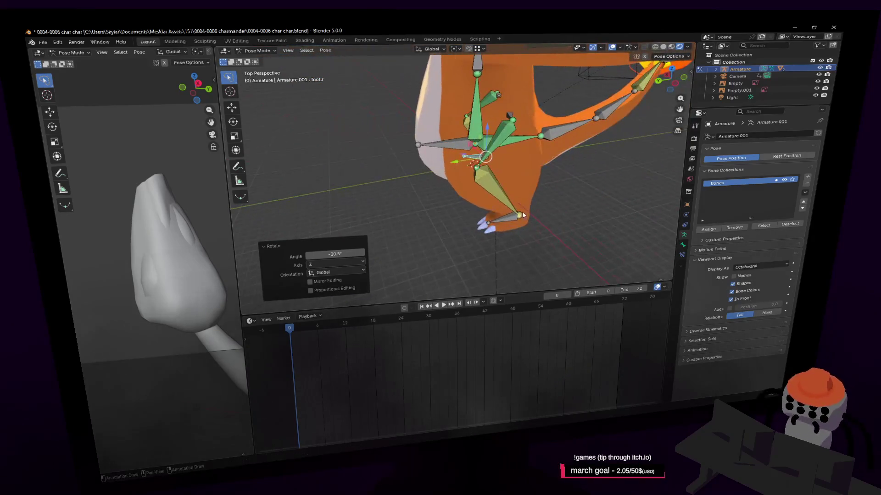
left_click(523, 213)
key("g")
key("y")
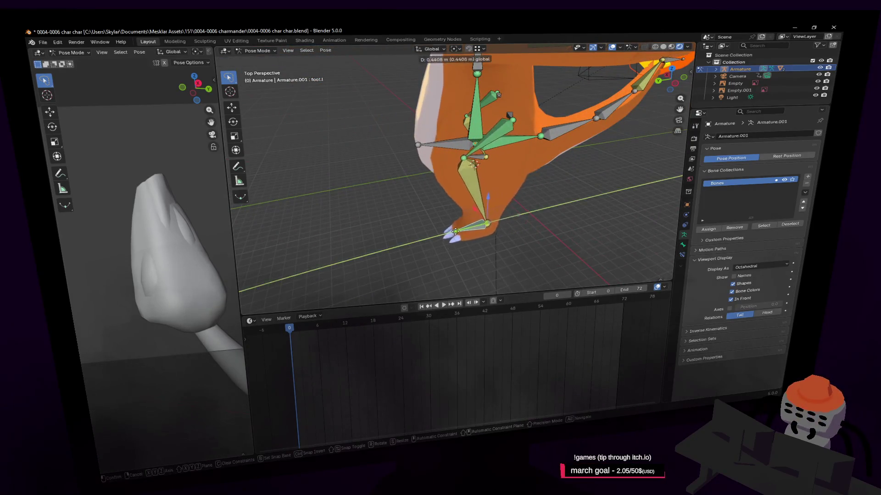
key("Return")
Step: Fly and orbit around Charmander to inspect the foot stride from the side
key("shift+grave")
key("s")
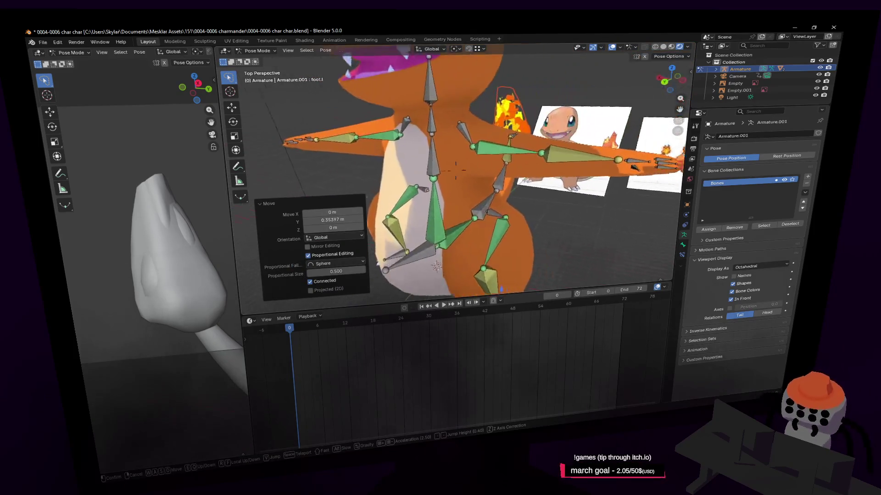
key("w")
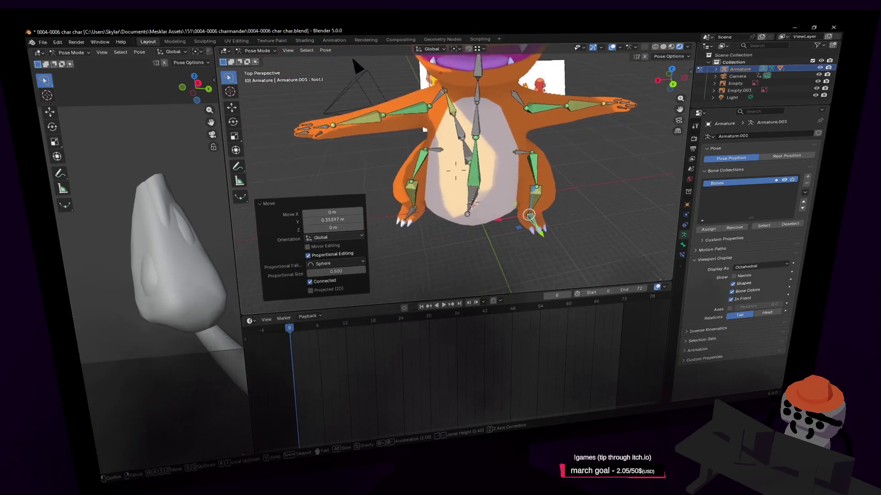
key("d")
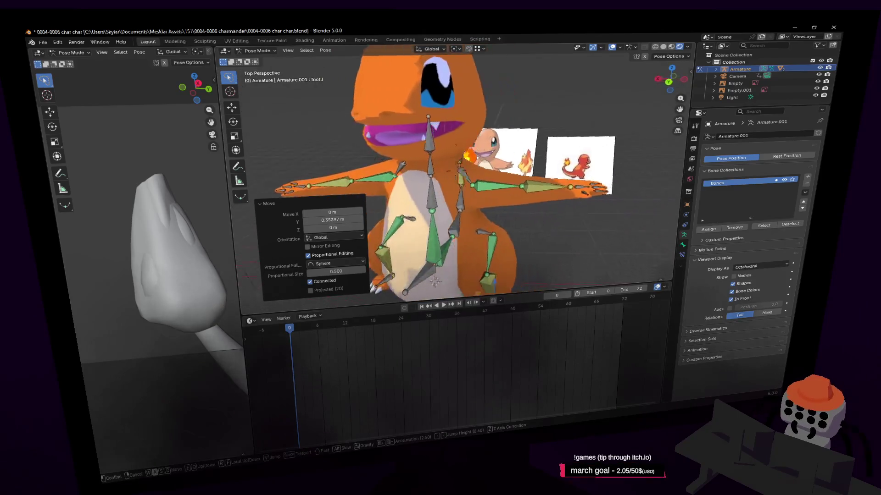
left_click(466, 184)
middle_click_drag(514, 170, 511, 181)
Step: Bend the spine: rotate spine2 to -25.2°, then 1.2°, and spine3 by 4.82°
key("r")
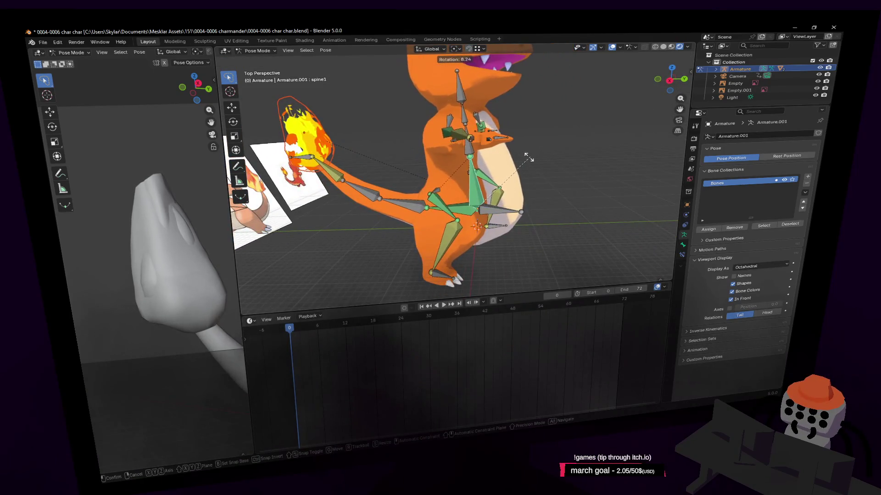
left_click(479, 146)
left_click(474, 148)
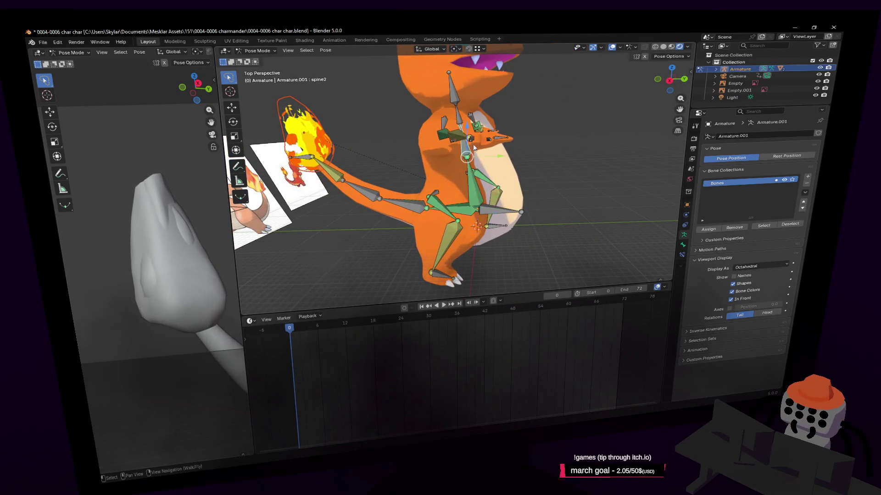
left_click(539, 143)
key("shift+grave")
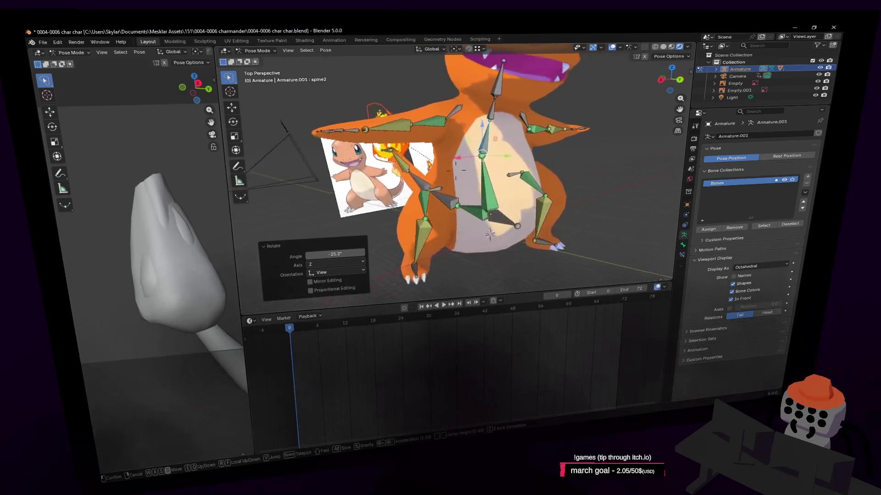
key("Escape")
key("r")
left_click(534, 124)
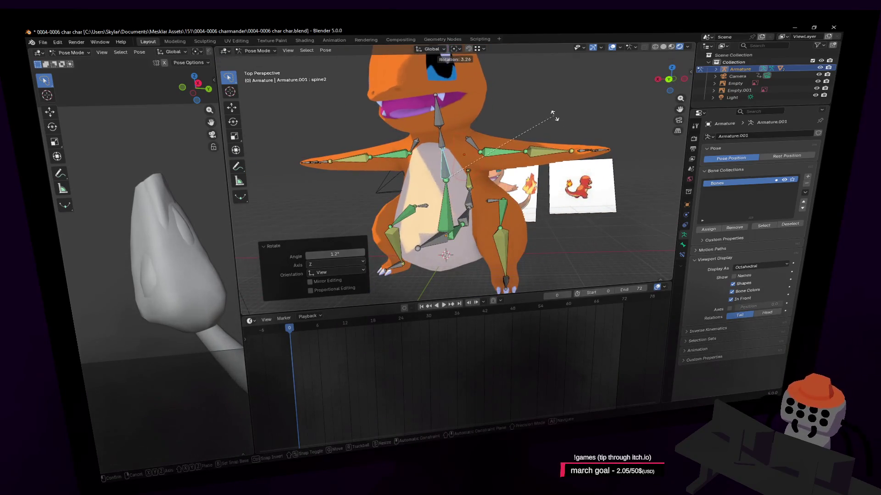
left_click(450, 128)
left_click(522, 99)
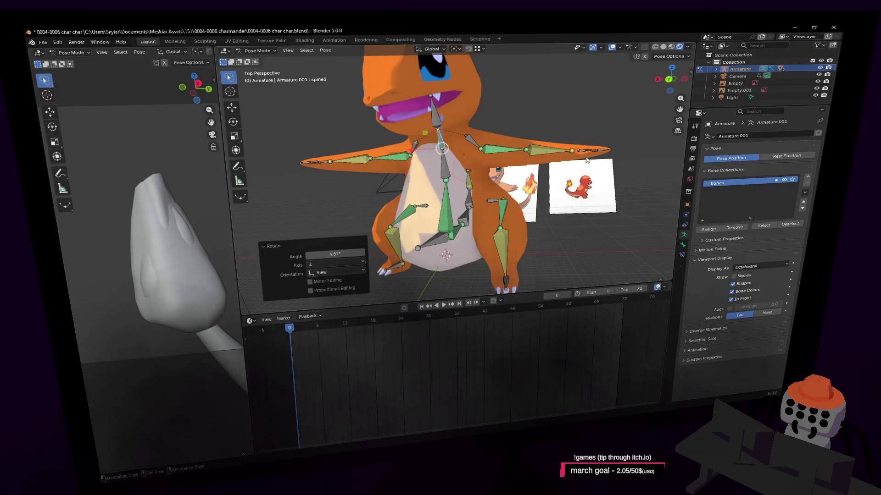
Step: Rotate the pinky finger bone while viewing the hand up close
key("shift+grave")
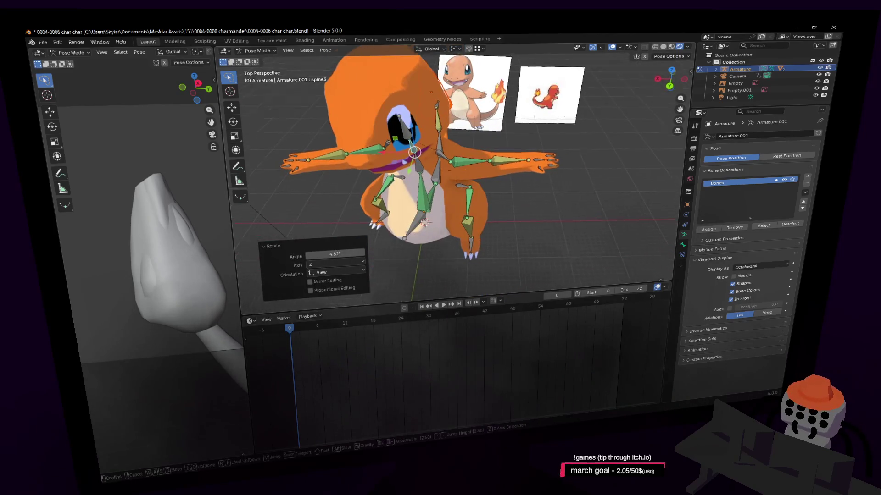
key("w")
left_click(560, 161)
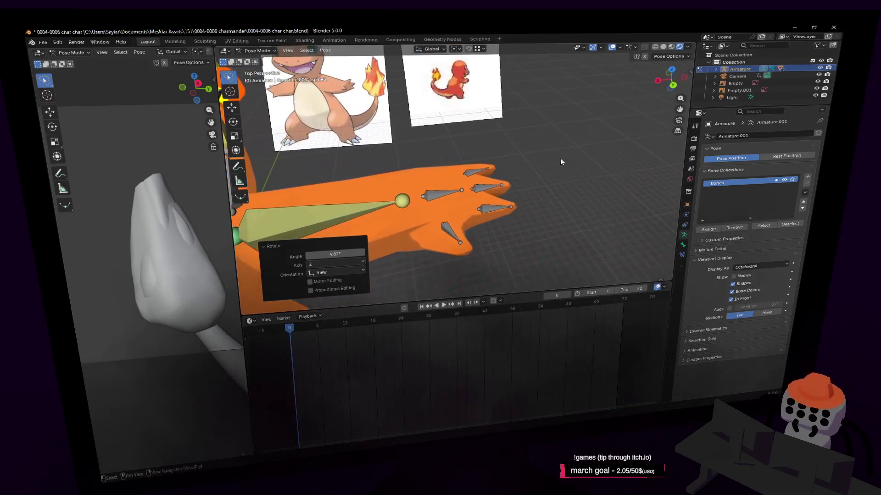
left_click(476, 172)
key("r")
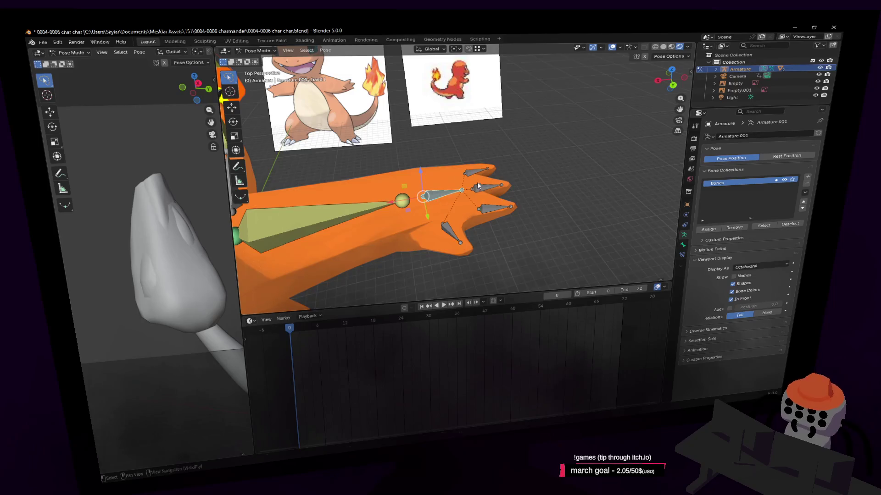
scroll(478, 186, "down", 8)
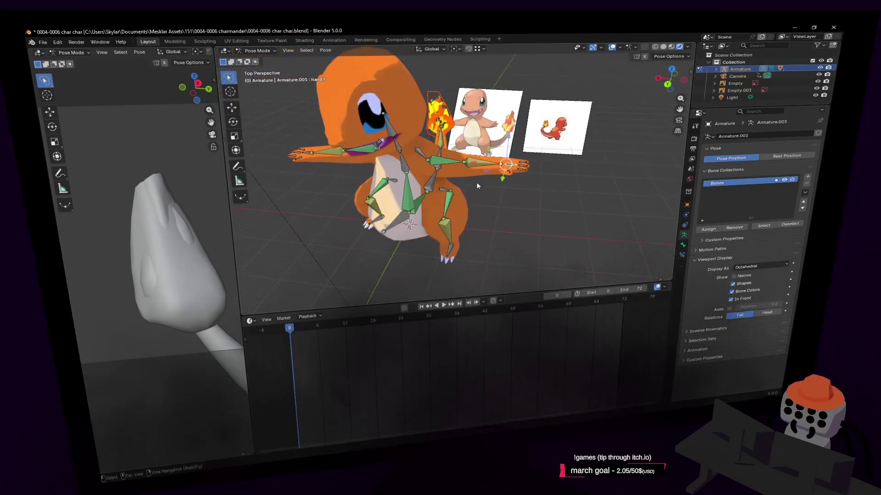
middle_click_drag(477, 185, 559, 152, "shift")
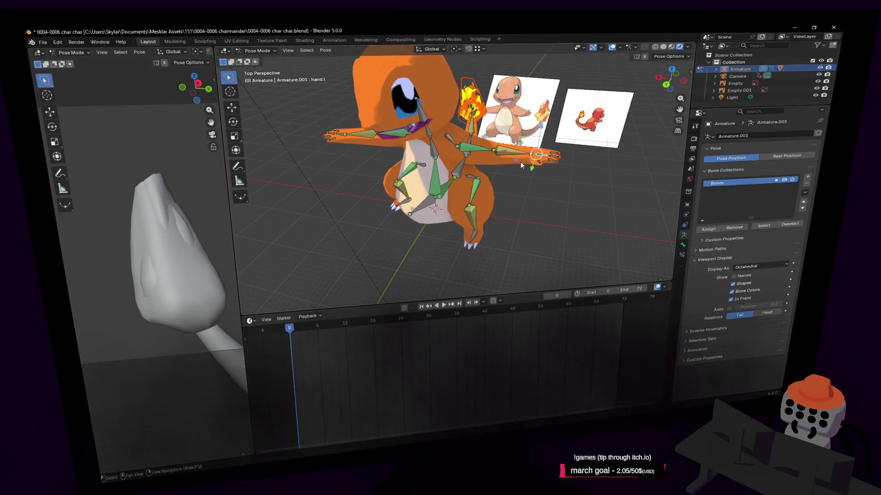
Step: Move the hand bone left and down in the XY plane and rotate it (-93.2°, 16.9°)
key("g")
key("shift+z")
left_click(438, 201)
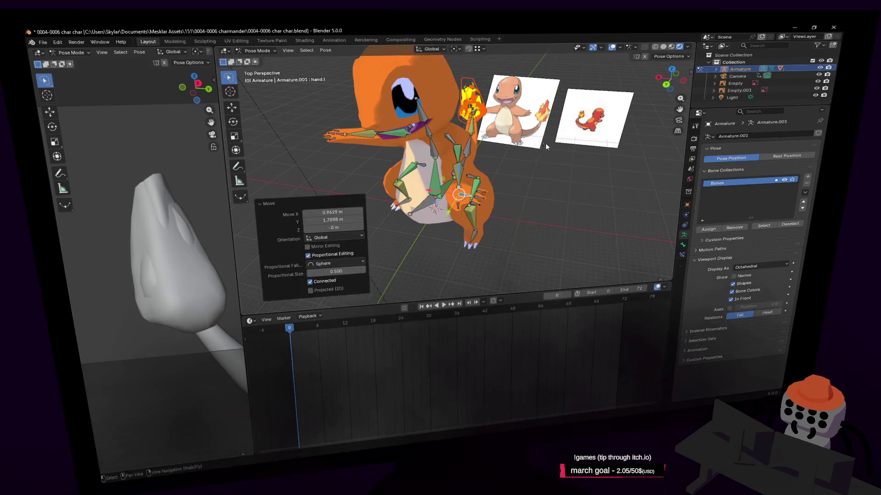
left_click(491, 244)
key("shift+grave")
key("w")
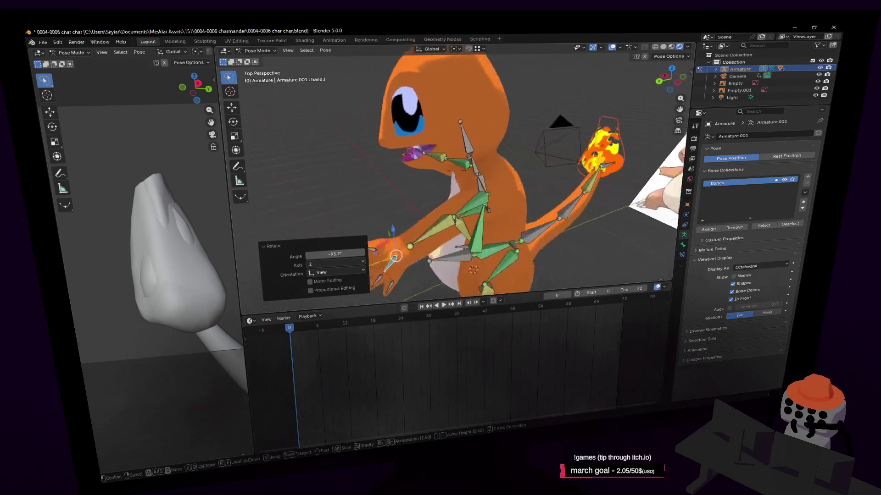
key("s")
left_click(496, 190)
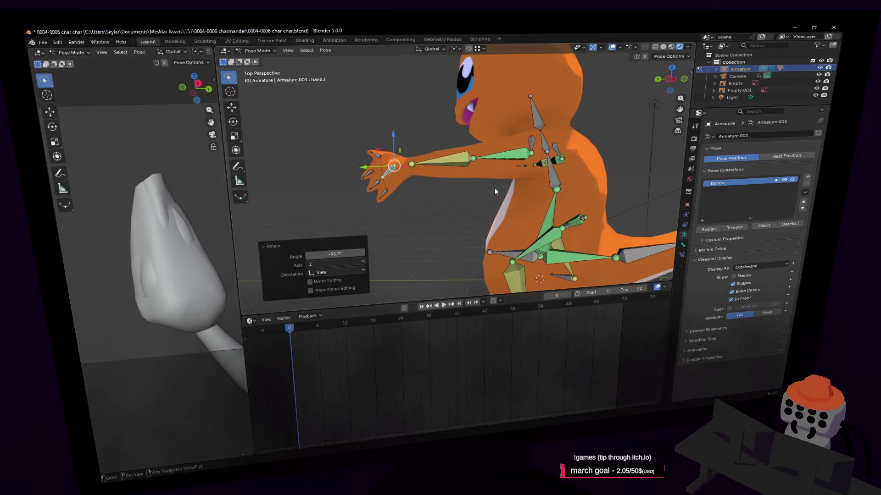
left_click(571, 237)
key("r")
left_click(556, 151)
Step: Refine the hand rotation to -55.3° and then -26.7°, checking from several angles
key("shift+grave")
key("w")
left_click(574, 152)
key("r")
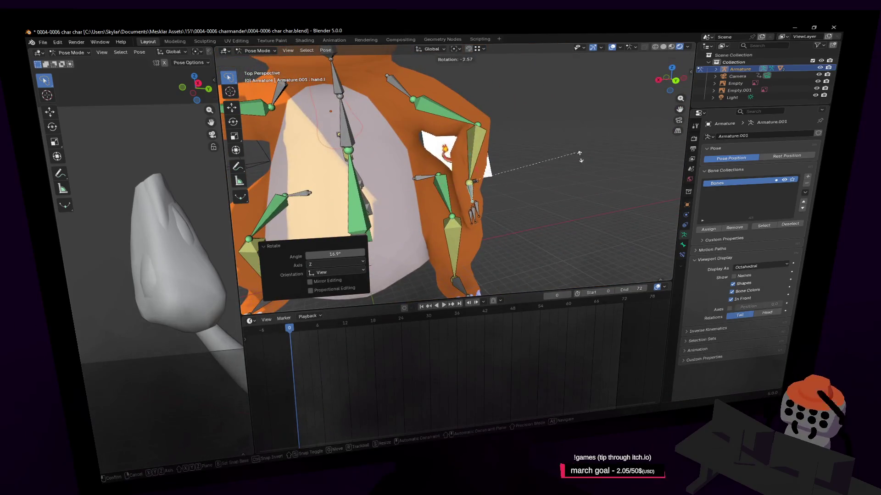
key("shift+grave")
left_click(551, 152)
key("r")
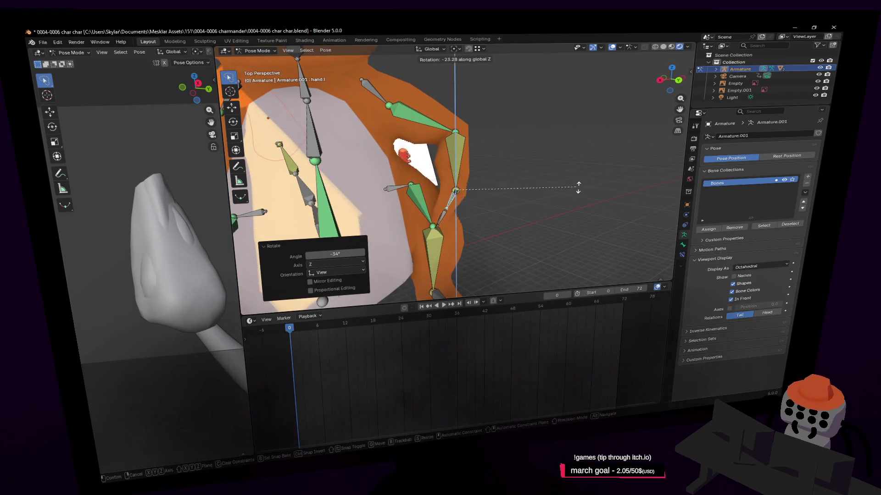
left_click(500, 216)
key("shift+grave")
left_click(521, 234)
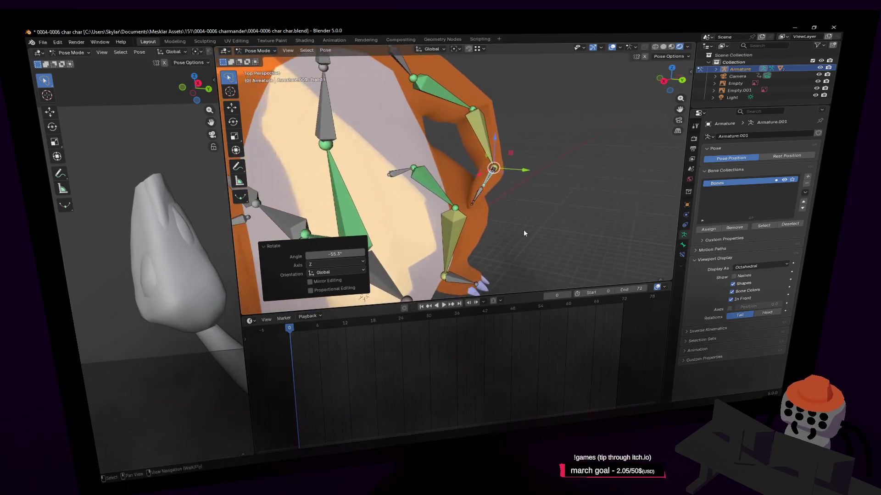
key("shift+grave")
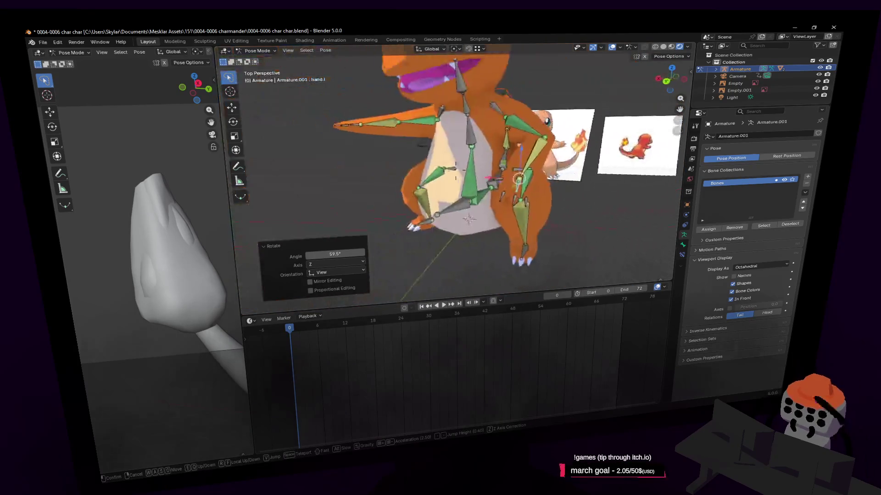
left_click(622, 163)
left_click(629, 213)
key("shift+grave")
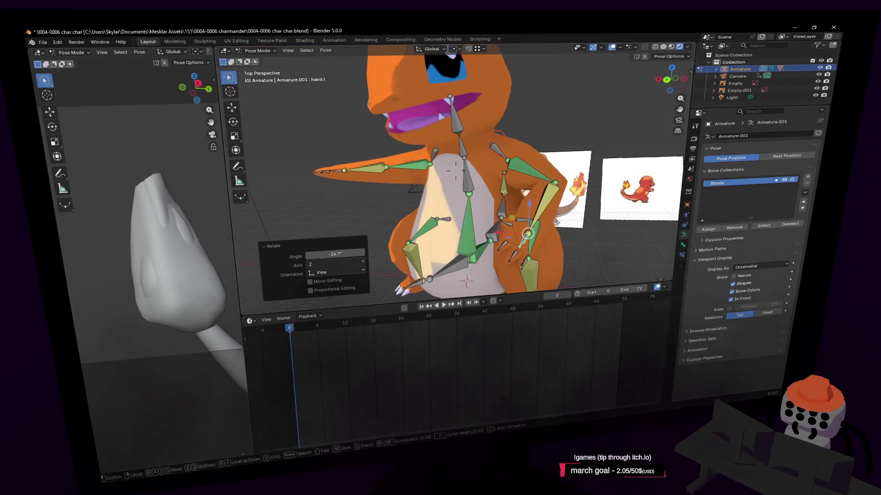
left_click(560, 214)
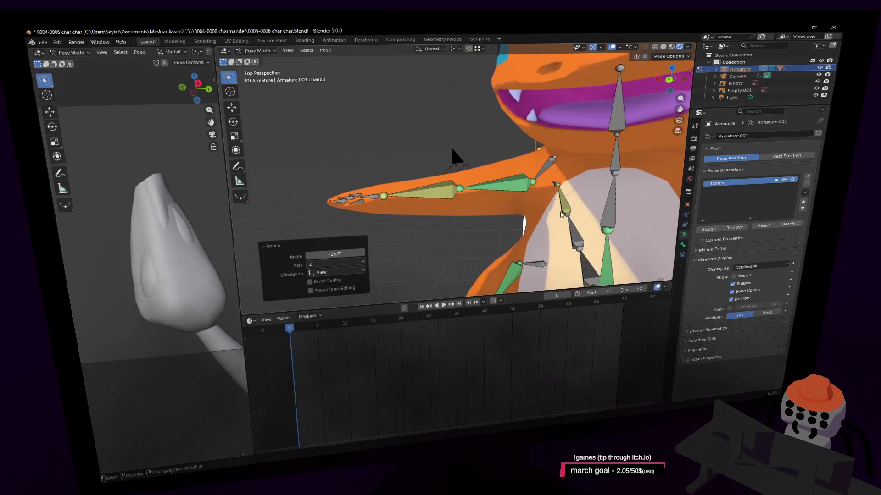
Step: Lower the right hand bone hand.r, rotate it 72.8°, and adjust its position
left_click(361, 211)
key("g")
left_click(438, 252)
key("r")
key("Return")
key("shift+grave")
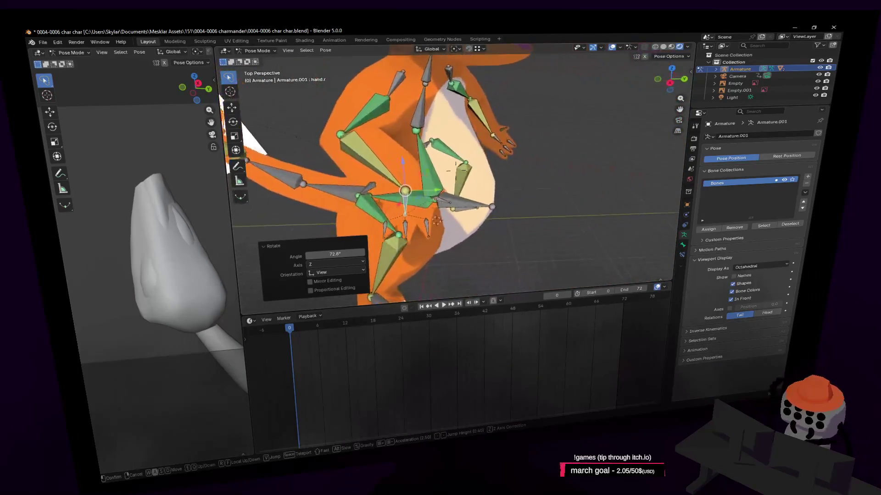
left_click(473, 175)
key("g")
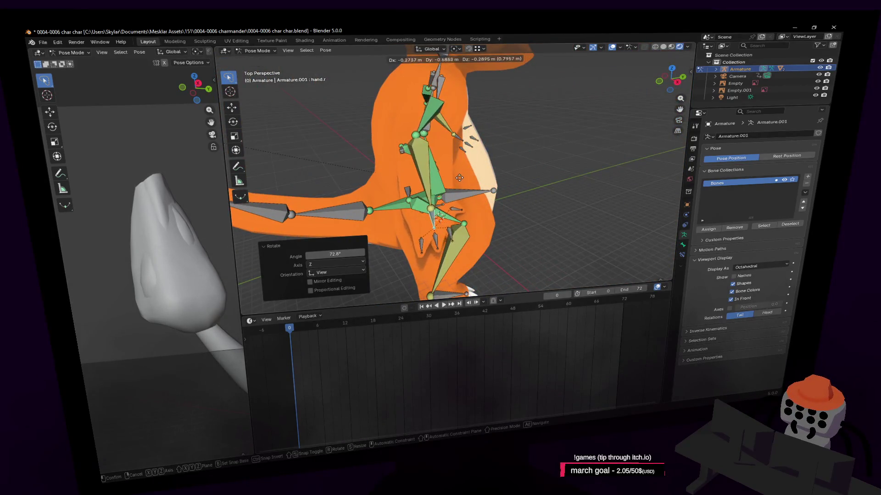
left_click(460, 178)
key("shift+grave")
left_click(362, 148)
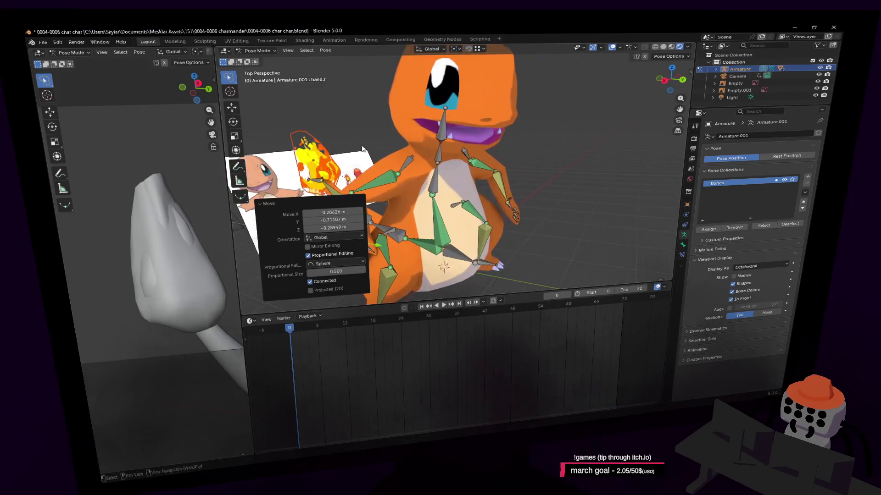
Step: Rotate the left hand bone to -26.9° and back away to view Charmander
left_click(510, 205)
left_click_drag(516, 207, 540, 201)
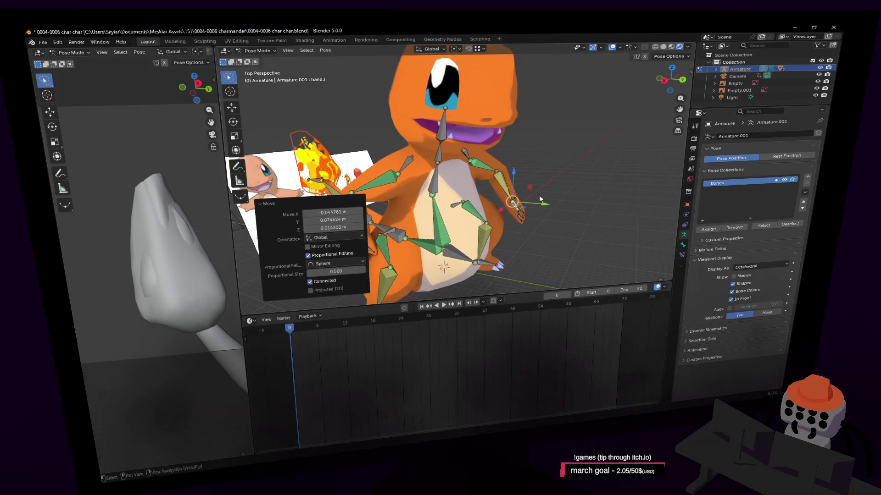
left_click(542, 209)
key("shift+grave")
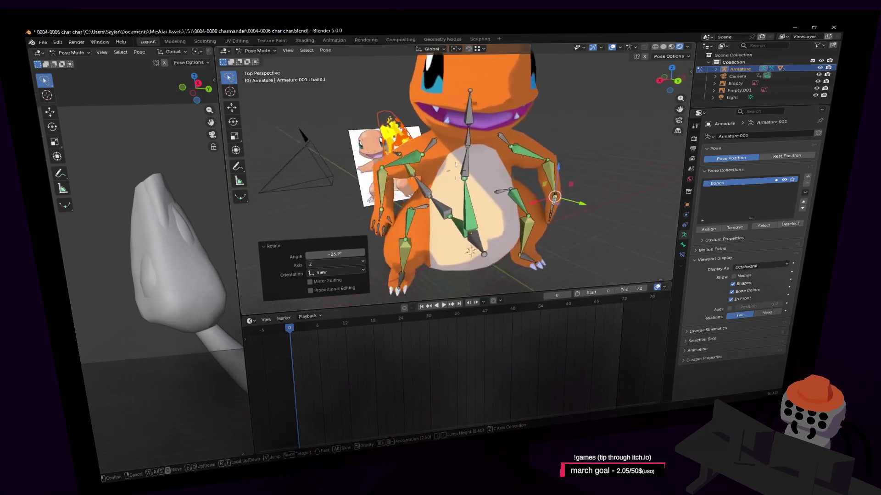
key("s")
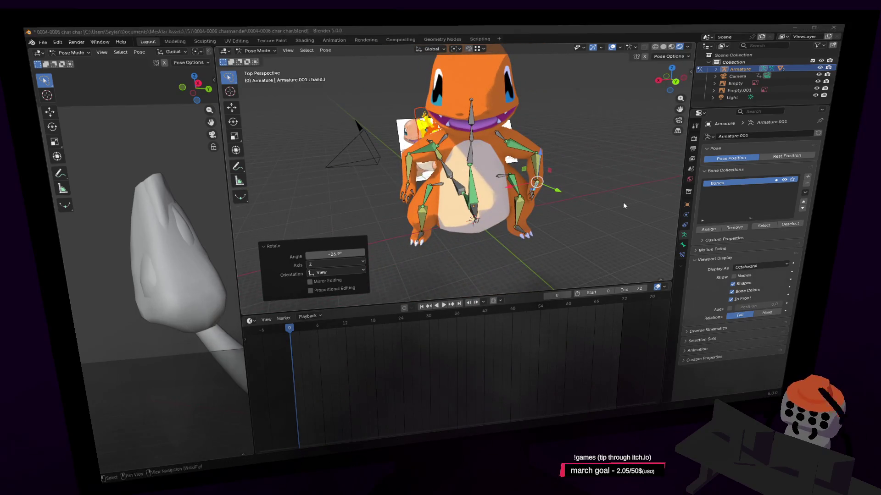
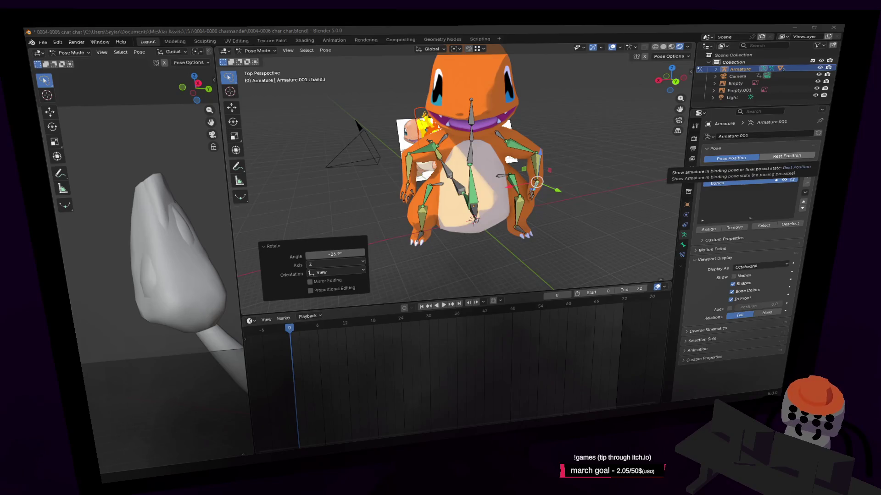
Step: Tilt Charmander's spine2 bone to bend the body
middle_click_drag(570, 139, 514, 179)
scroll(497, 195, "up", 4)
left_click(497, 195)
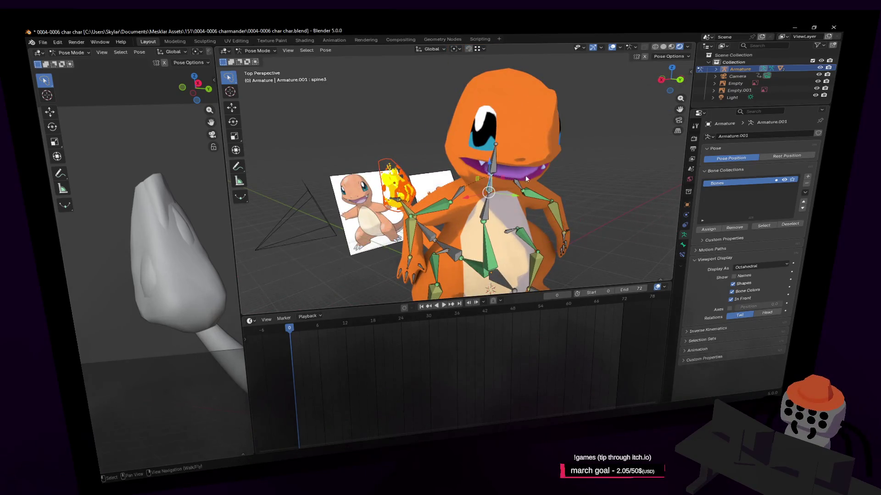
middle_click_drag(489, 212, 508, 187)
left_click(508, 187)
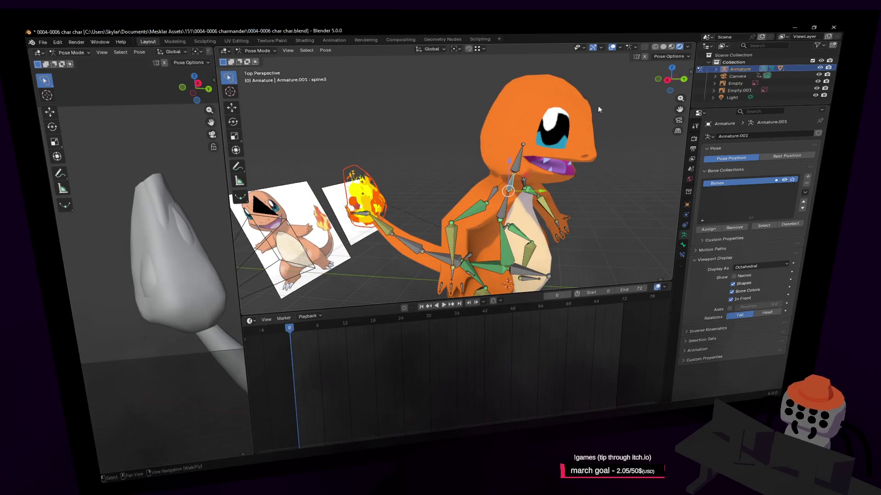
key("r")
left_click(588, 123)
Step: Rotate the neck bone to turn the head, settling at 14.3°
left_click(524, 165)
mouse_move(524, 165)
middle_mouse_down()
mouse_move(649, 96)
mouse_move(413, 136)
mouse_move(573, 98)
middle_mouse_up()
key("r")
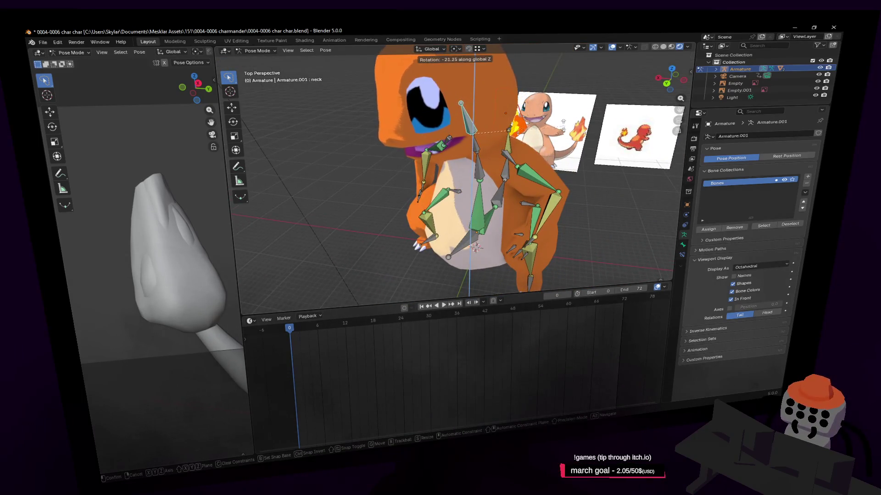
key("Return")
key("shift+grave")
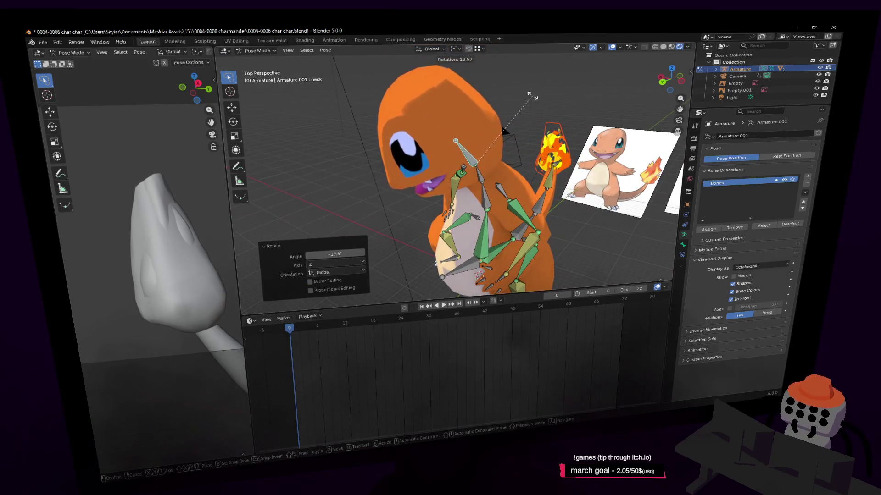
key("Return")
key("r")
left_click(505, 118)
key("shift+grave")
key("s")
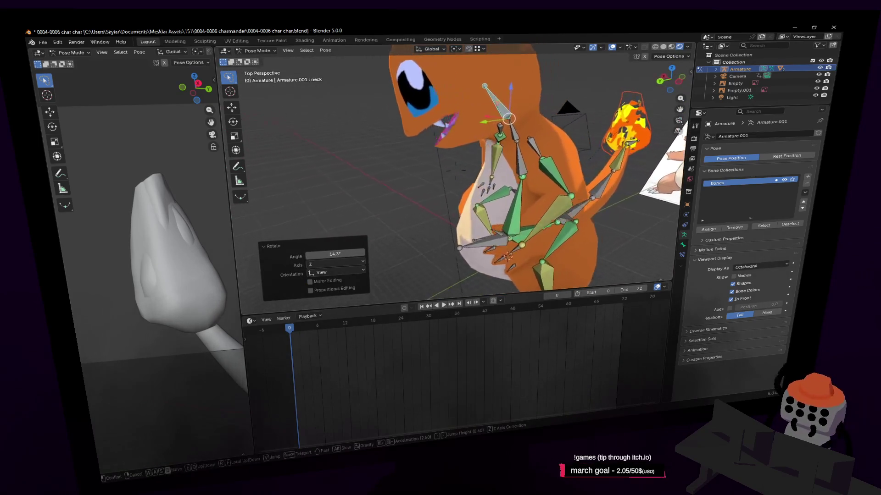
key("w")
key("Return")
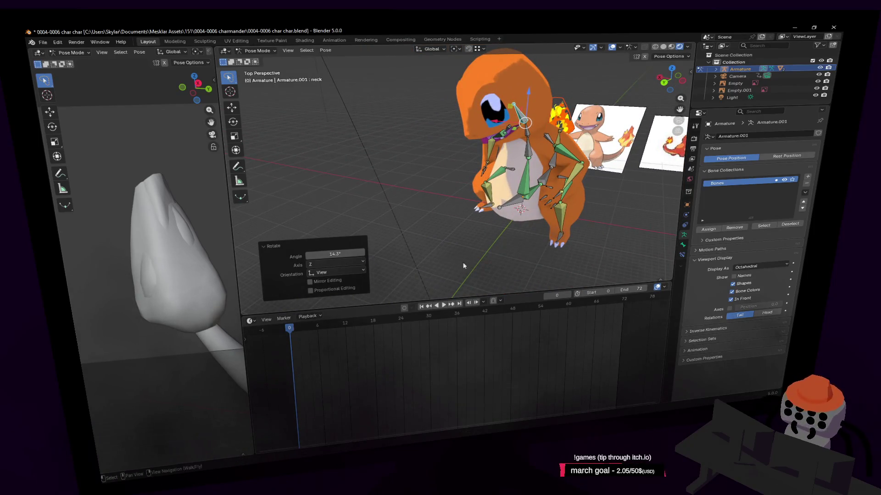
Step: Keyframe all bones at frame 0, then at frame 12 push the right foot forward
key("a")
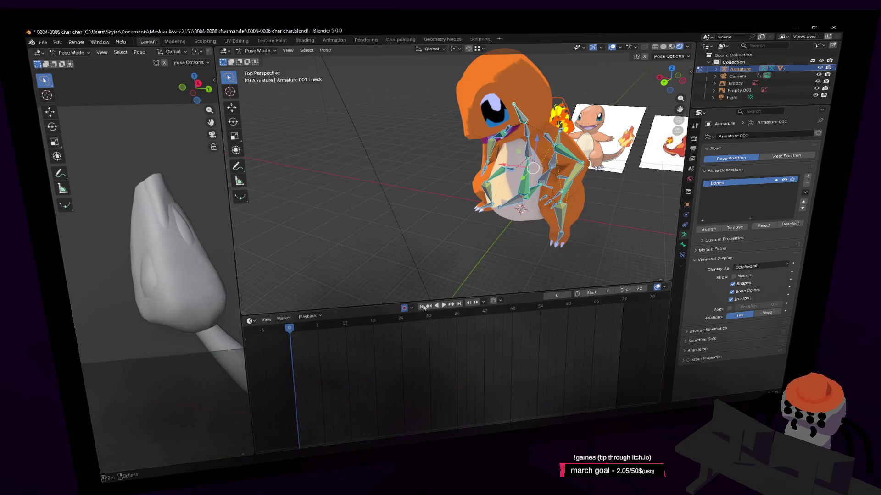
key("shift+grave")
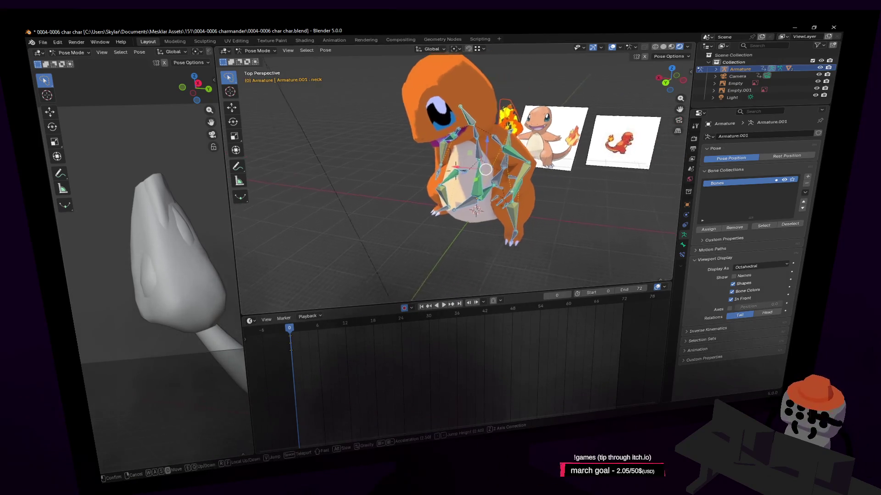
key("w")
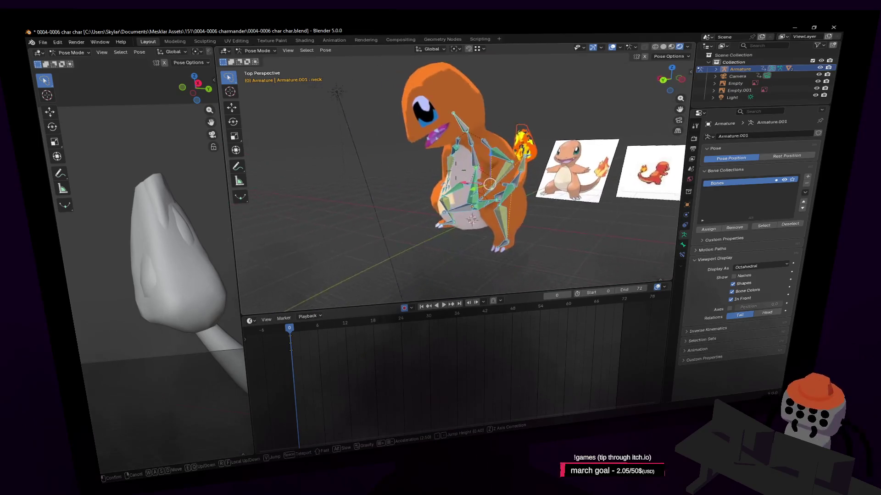
key("Return")
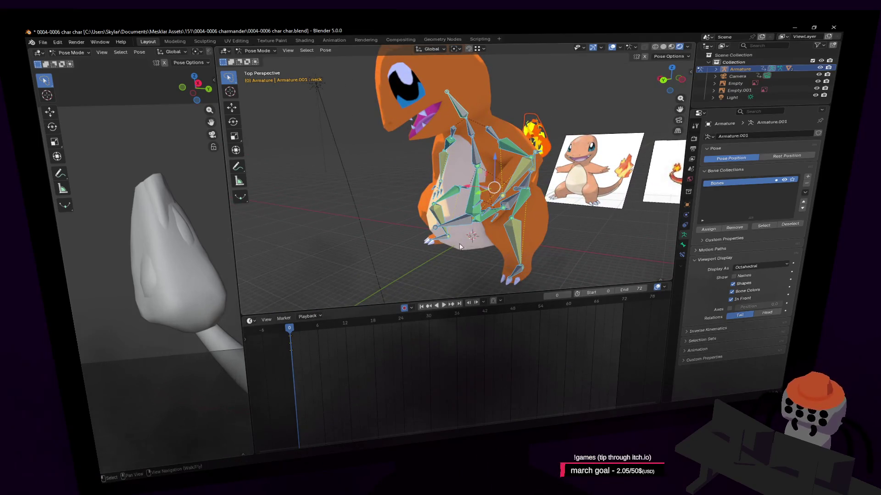
middle_click_drag(445, 238, 455, 246)
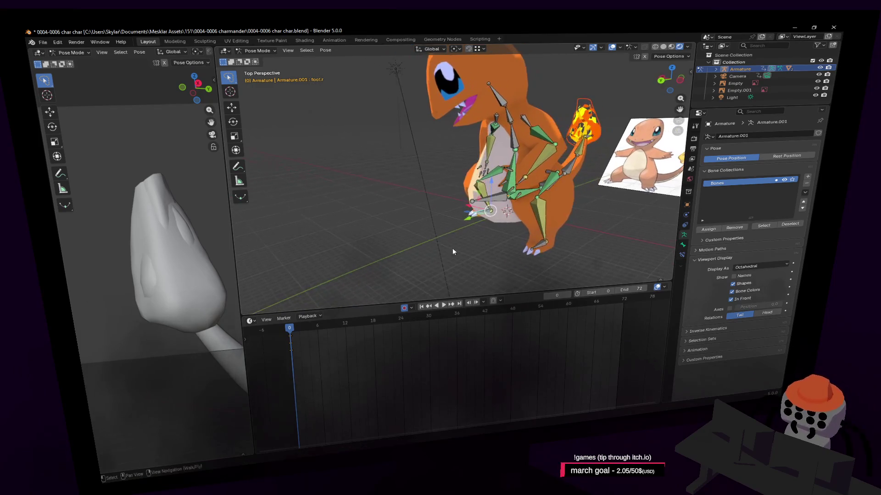
key("i")
left_click_drag(298, 325, 345, 329)
left_click_drag(469, 223, 394, 248)
Step: Set the right foot's position and turn it about the vertical Z axis
key("r")
key("z")
left_click(396, 132)
Step: Shift the origin bone sideways and turn the whole character 52.4° about Z
left_click(516, 185)
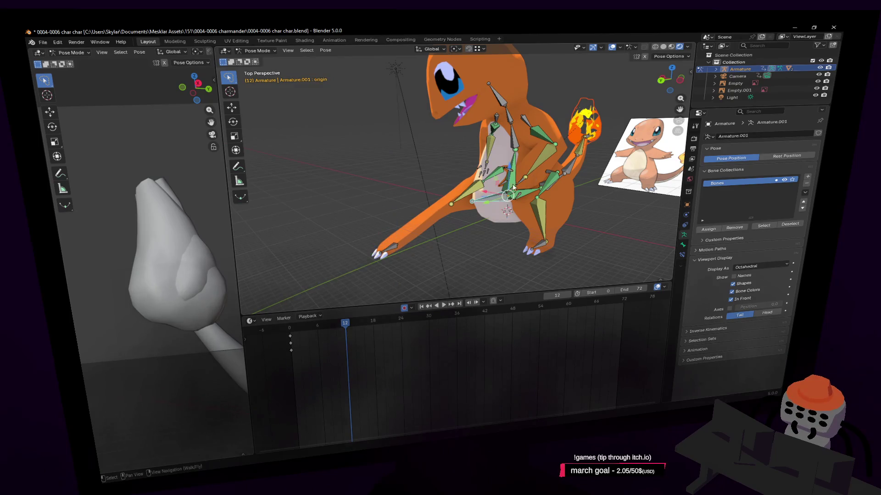
mouse_move(485, 202)
left_mouse_down()
mouse_move(422, 225)
mouse_move(448, 216)
left_mouse_up()
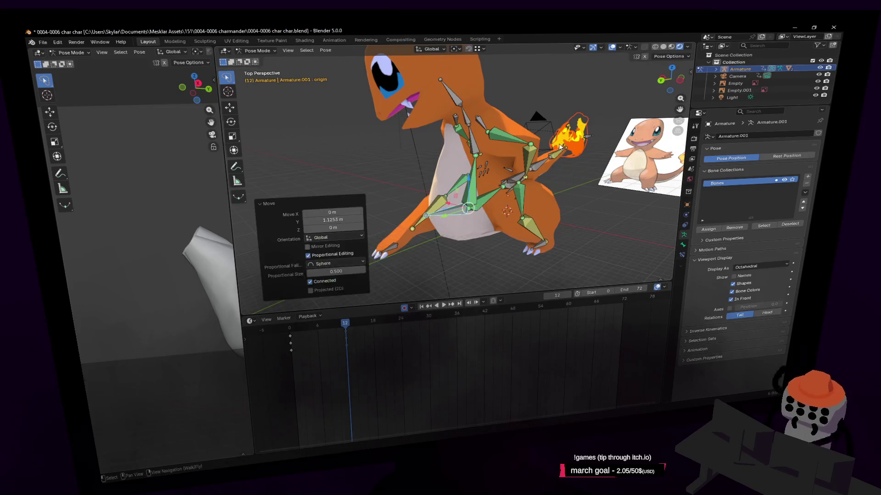
key("r")
key("z")
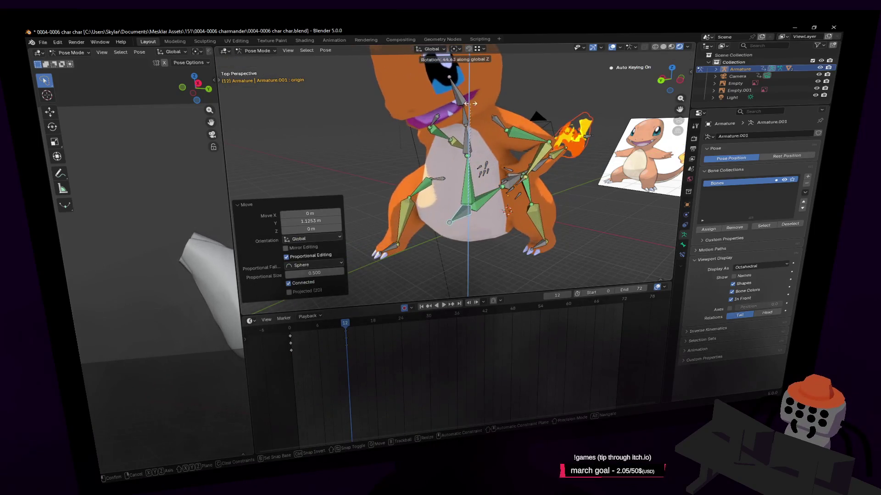
left_click(510, 115)
key("shift+grave")
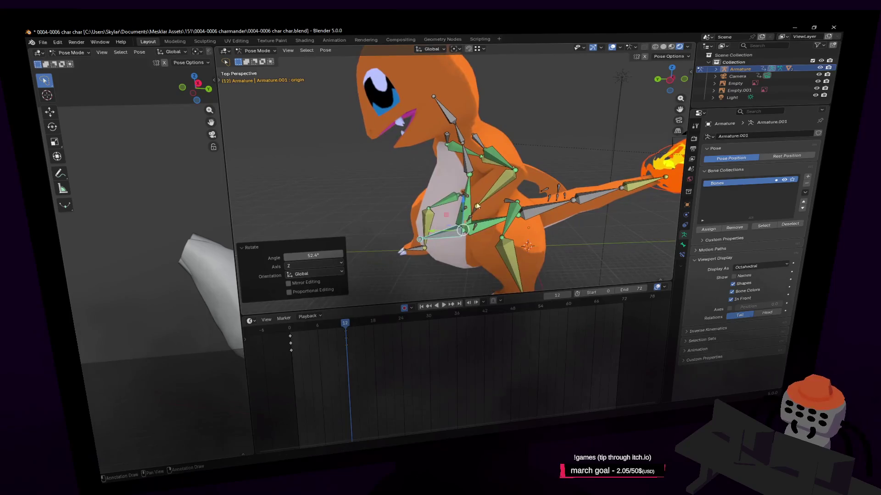
left_click(550, 132)
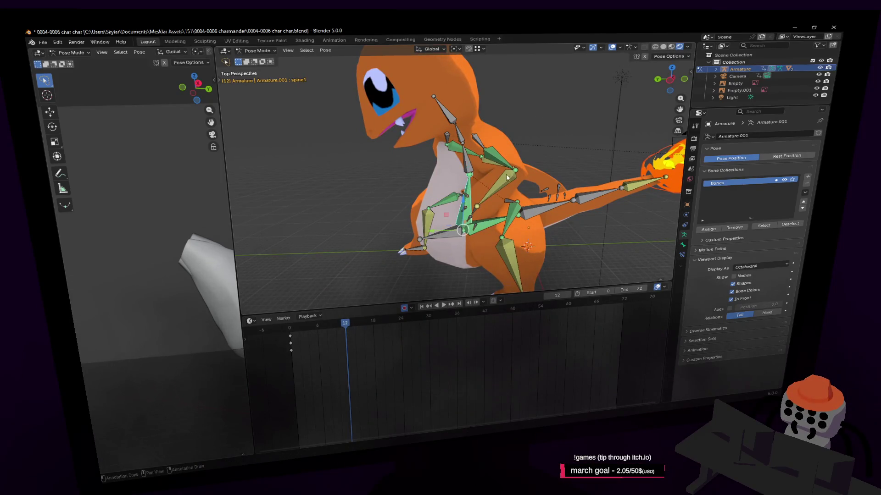
Step: Lean the upper body forward by bending the spine2 and spine3 bones
key("r")
left_click(533, 117)
left_click(446, 167)
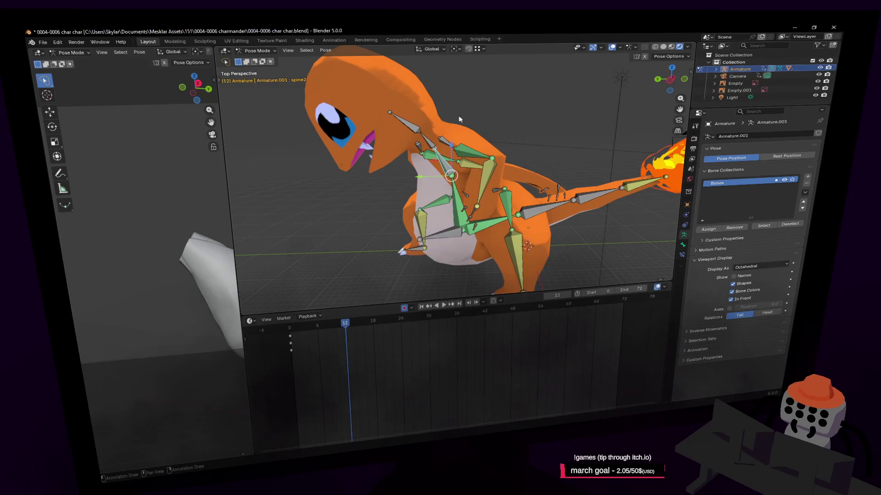
left_click(432, 142, "shift")
key("r")
key("Escape")
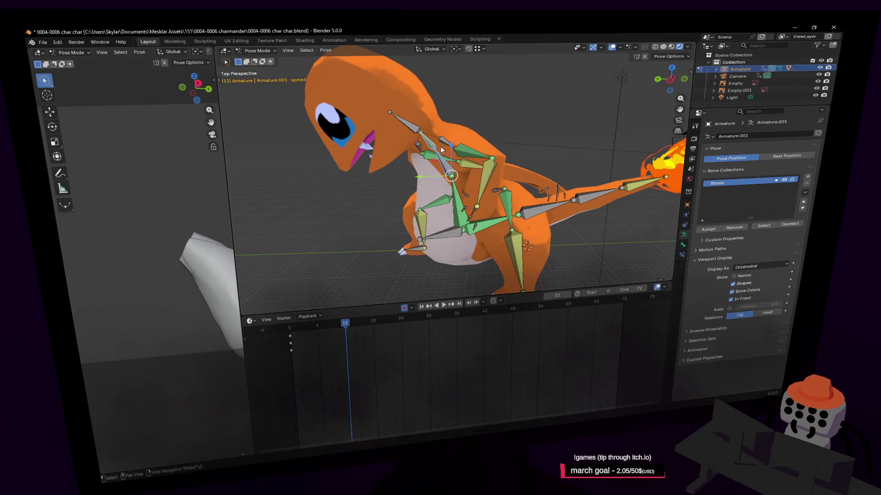
key("r")
left_click(443, 139)
left_click(447, 133)
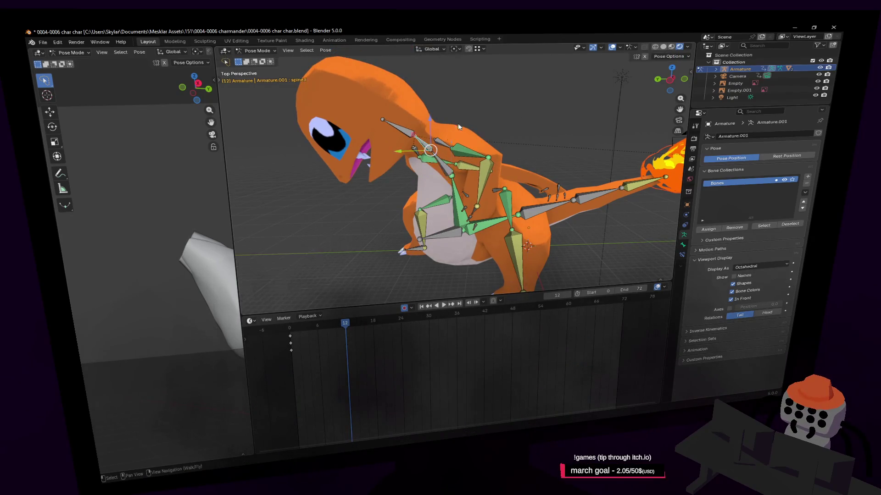
key("r")
left_click(539, 105)
Step: Turn the neck bone to -45.2° to swing the head
left_click(407, 122)
key("r")
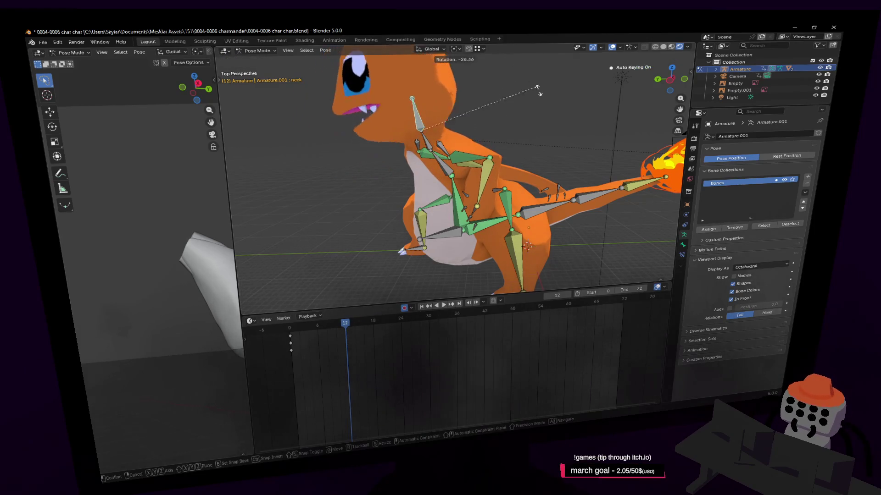
left_click(545, 95)
key("shift+grave")
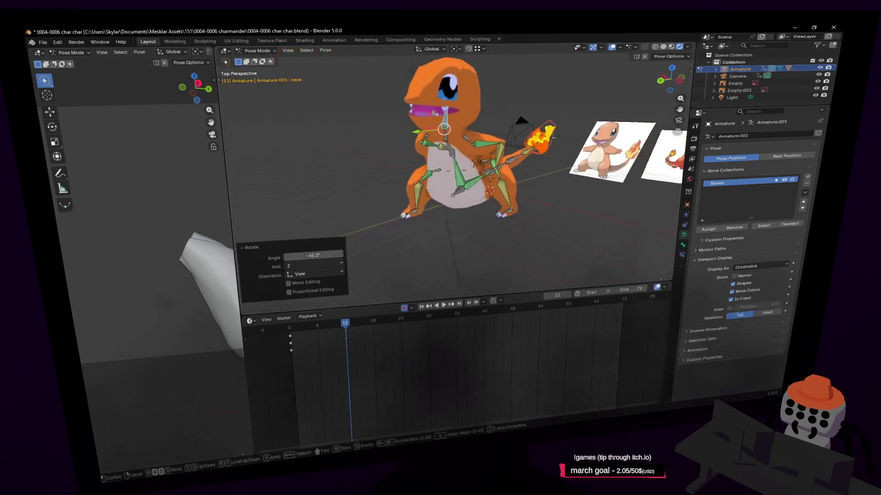
key("w")
left_click(608, 175)
middle_click_drag(418, 173, 409, 185, "shift")
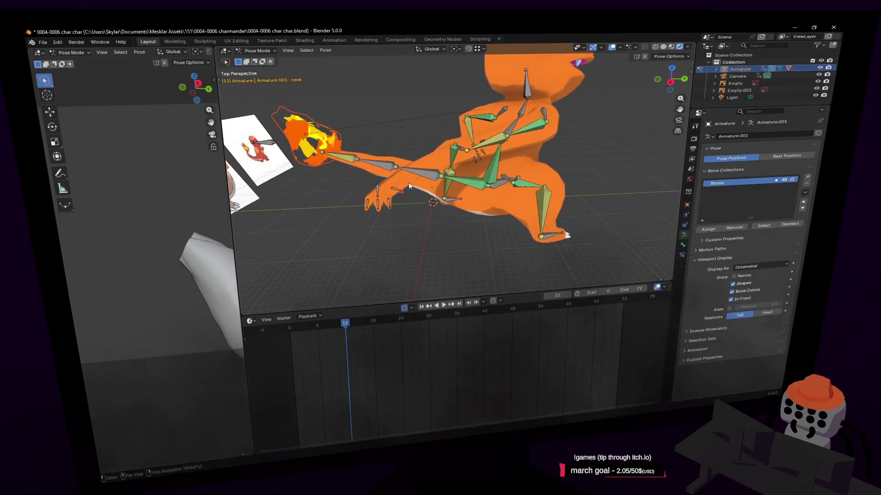
Step: Raise the hand bone up beside the body
key("g")
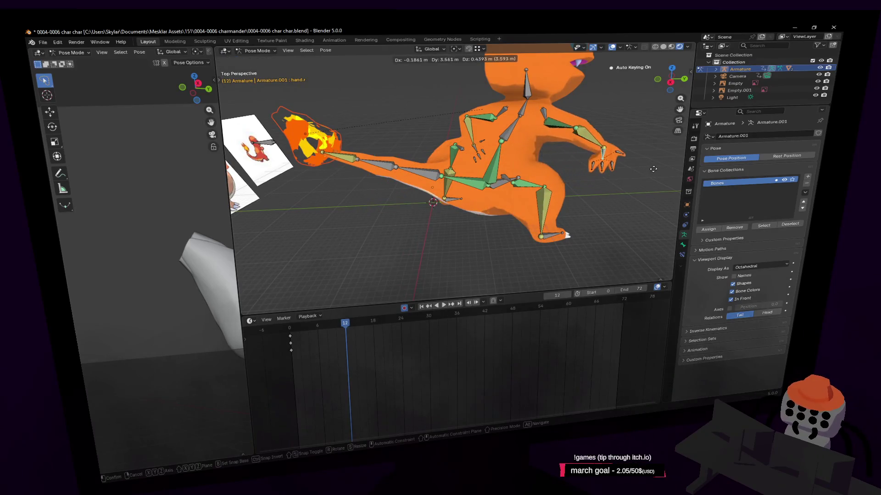
left_click(597, 163)
key("shift+grave")
left_click(454, 183)
key("r")
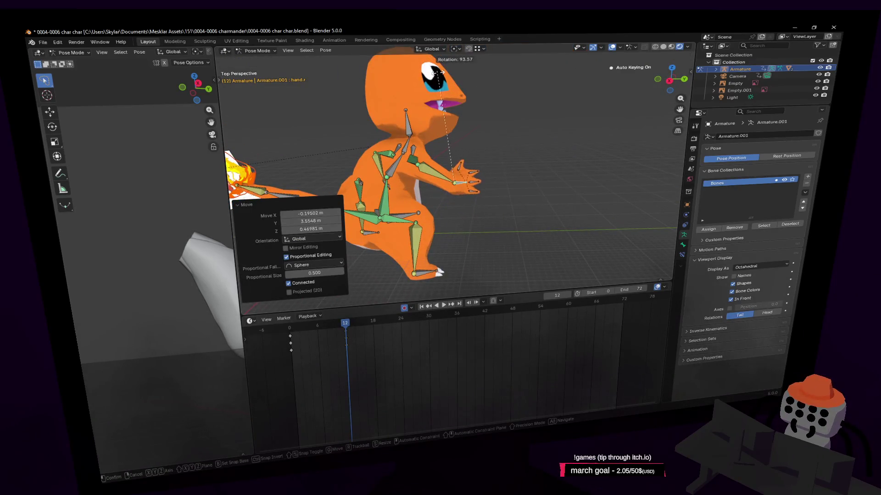
key("Escape")
key("g")
left_click(531, 141)
mouse_move(532, 141)
middle_mouse_down()
mouse_move(280, 138)
mouse_move(459, 138)
middle_mouse_up()
key("r")
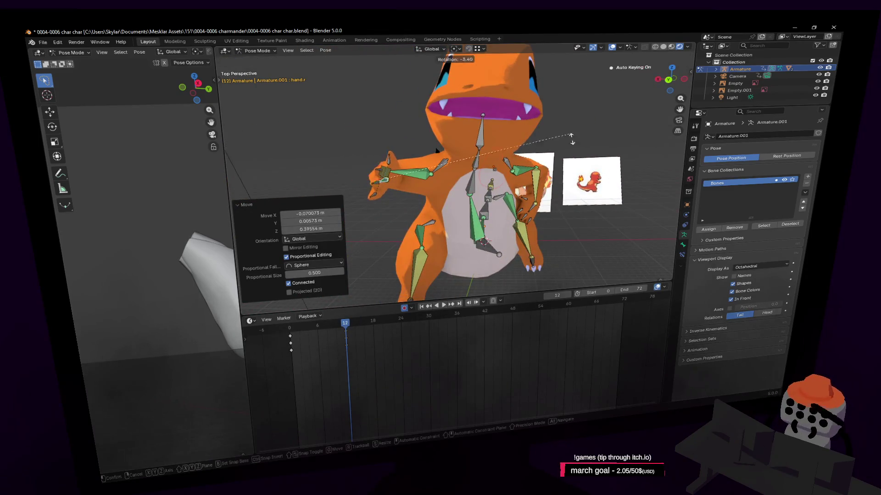
key("Escape")
key("shift+grave")
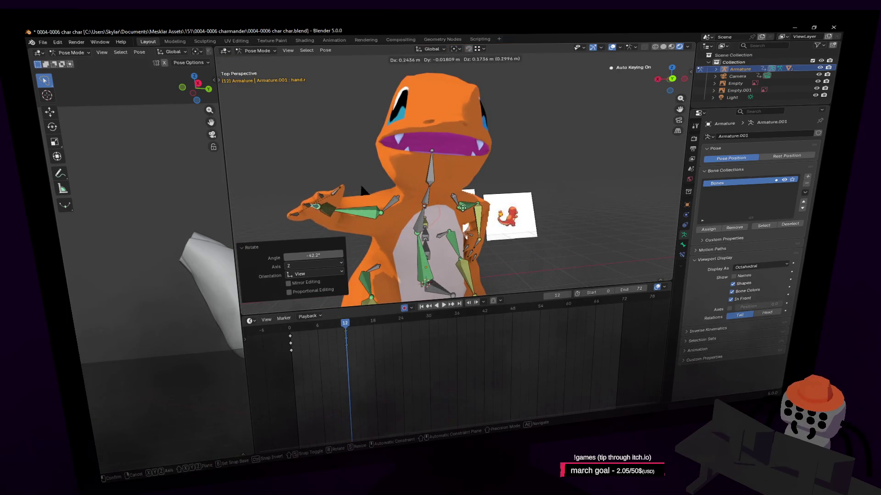
left_click(456, 211)
Step: Rotate the left hand bone, ending at -61.1°
left_click(439, 211)
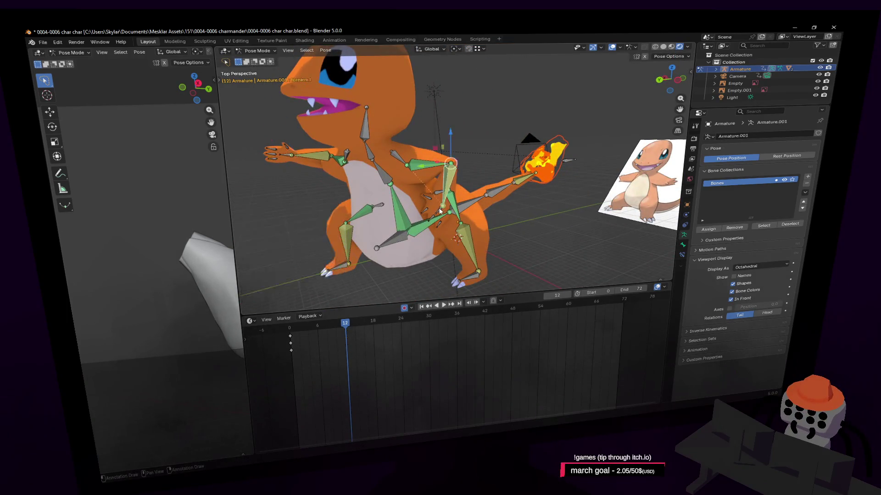
mouse_move(440, 211)
middle_mouse_down()
mouse_move(546, 164)
mouse_move(479, 159)
mouse_move(473, 202)
middle_mouse_up()
key("r")
left_click(479, 159)
key("g")
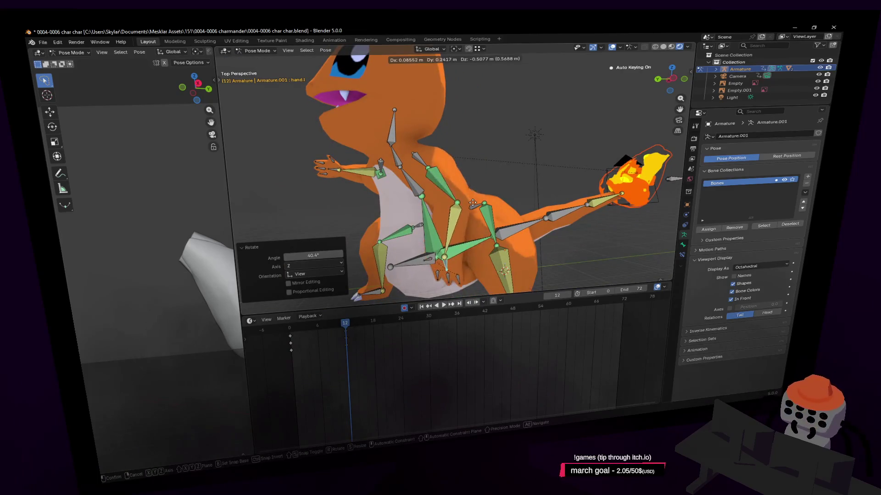
key("r")
key("Return")
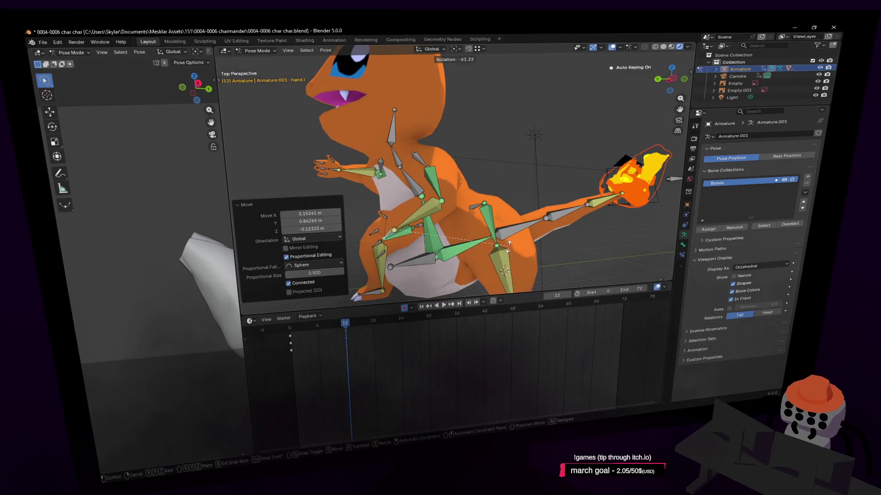
key("shift+grave")
key("s")
left_click(474, 197)
Step: Move the left hand bone to a new position
key("g")
key("Return")
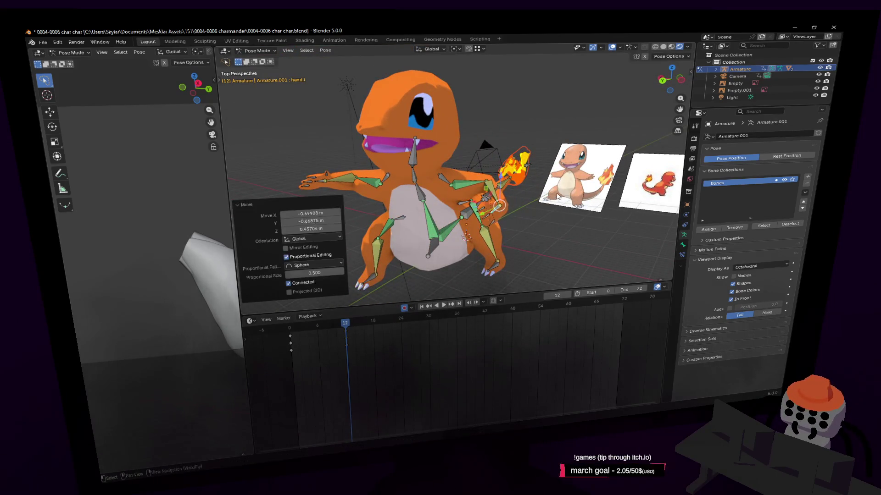
key("shift+grave")
key("s")
left_click(375, 338)
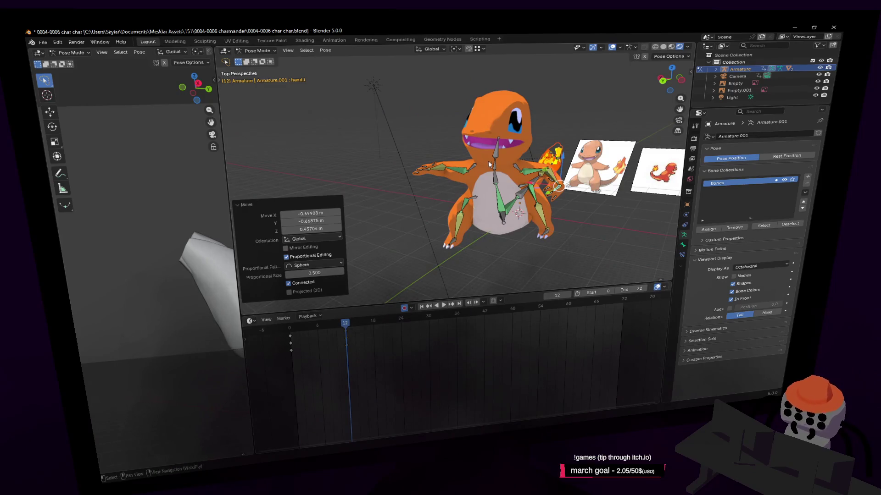
Step: Move the tail-tip bone beside the flame and play the animation to review
key("shift+grave")
left_click(502, 152)
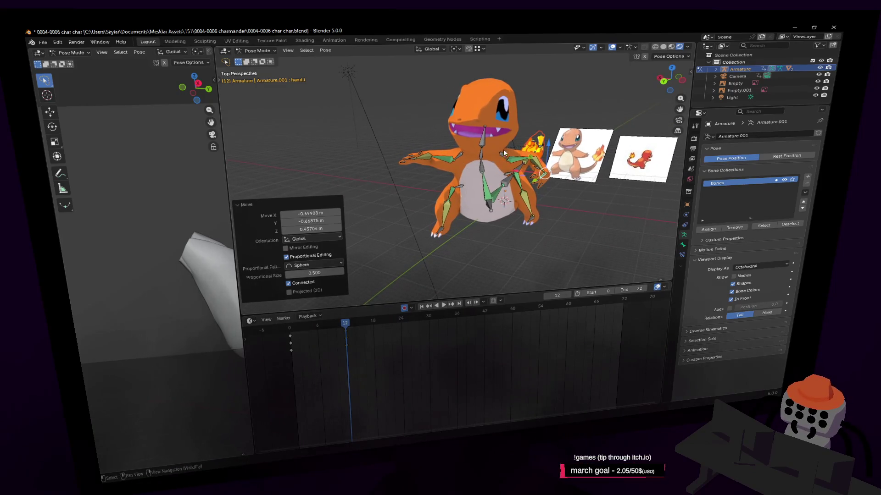
key("shift+grave")
key("w")
left_click(512, 158)
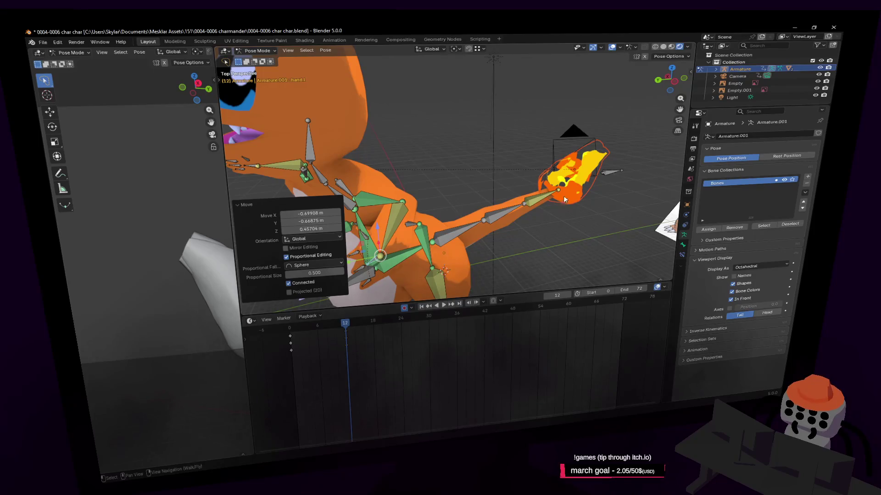
scroll(613, 174, "down", 5)
left_click(543, 158)
key("g")
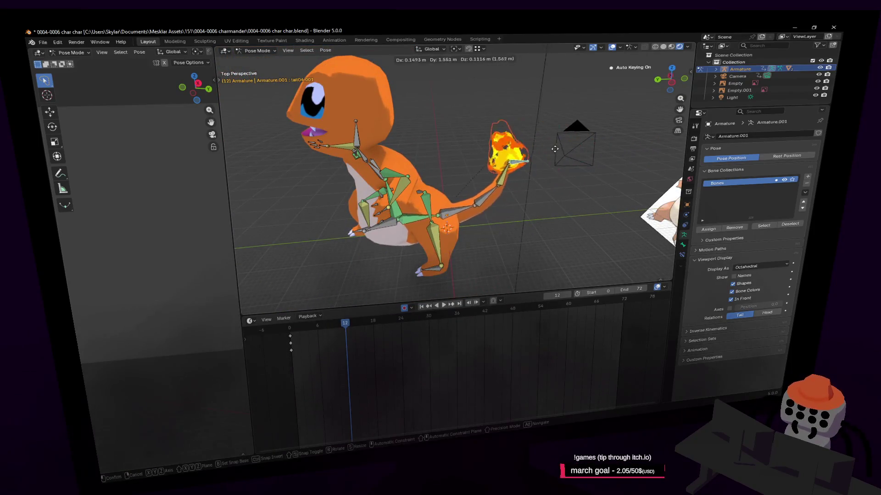
left_click(538, 147)
middle_click_drag(531, 149, 328, 319)
key("space")
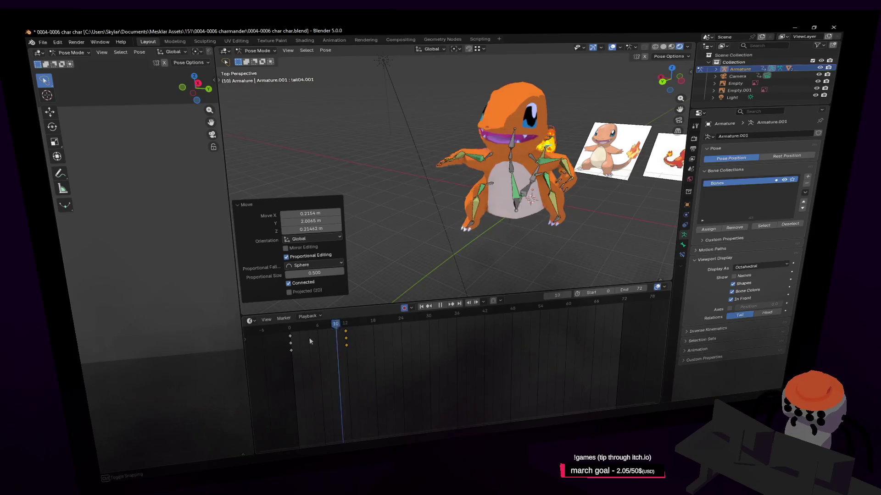
Step: Raise the foot bone straight up along the Z axis
key("space")
middle_click_drag(375, 295, 443, 239)
key("g")
key("z")
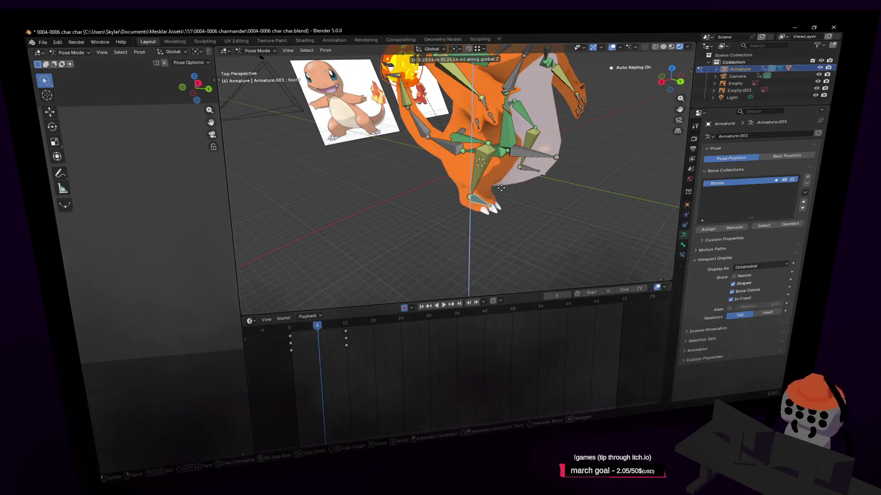
left_click(502, 186)
Step: Play the animation and scrub back to the start to check the bounce
middle_click_drag(524, 145, 548, 141)
key("r")
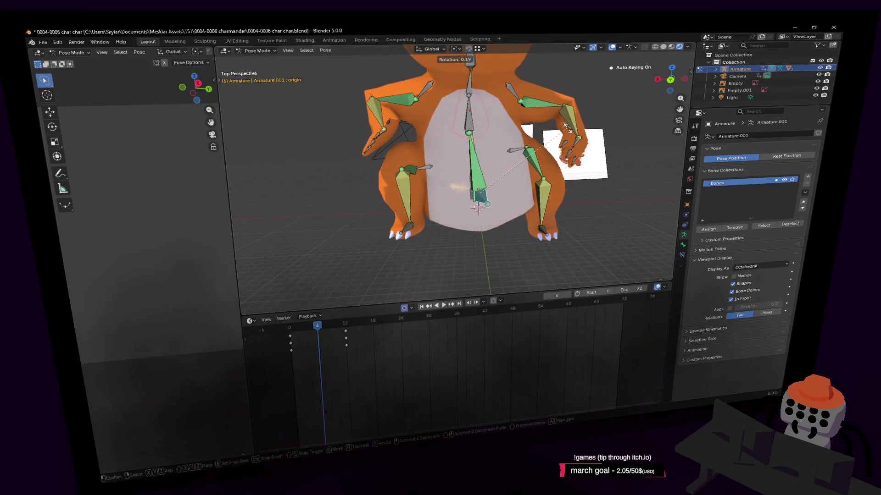
key("Escape")
middle_click_drag(463, 184, 395, 262)
scroll(415, 247, "down", 3)
key("space")
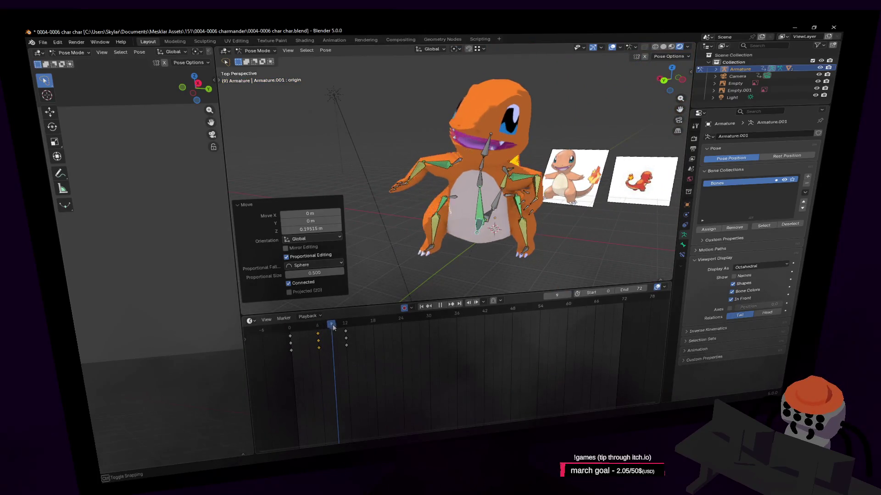
mouse_move(348, 327)
left_mouse_down()
mouse_move(274, 339)
mouse_move(340, 349)
left_mouse_up()
key("shift+grave")
left_click(312, 329)
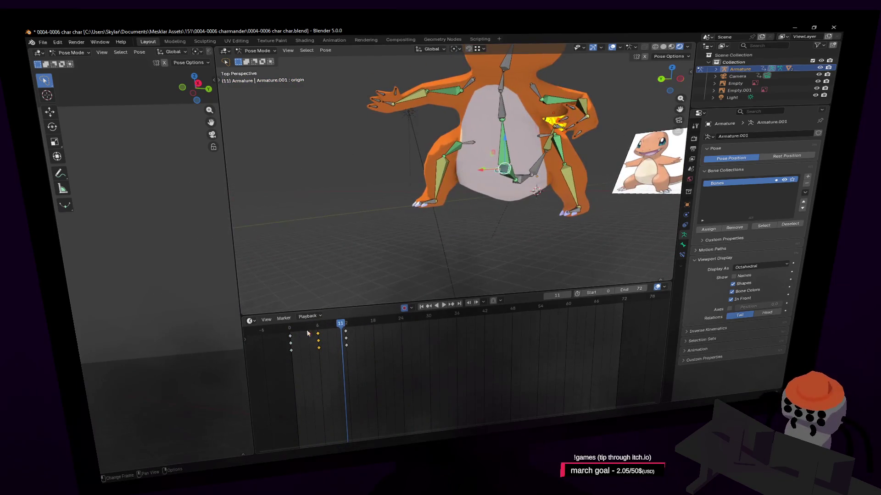
key("space")
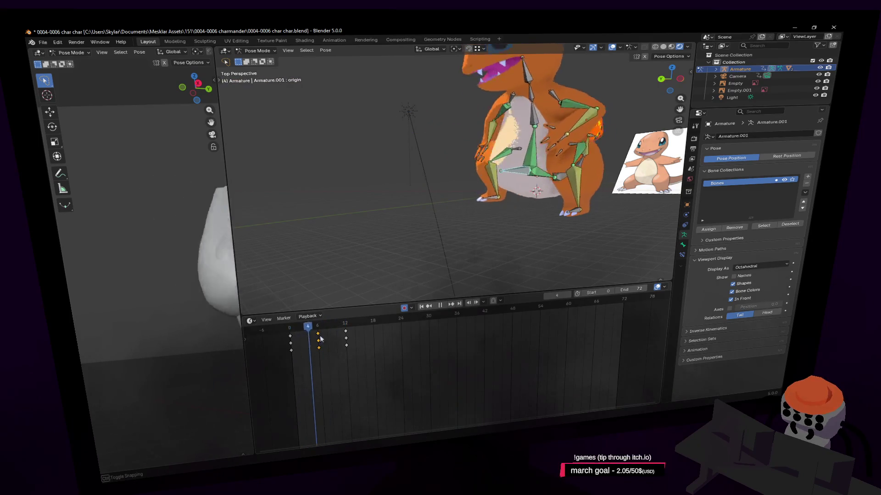
Step: Show the armature's animation channels and duplicate the frame-0 keys to frame 12
left_click(346, 329)
left_click(248, 341)
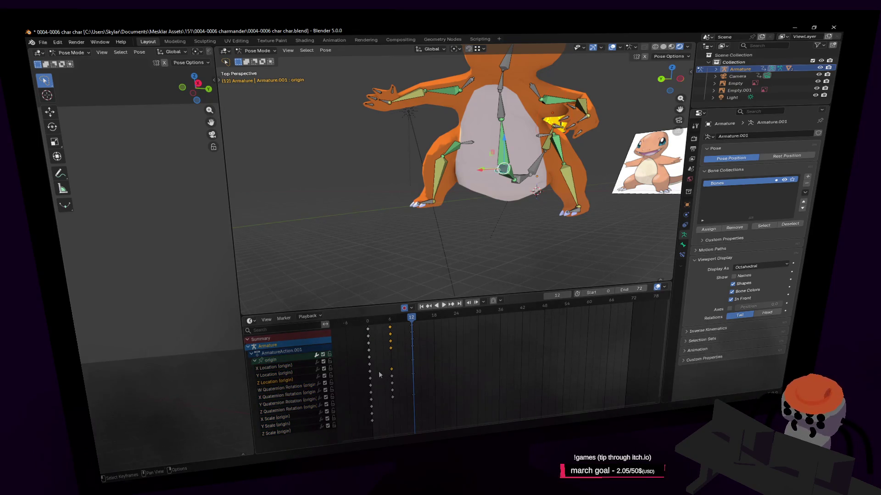
key("shift+d")
left_click(447, 367)
key("space")
left_click_drag(367, 322, 364, 328)
key("space")
Step: Insert keys for the pose at frame 12 and frame 0, then return to frame 0
key("shift+grave")
key("s")
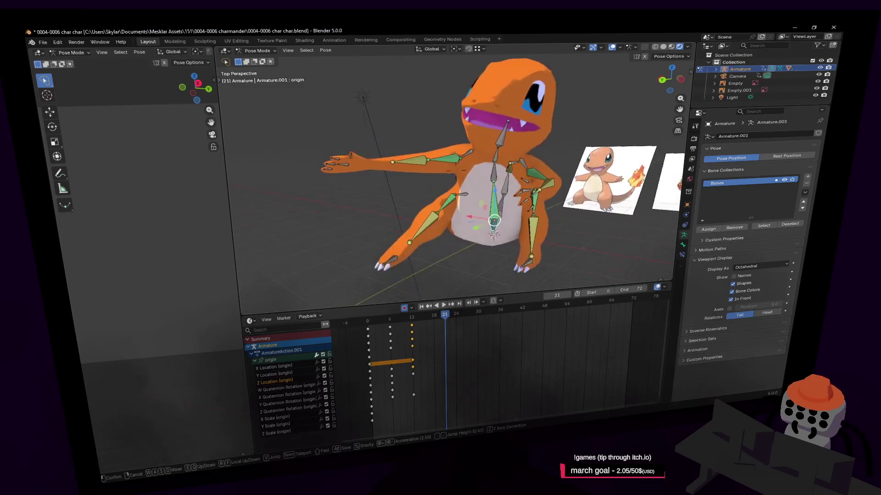
left_click(531, 180)
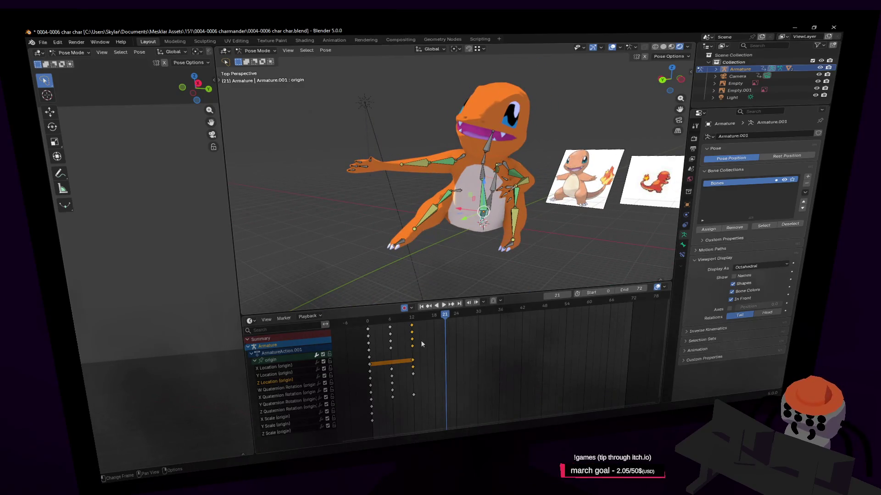
mouse_move(417, 334)
left_mouse_down()
mouse_move(418, 326)
mouse_move(378, 330)
mouse_move(389, 330)
left_mouse_up()
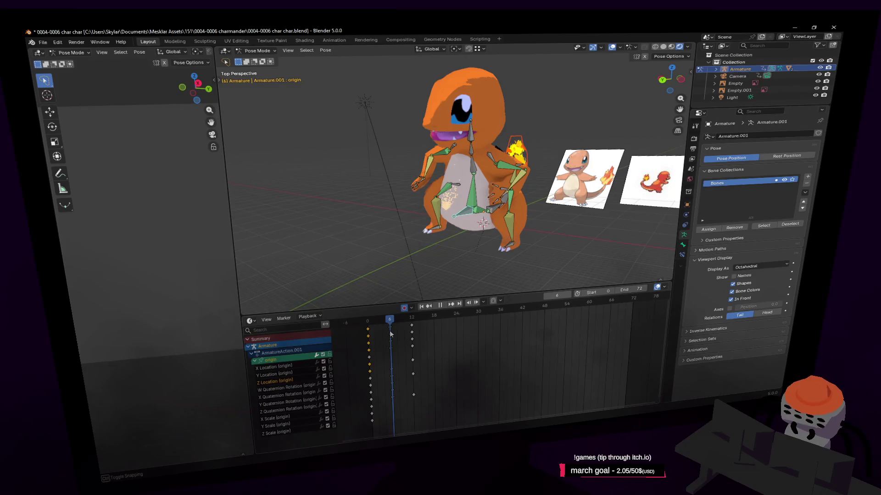
mouse_move(392, 334)
left_mouse_down()
mouse_move(412, 331)
mouse_move(371, 355)
mouse_move(413, 348)
left_mouse_up()
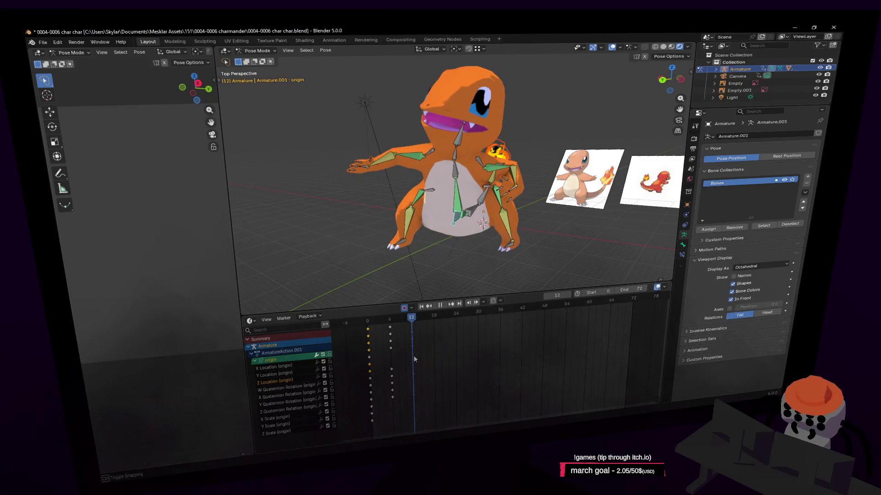
key("i")
key("space")
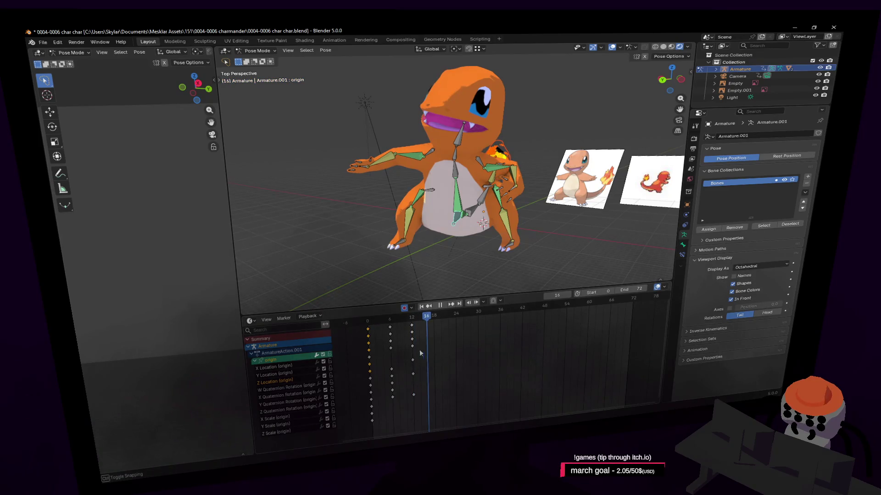
left_click_drag(426, 345, 367, 359)
key("i")
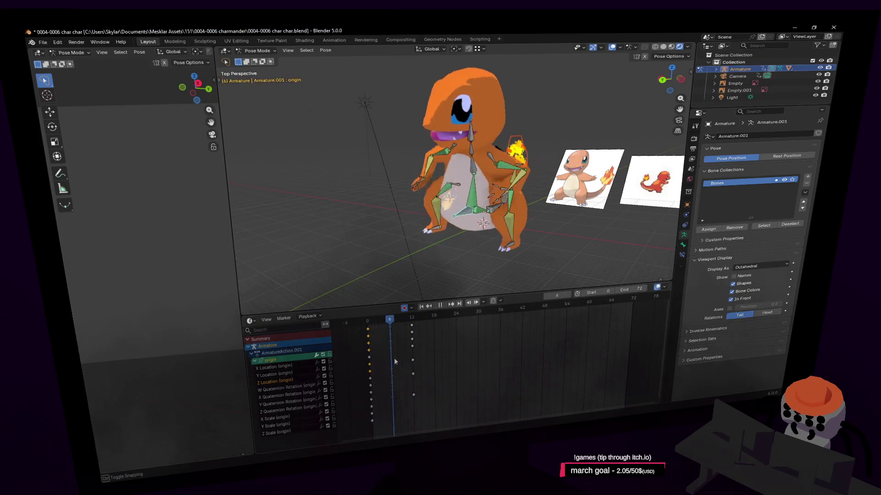
mouse_move(420, 362)
left_mouse_down()
mouse_move(369, 363)
mouse_move(417, 362)
mouse_move(372, 377)
mouse_move(411, 365)
mouse_move(410, 379)
mouse_move(419, 354)
left_mouse_up()
Step: Duplicate the right foot bone's frame-0 keyframes onto frame 12
left_click(403, 250)
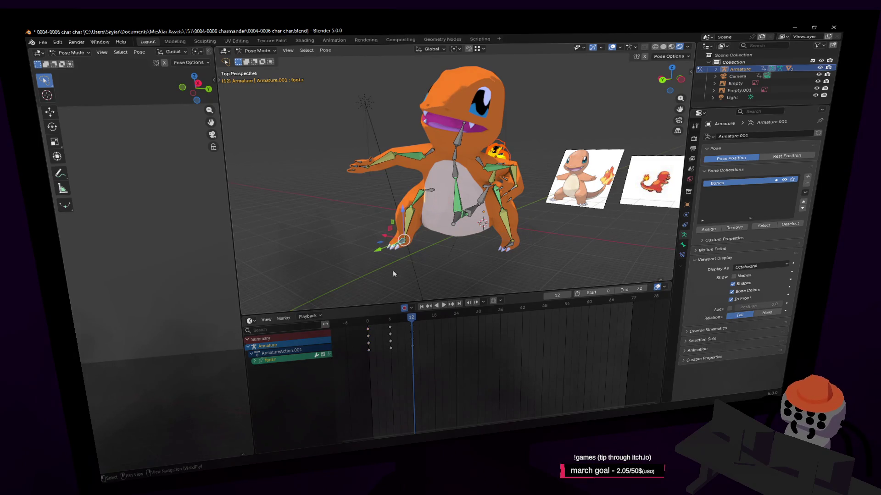
left_click(255, 362)
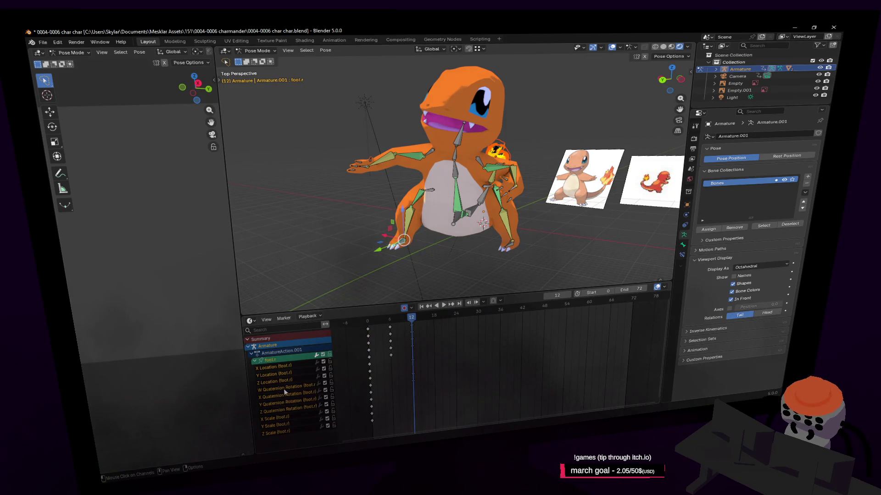
left_click(373, 371)
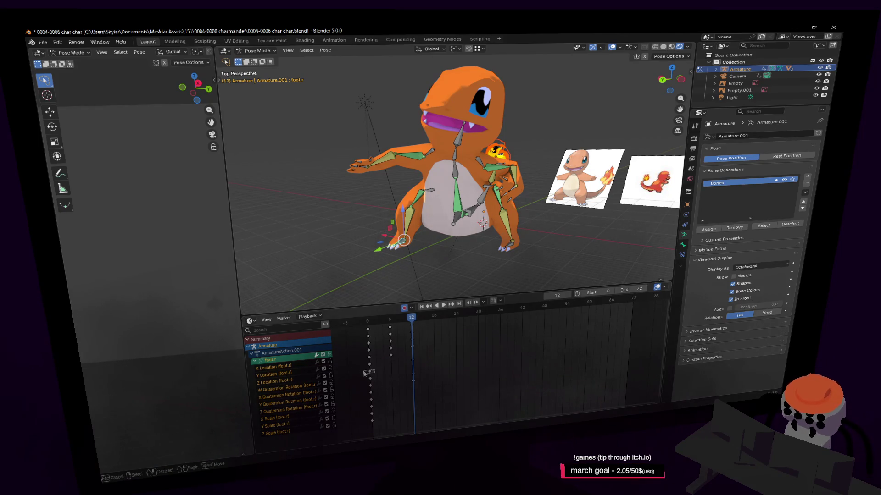
key("shift+d")
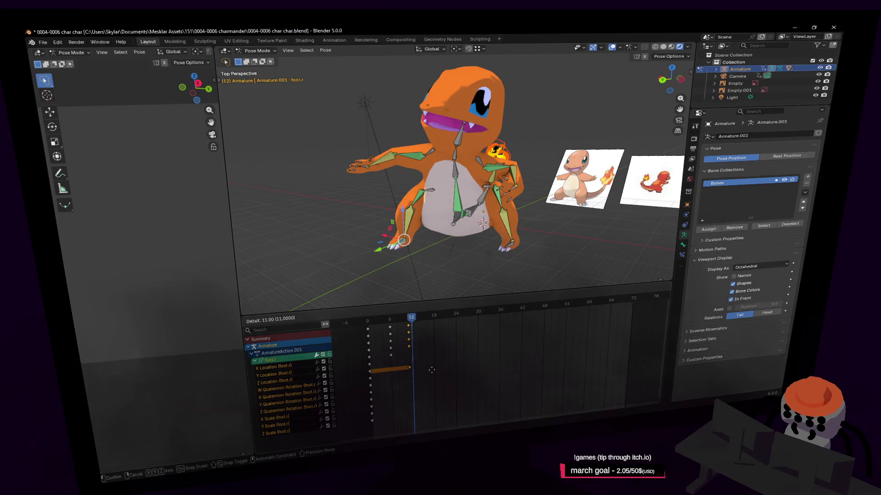
left_click(434, 368)
left_click_drag(379, 317, 413, 326)
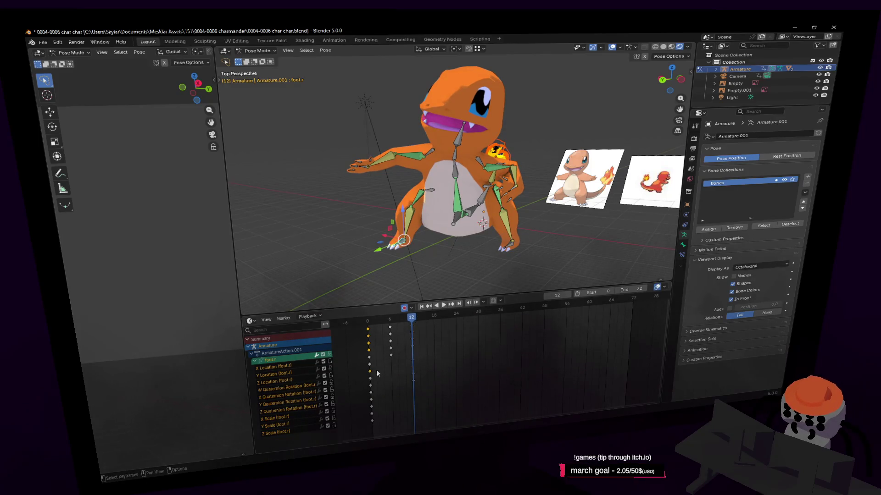
Step: Play and scrub between frames 0 and 7 to preview the foot motion
key("w")
right_click_drag(409, 260, 397, 351)
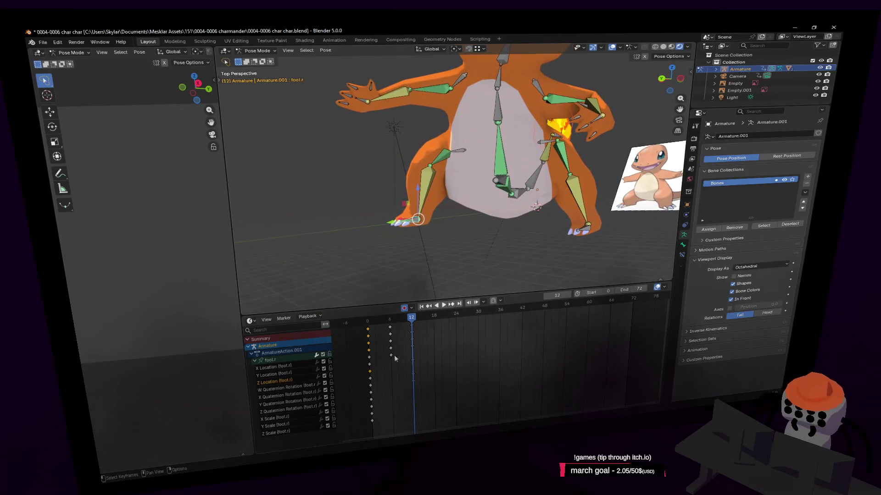
key("space")
left_click_drag(411, 324, 371, 328)
right_click_drag(458, 249, 462, 265)
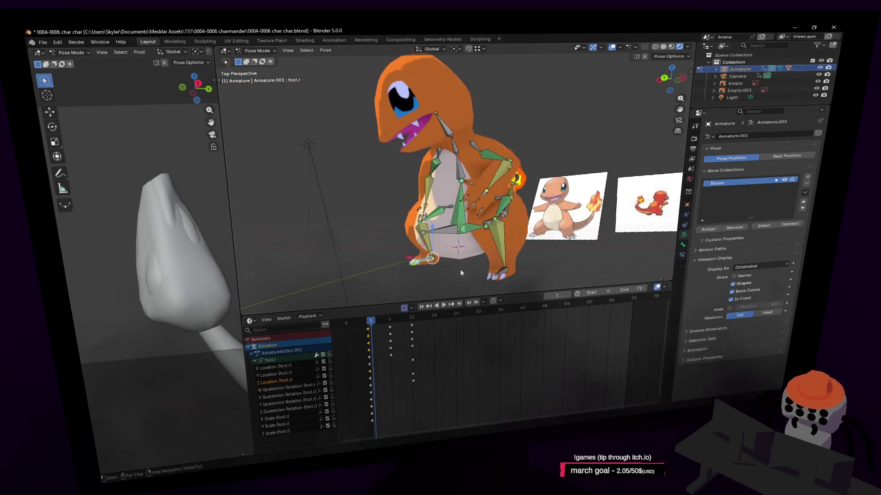
middle_click_drag(514, 271, 499, 242)
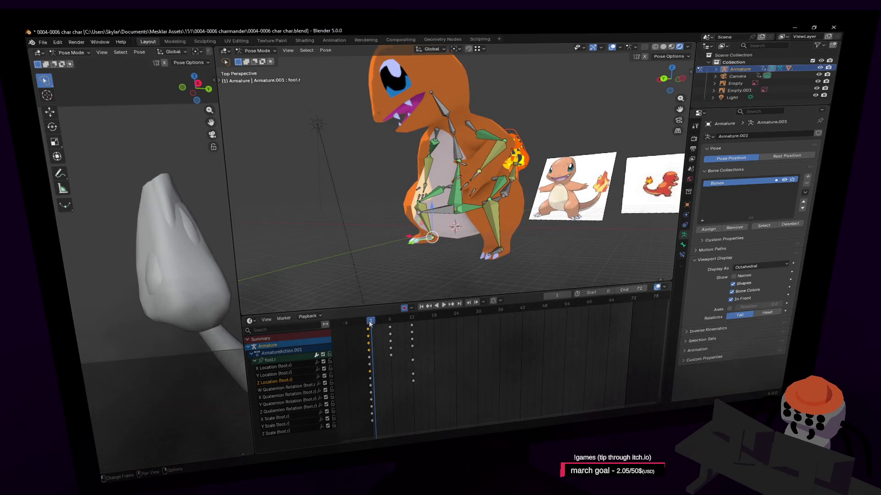
left_click_drag(370, 324, 367, 325)
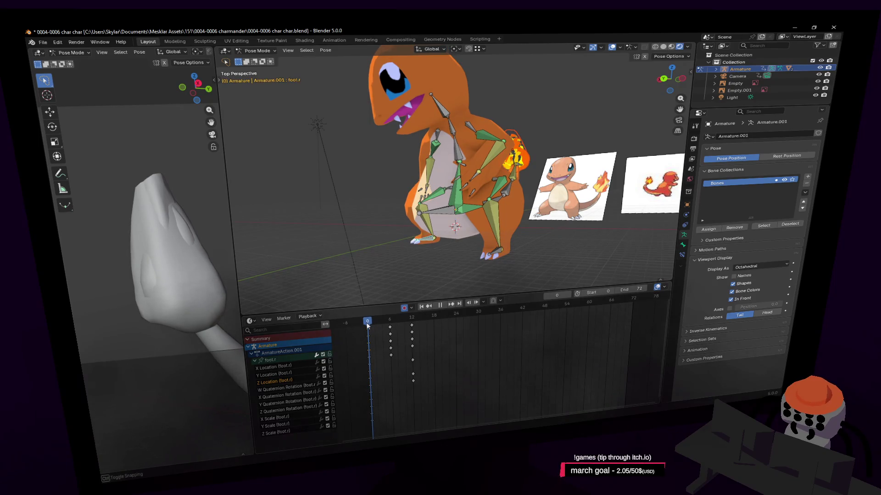
left_click_drag(367, 326, 366, 331)
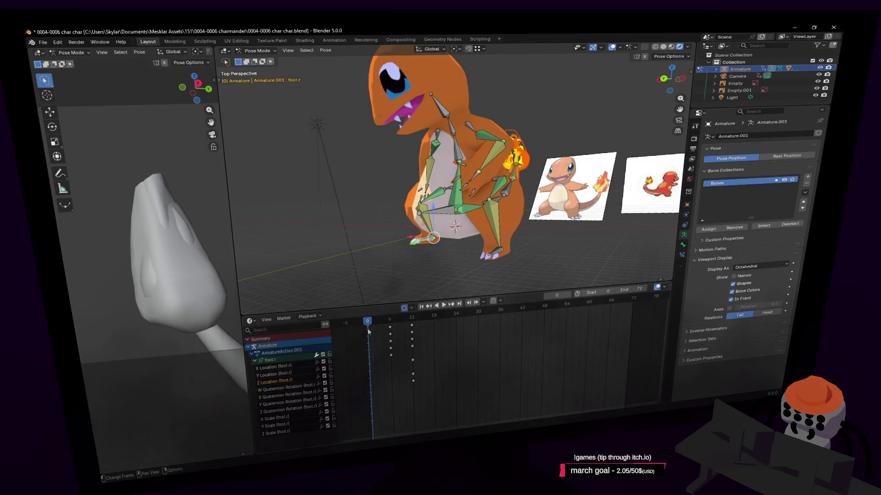
Step: At frame 12, lower the right foot bone and move its copied keys further along
left_click_drag(379, 322, 414, 320)
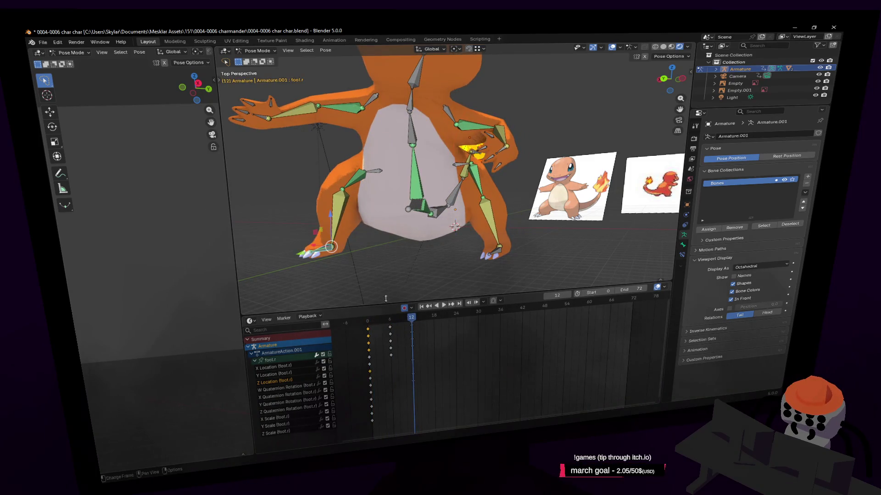
left_click_drag(333, 218, 328, 229)
left_click(370, 371)
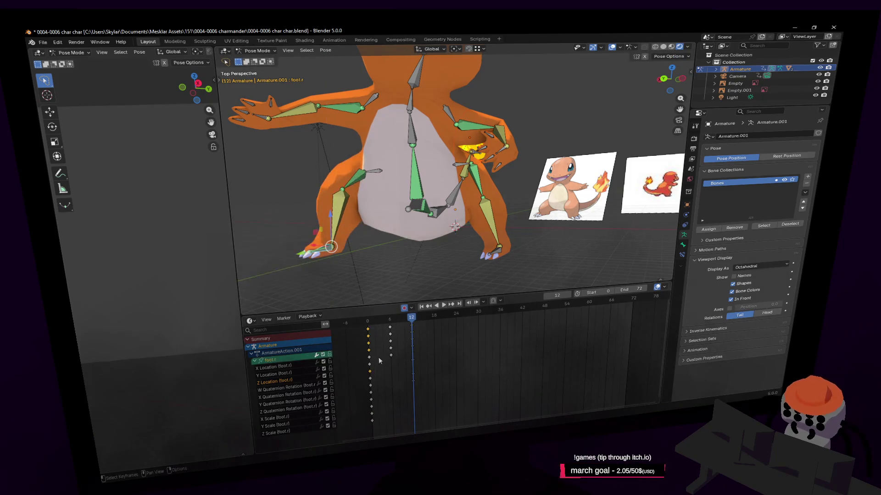
key("g")
left_click(422, 354)
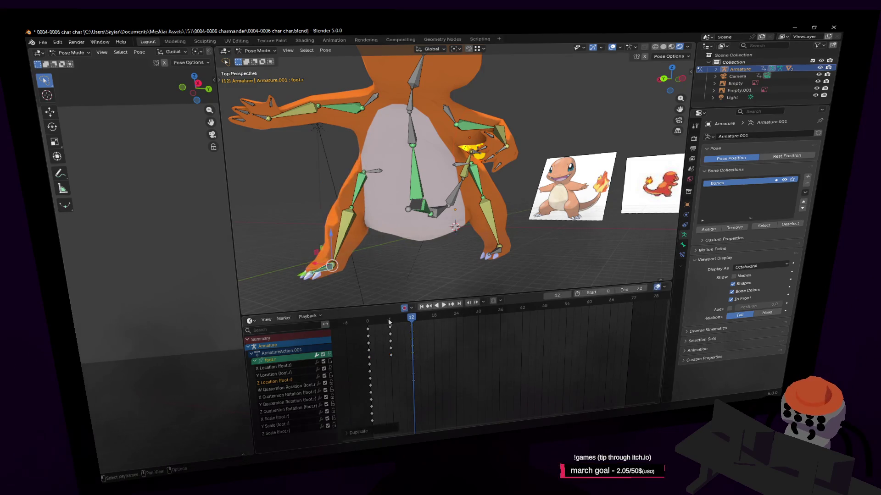
key("space")
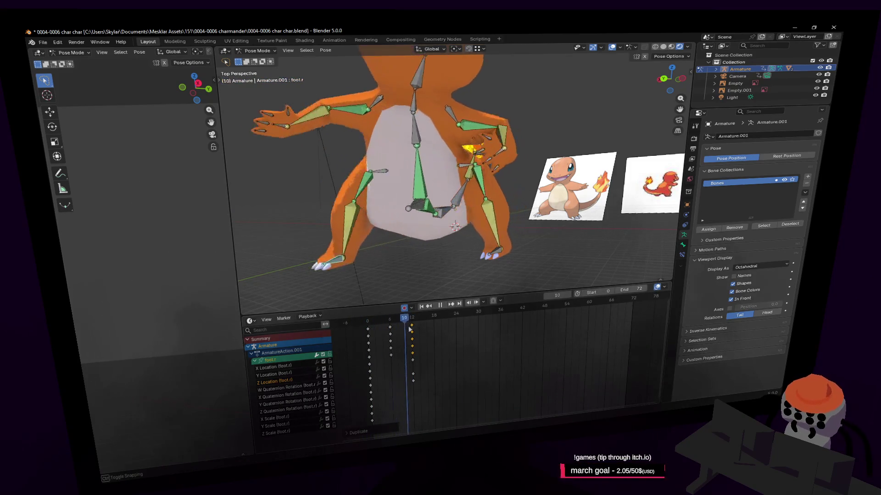
key("shift+grave")
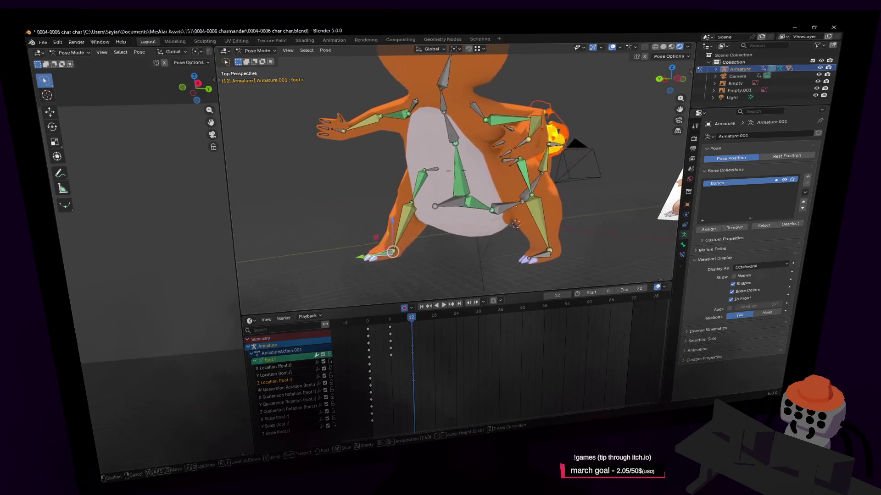
left_click(456, 224)
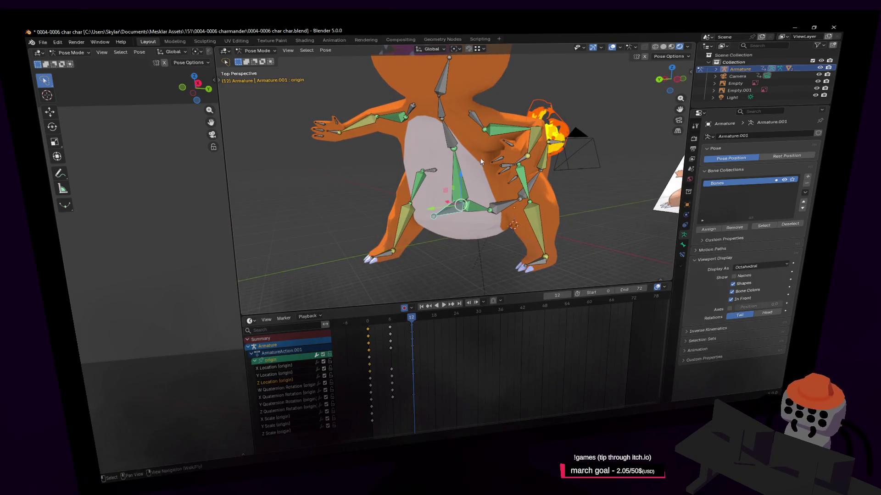
Step: Lower the origin bone, tilt it about 10.8°, and key the body pose at frame 12
key("g")
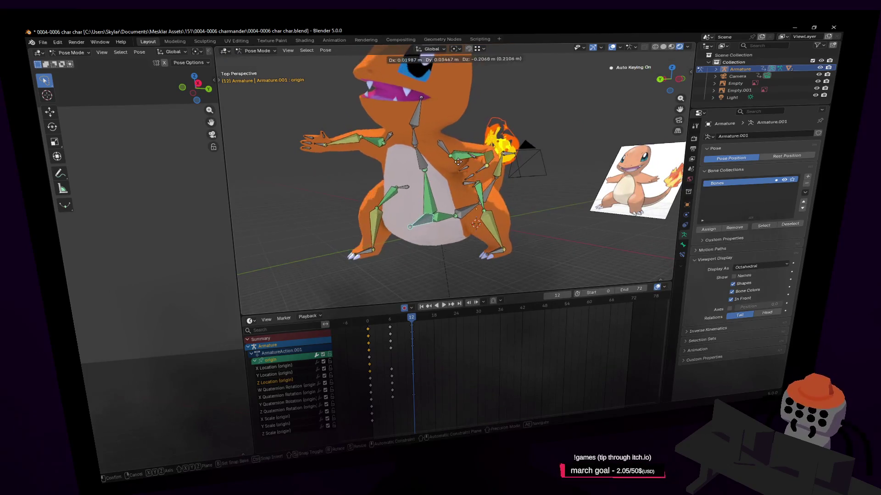
left_click(459, 163)
key("r")
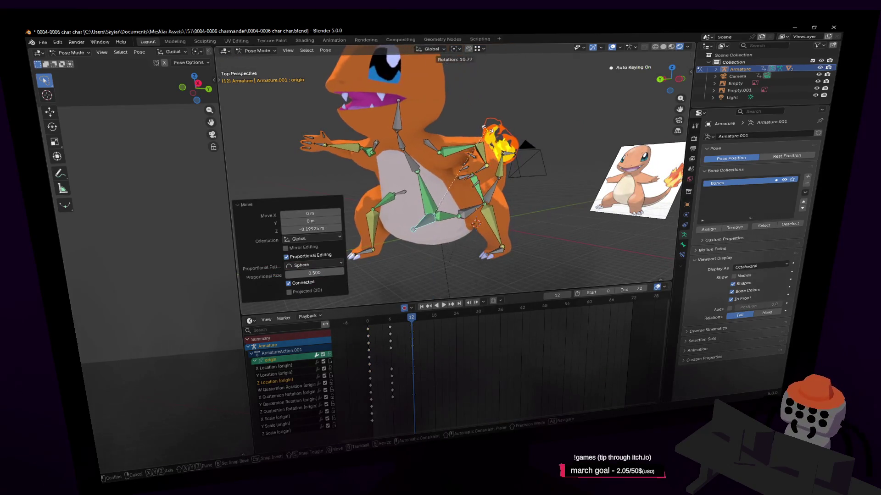
left_click(483, 127)
key("space")
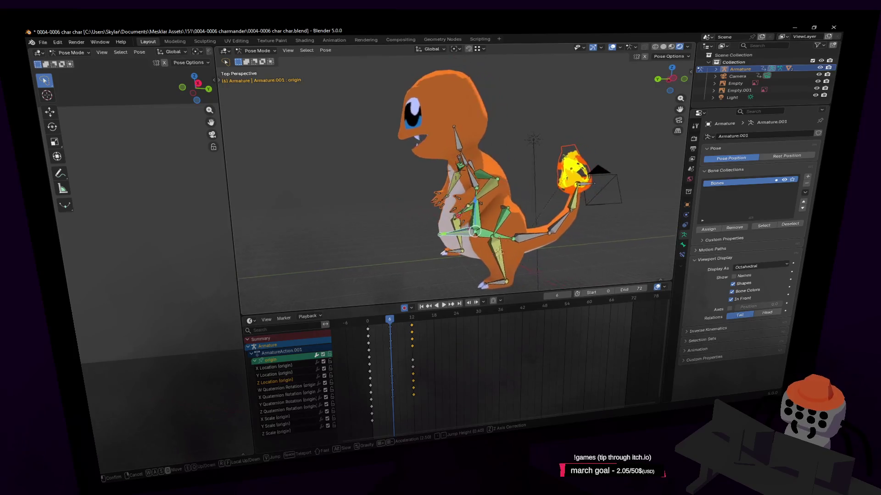
key("space")
Step: At frame 6, rotate the origin bone −7.21° about Z and keyframe it
key("r")
left_click(534, 169)
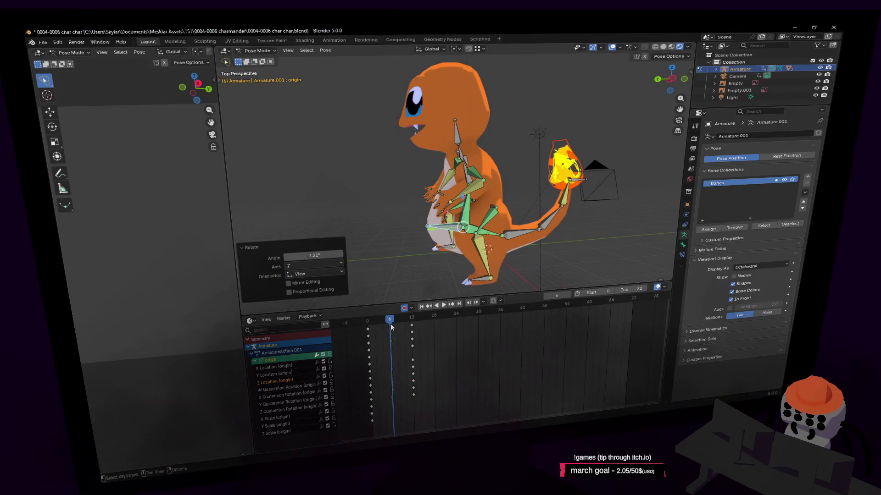
key("i")
key("space")
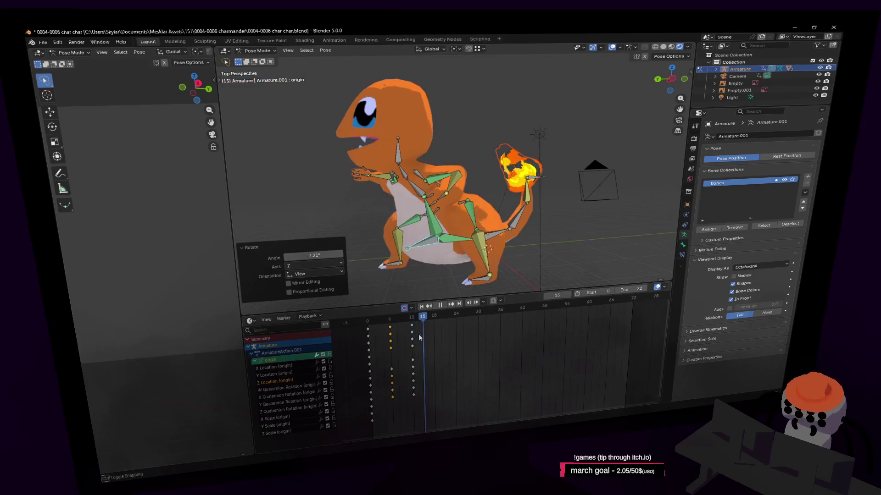
key("Escape")
key("shift+grave")
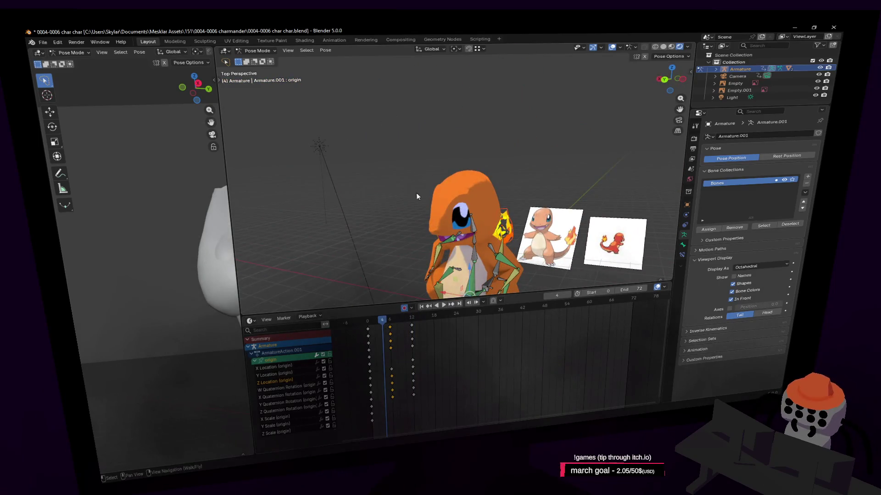
middle_click_drag(219, 203, 154, 233)
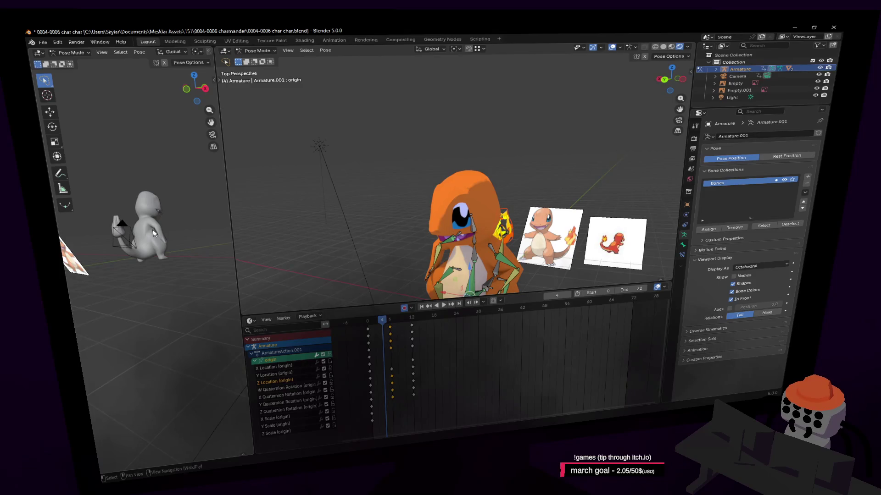
key("shift+grave")
Step: Widen the left camera view area and fly it closer to Charmander
key("w")
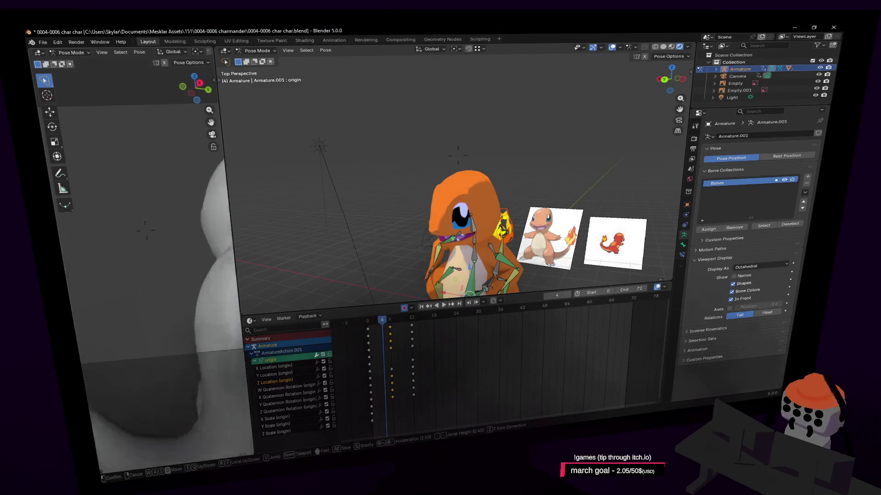
key("s")
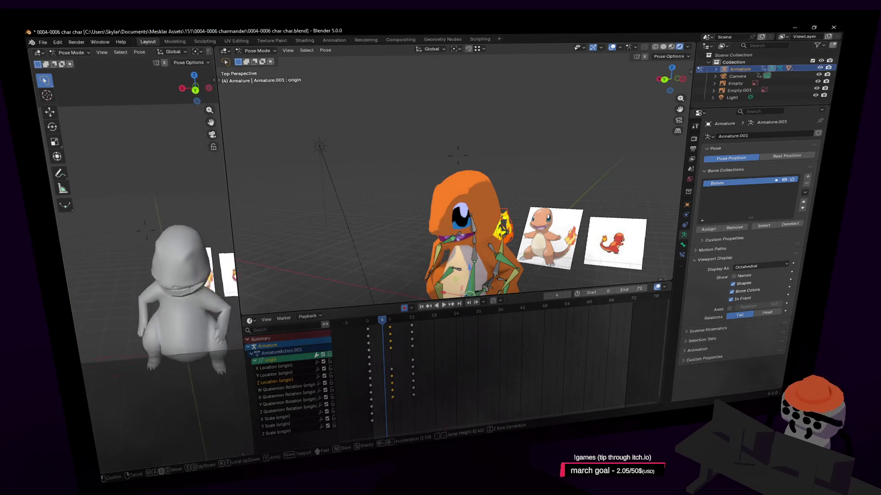
left_click(205, 188)
left_click_drag(230, 184, 403, 186)
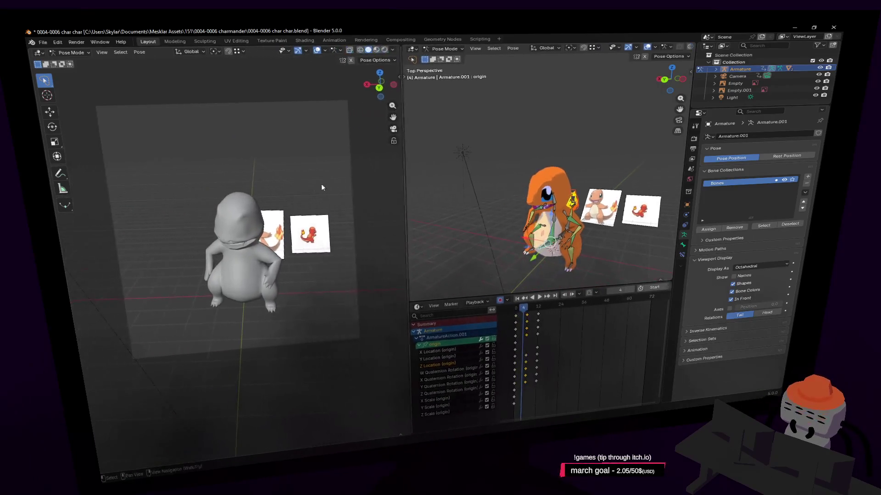
key("shift+grave")
key("w")
left_click(304, 190)
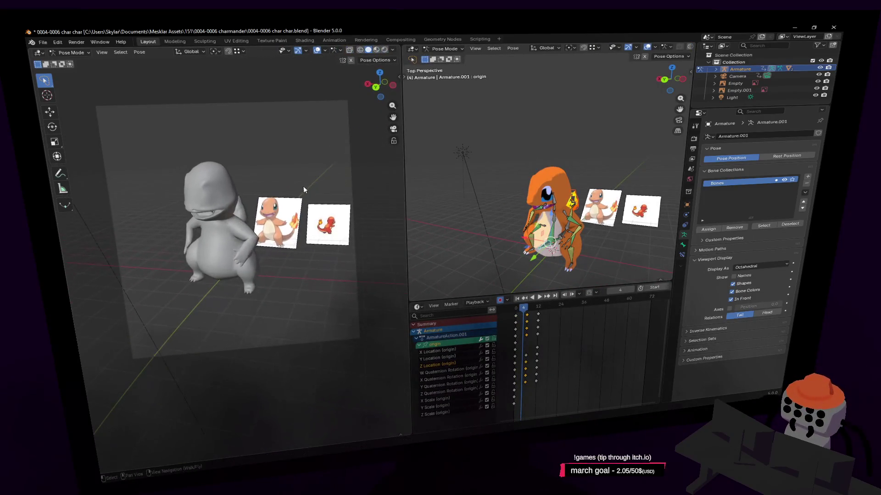
Step: Switch the left view to Material Preview shading and scrub back to frame 3
left_click(384, 50)
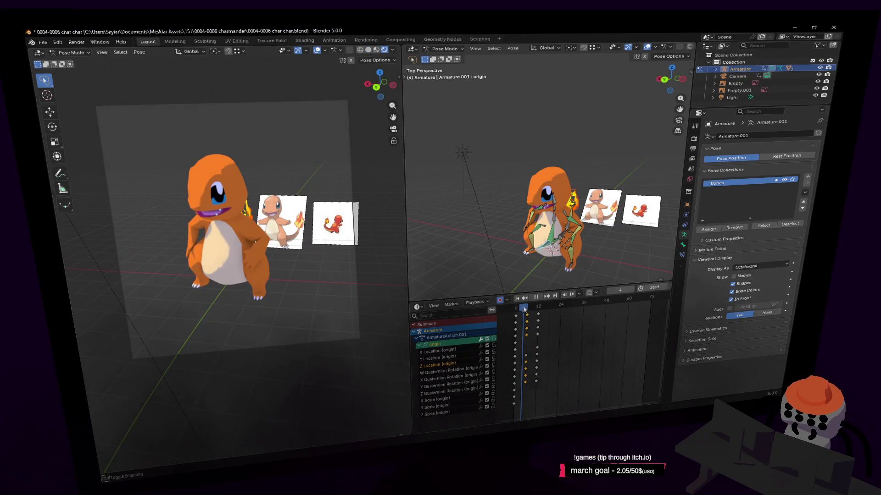
key("space")
key("shift+d")
left_click(540, 309)
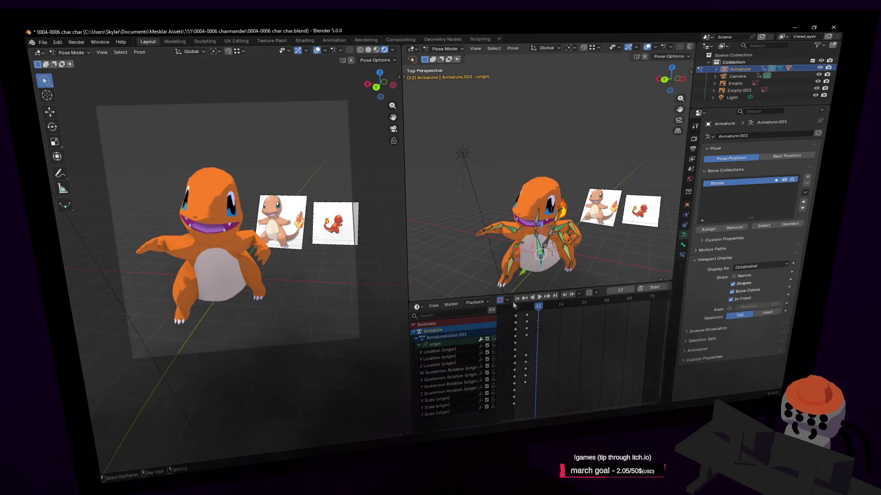
key("shift+grave")
left_click(303, 202)
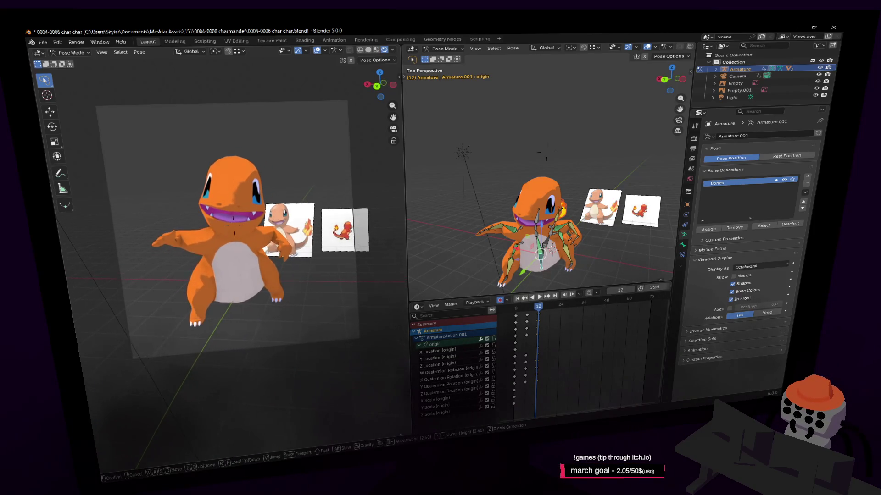
key("Return")
mouse_move(537, 307)
left_mouse_down()
mouse_move(522, 310)
mouse_move(550, 313)
mouse_move(516, 326)
left_mouse_up()
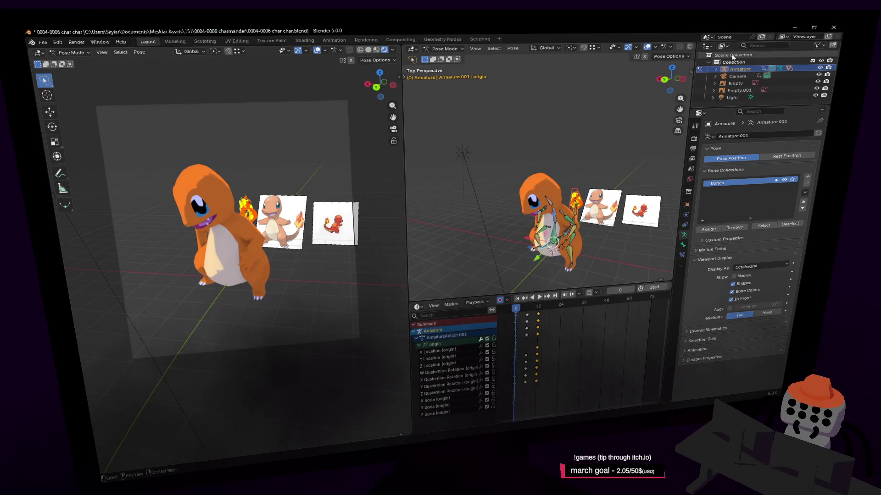
Step: Select the Camera, delete its keyframes near frame 3, and replay up to frame 12
left_click(742, 77)
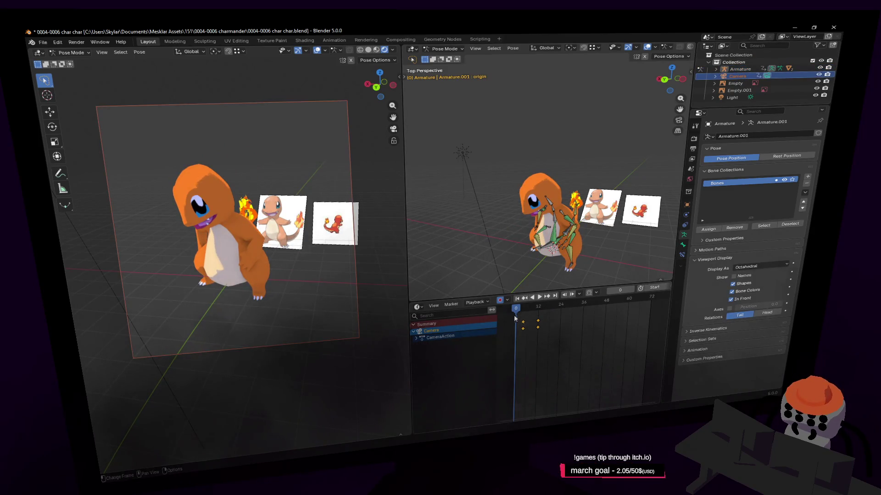
left_click(445, 41)
left_click(173, 41)
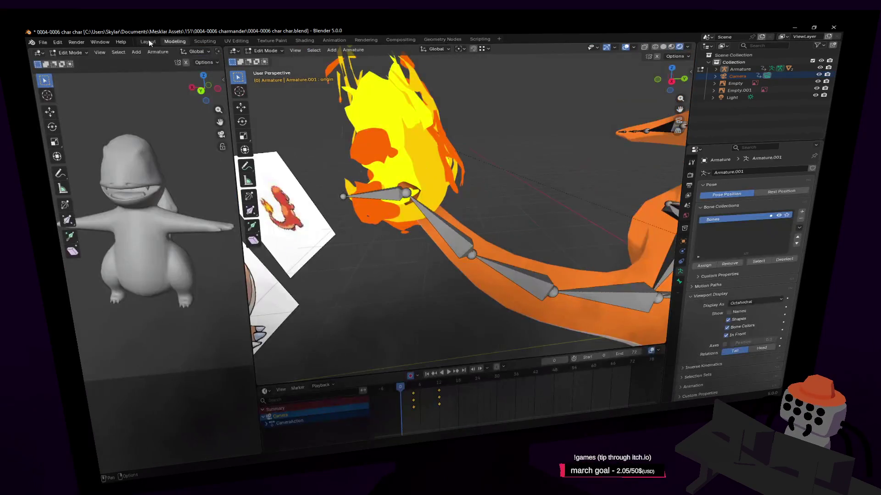
left_click(148, 42)
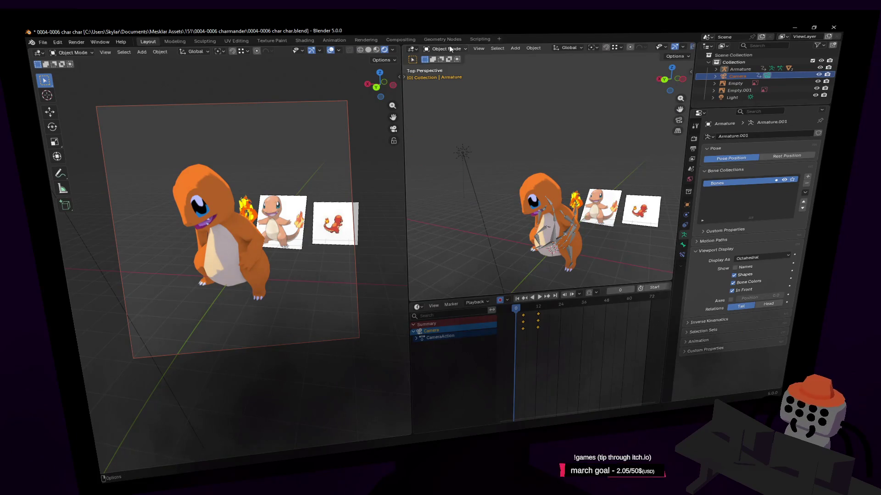
key("Delete")
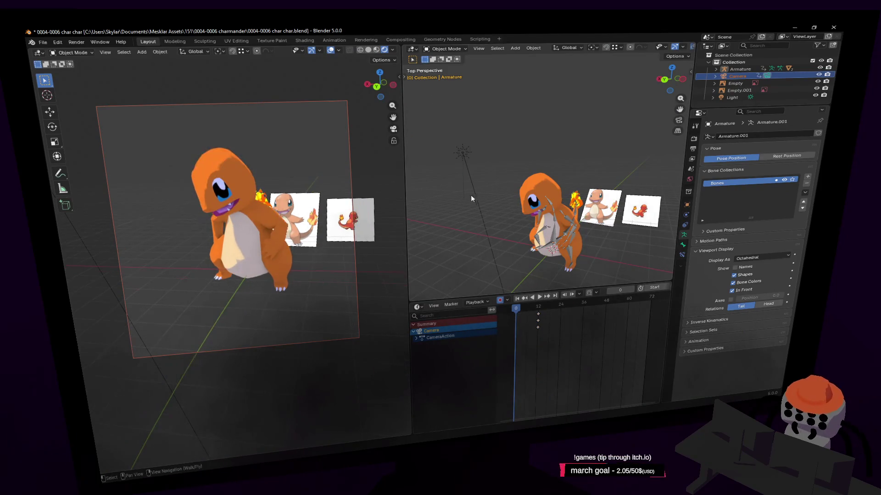
key("space")
left_click_drag(518, 314, 540, 314)
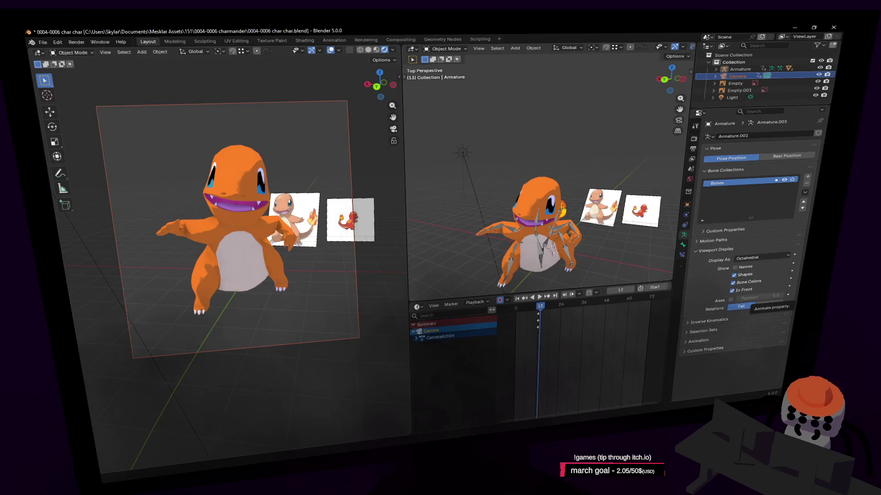
mouse_move(539, 311)
left_mouse_down()
mouse_move(518, 316)
mouse_move(538, 315)
left_mouse_up()
Step: Put the armature in Pose Mode, select hand.r and keyframe it
middle_click_drag(550, 246, 494, 208)
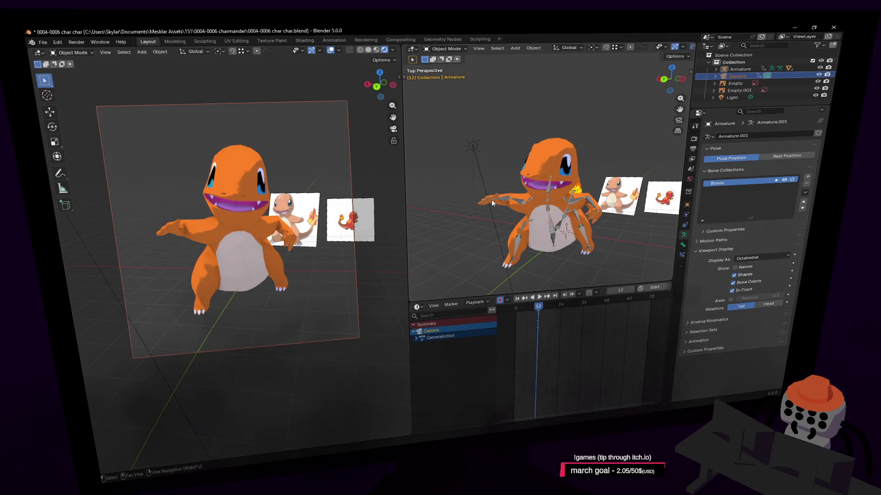
left_click(491, 200)
left_click(437, 55)
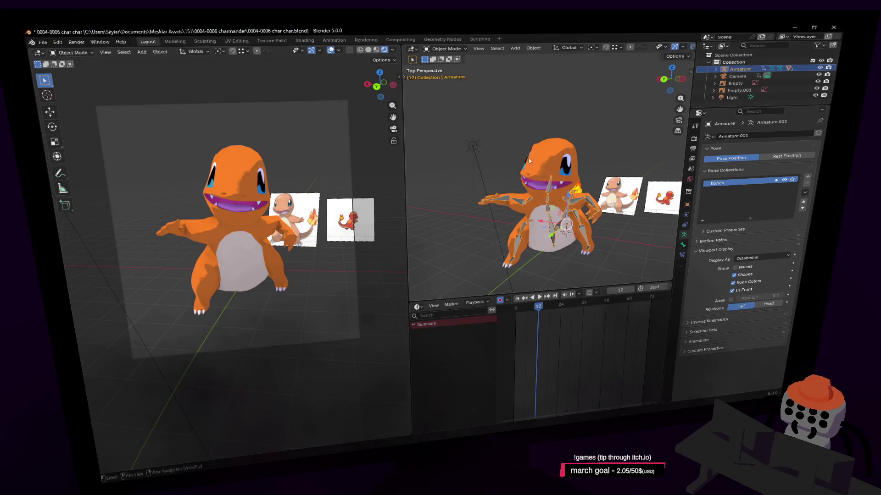
scroll(540, 167, "up", 5)
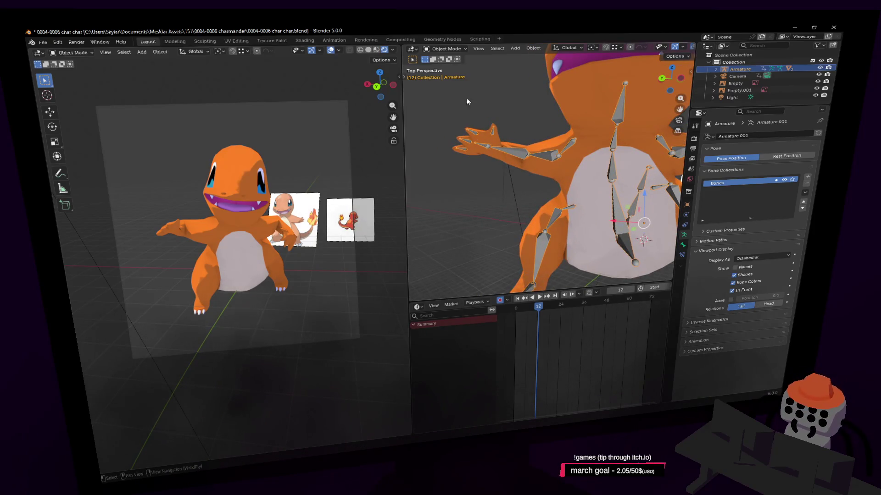
left_click(447, 50)
left_click(447, 72)
left_click(500, 152)
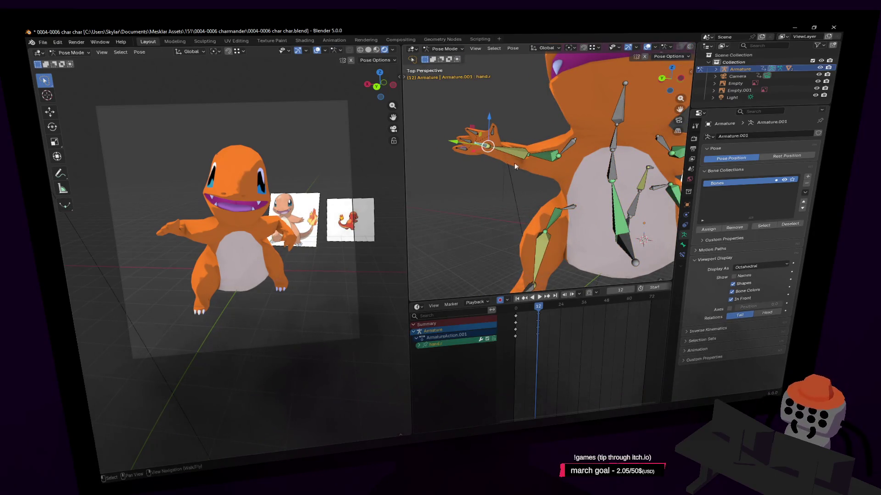
key("i")
left_click(527, 310)
Step: At frame 0, move the right hand bone and rotate it 23°
key("shift+grave")
key("s")
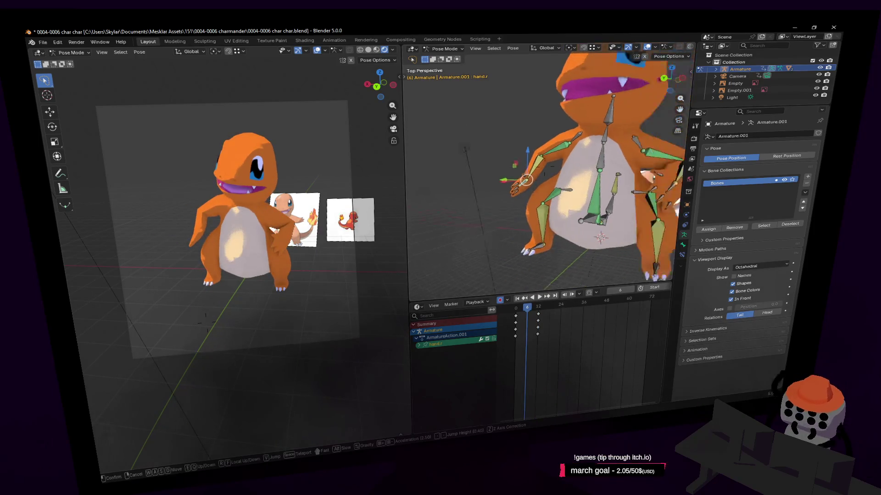
key("w")
left_click(602, 228)
key("shift+Left")
key("shift+grave")
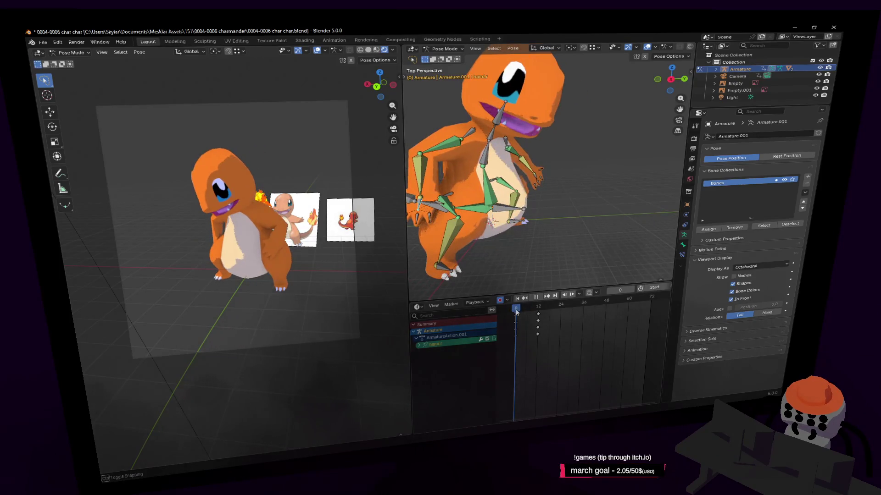
left_click(536, 224)
key("g")
left_click(579, 175)
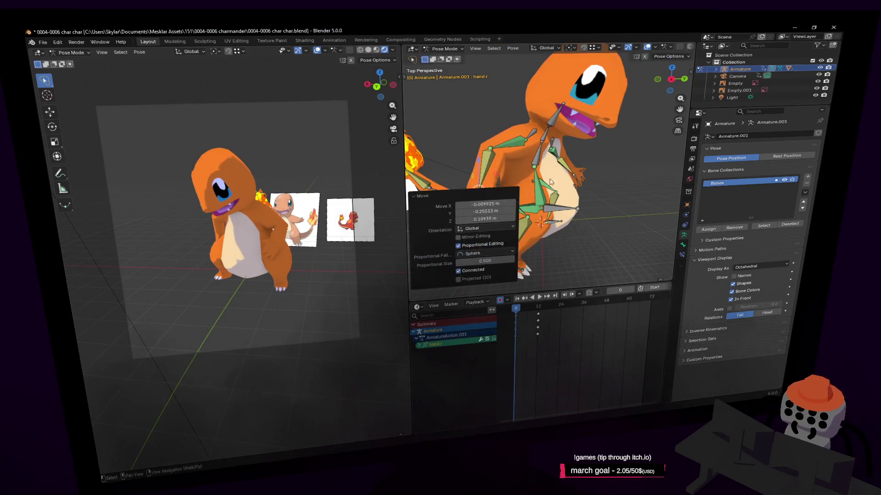
type("r23")
key("Return")
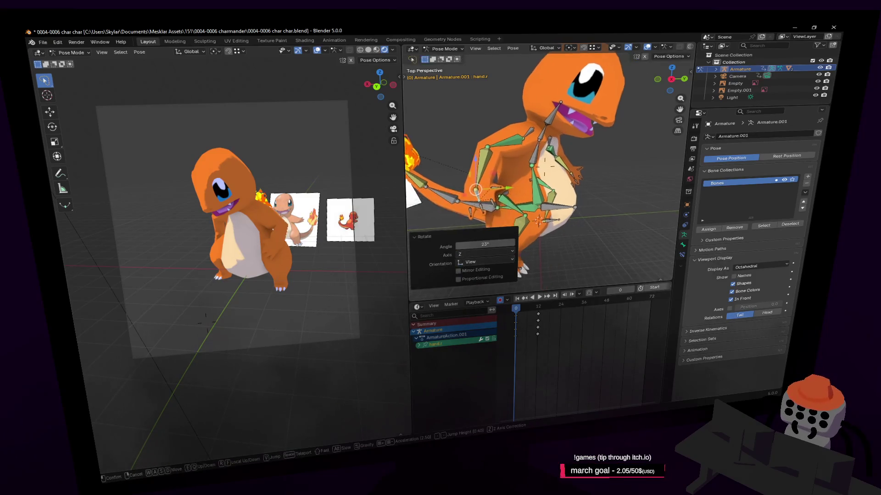
Step: At frame 6, raise the right hand bone and angle it about the view axis
left_click_drag(532, 311, 527, 308)
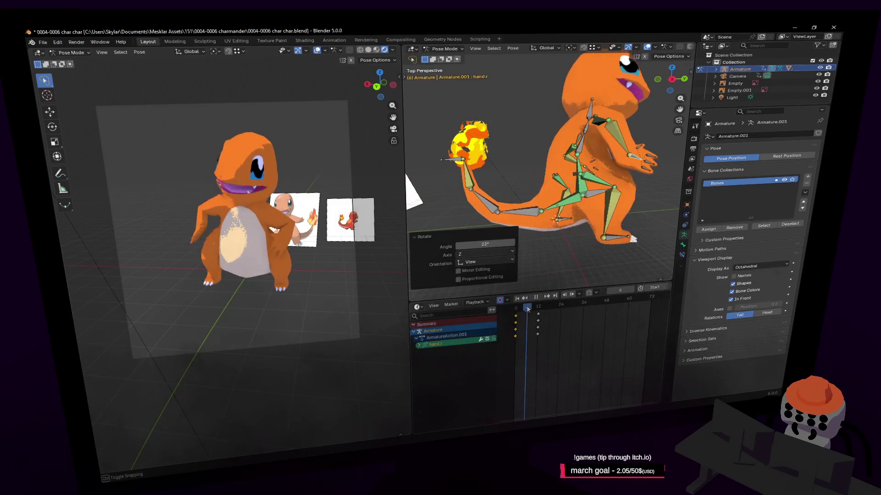
middle_click_drag(551, 192, 578, 154)
key("g")
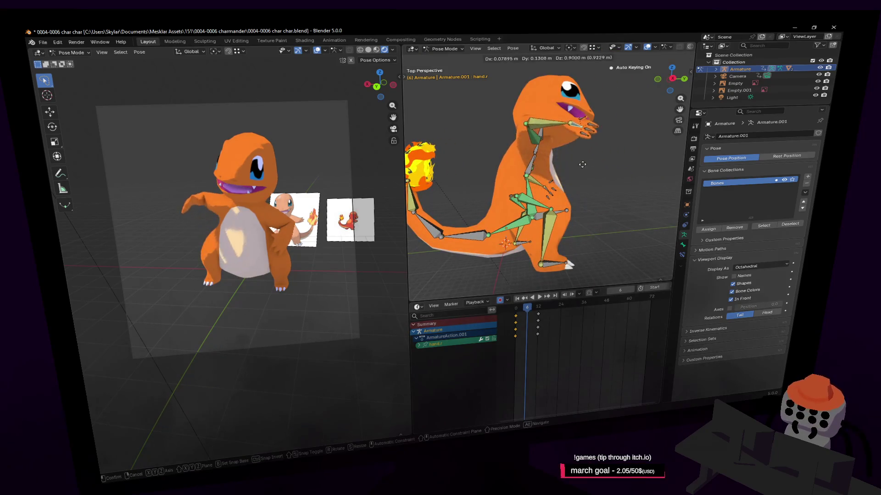
left_click(581, 150)
key("shift+grave")
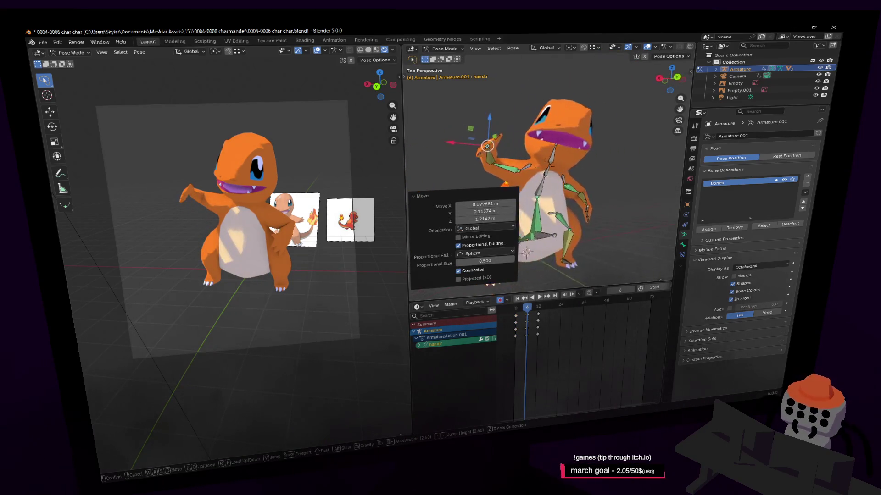
left_click(577, 265)
key("r")
left_click(546, 167)
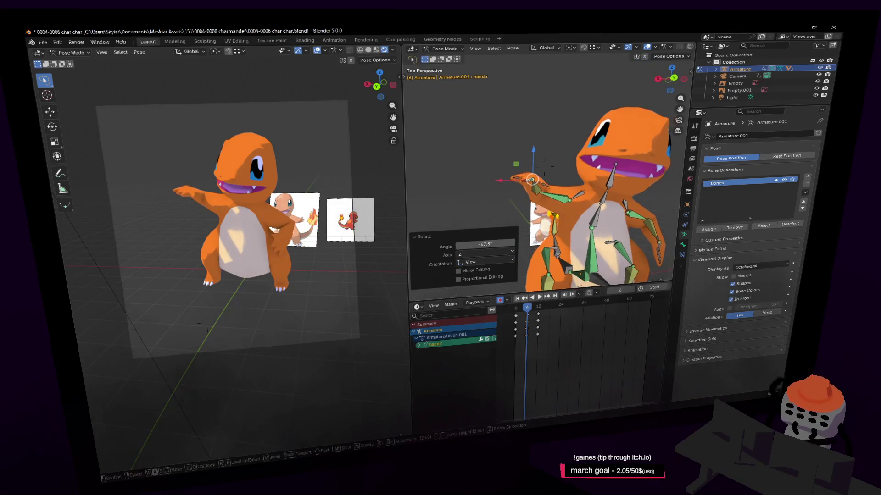
Step: Refine the right hand's rotation to 45.5° at frame 6
left_click(577, 195)
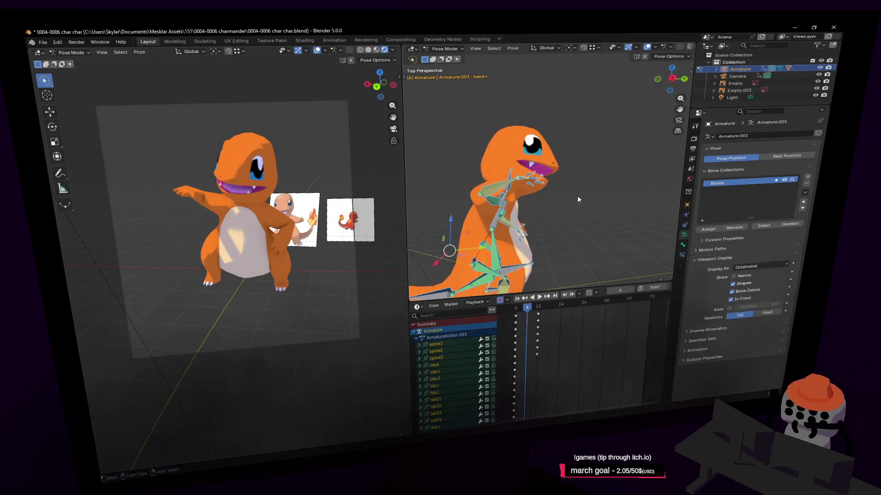
key("r")
left_click(568, 98)
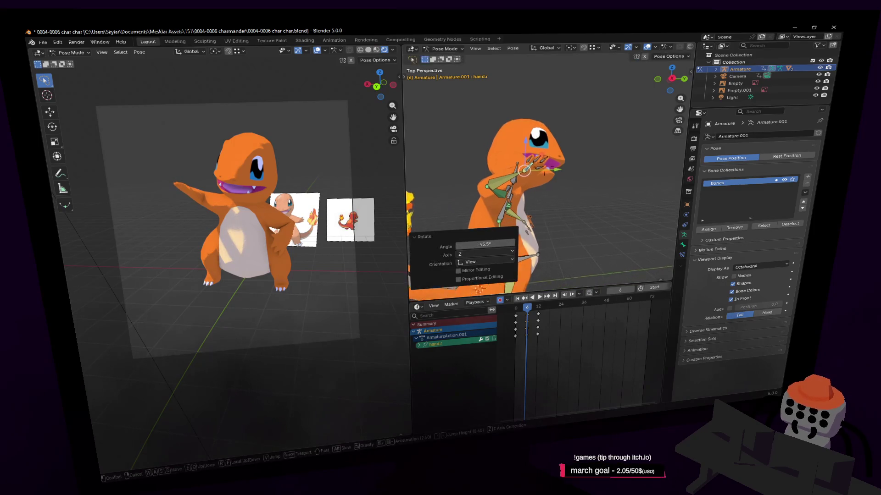
key("shift+grave")
left_click(575, 302)
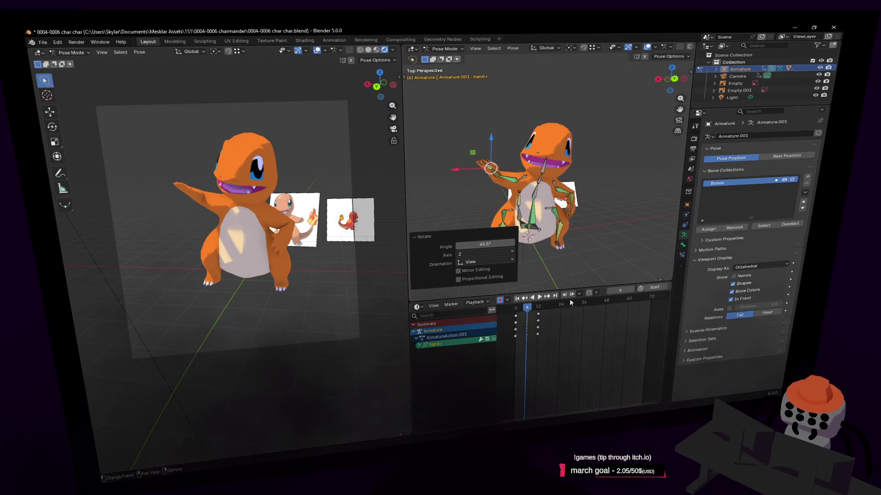
left_click_drag(532, 311, 549, 312)
Step: At frame 18, lower the right hand, rotate it 103°, and keyframe it
key("Escape")
key("shift+grave")
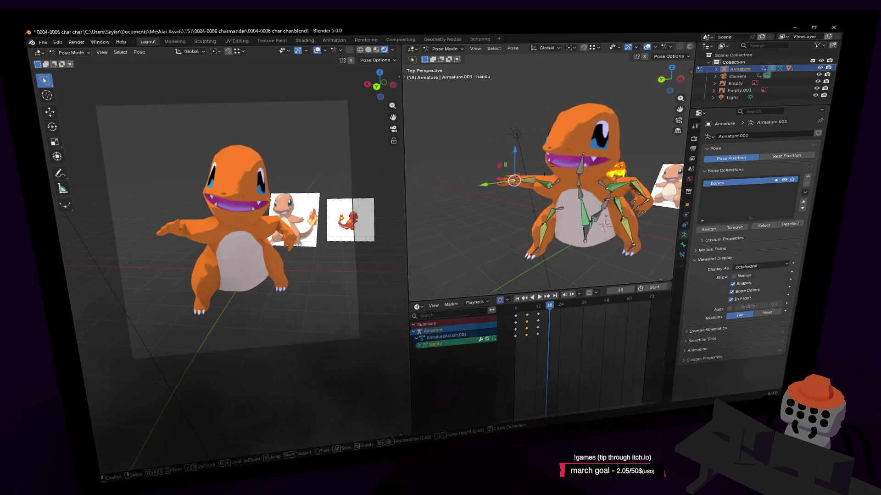
key("w")
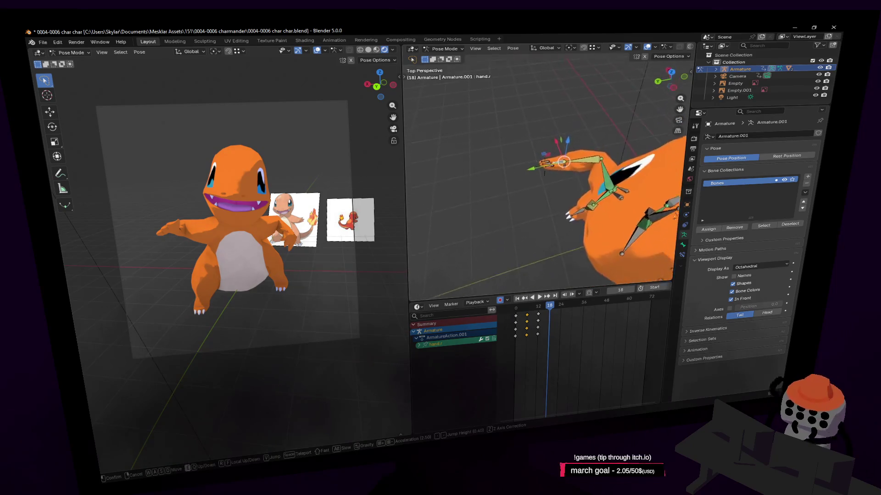
left_click(595, 103)
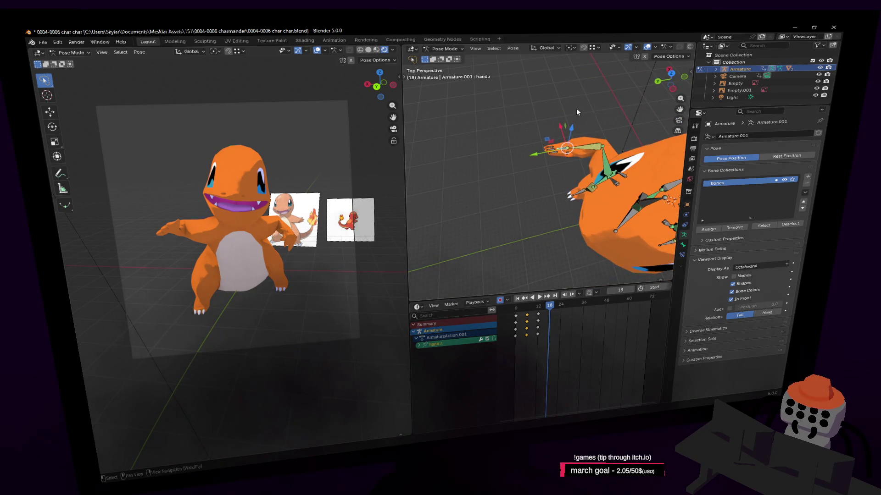
key("g")
left_click(572, 177)
key("r")
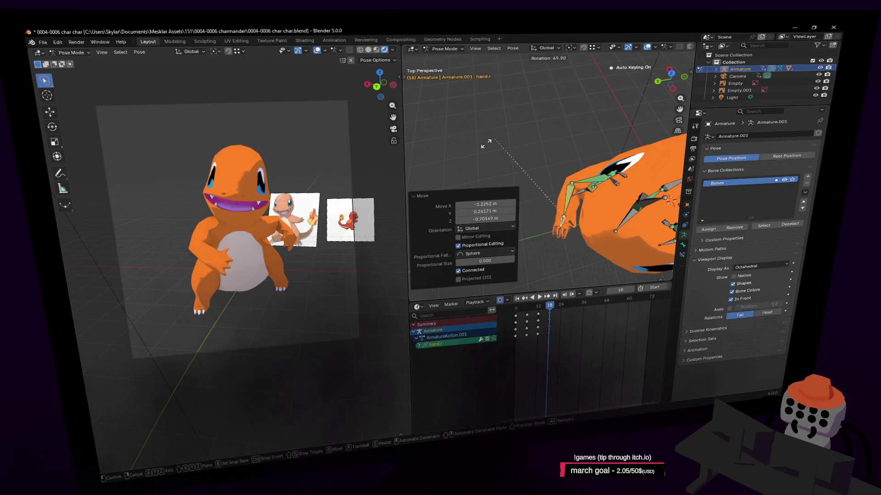
left_click(580, 180)
middle_click_drag(580, 180, 535, 262)
key("i")
Step: At frame 26, turn the origin bone 7.79° about Z, keyframe it, and play back
mouse_move(549, 306)
left_mouse_down()
mouse_move(516, 309)
mouse_move(551, 312)
left_mouse_up()
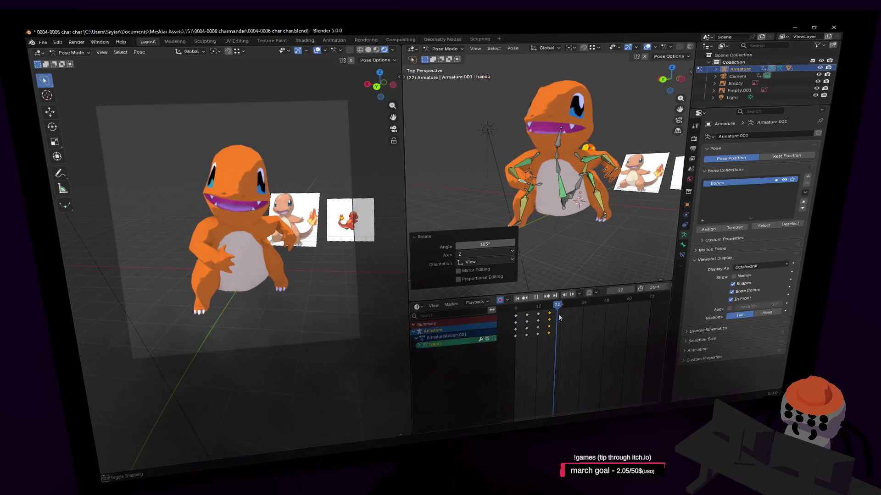
key("space")
left_click(565, 216)
key("shift+grave")
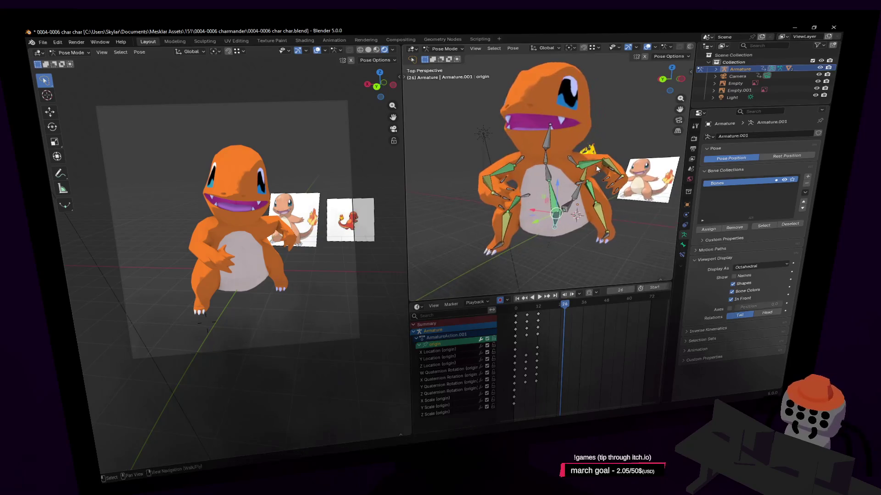
left_click(541, 174)
key("r")
left_click(585, 162)
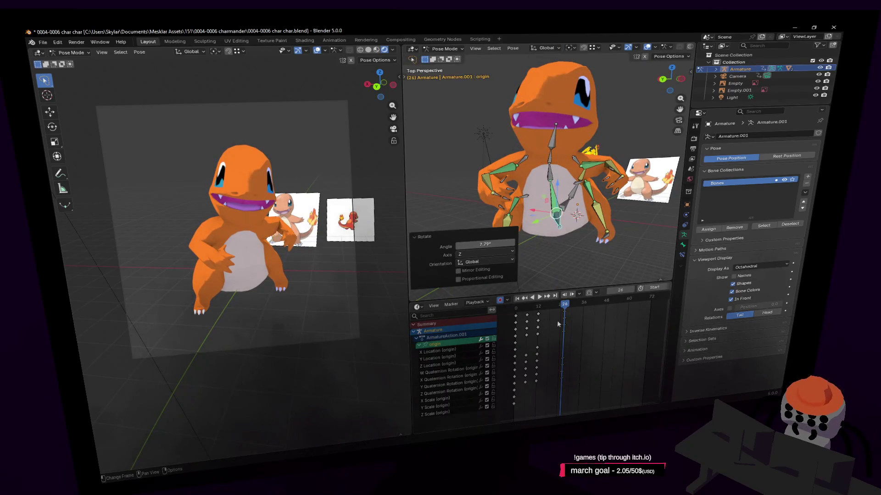
key("i")
key("space")
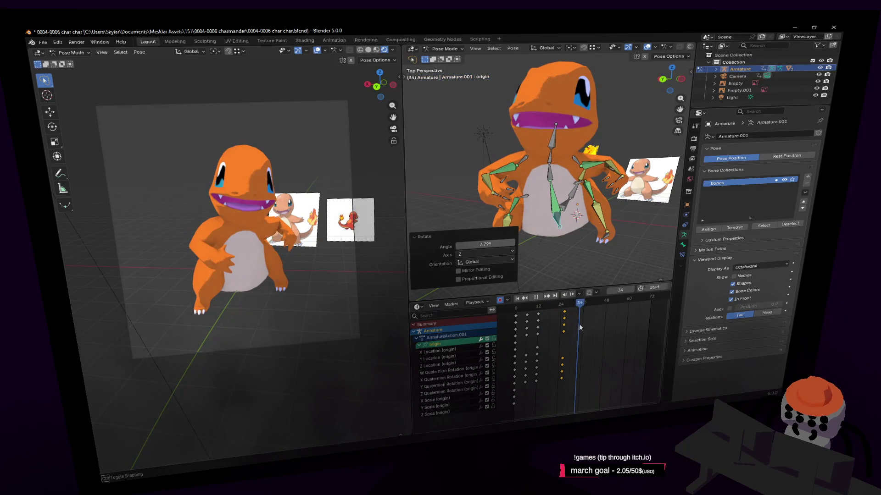
key("Escape")
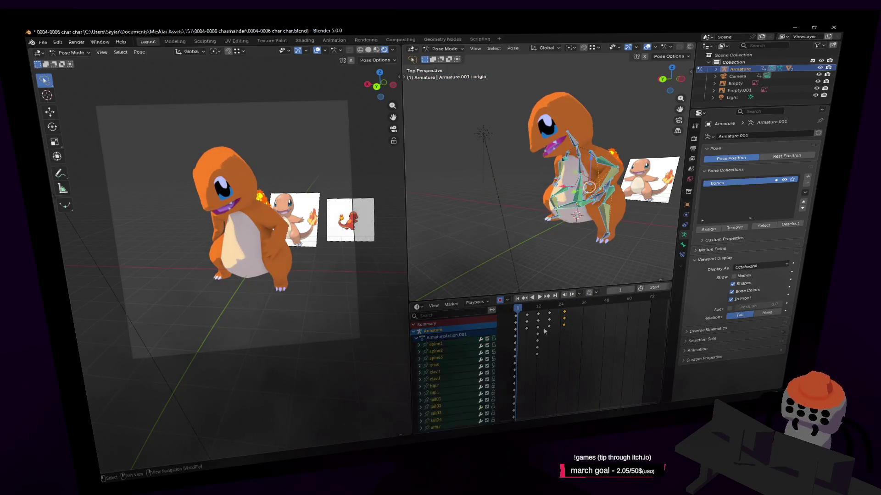
Step: Trial-copy the starting keys to around frames 67–72, preview, then delete them
key("shift+d")
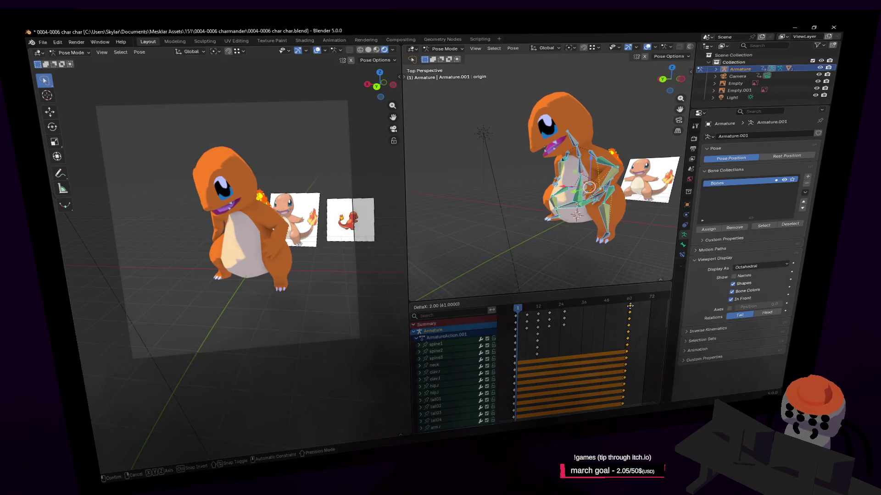
left_click(628, 307)
key("space")
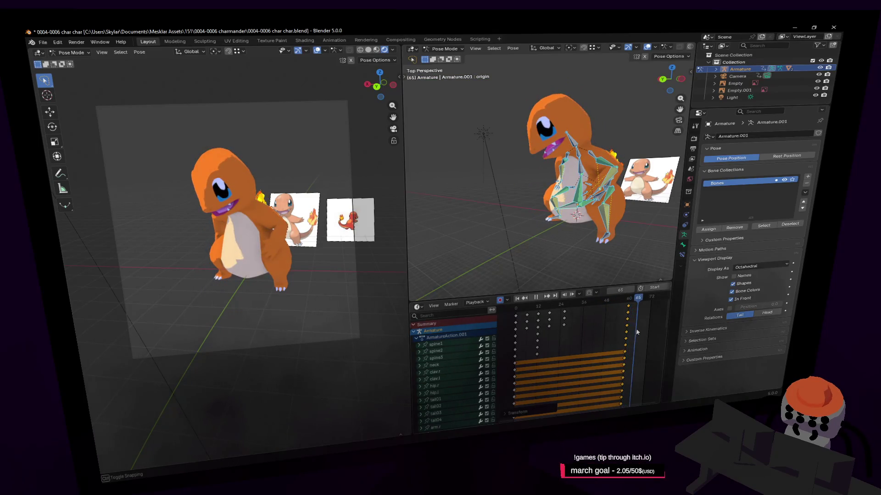
left_click(642, 309)
key("Escape")
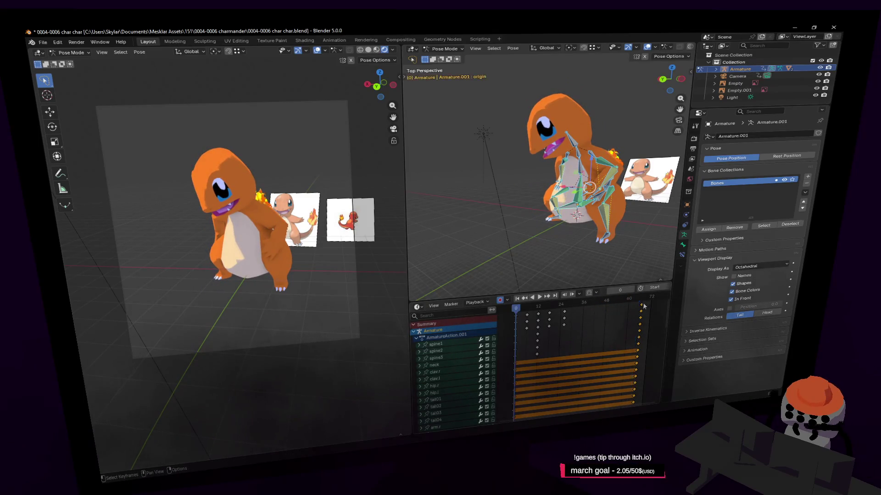
left_click_drag(642, 306, 651, 304)
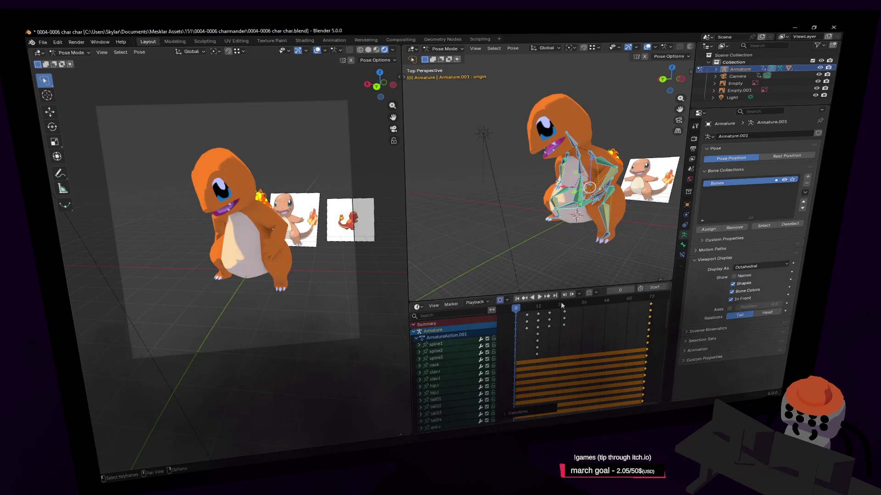
key("space")
key("space")
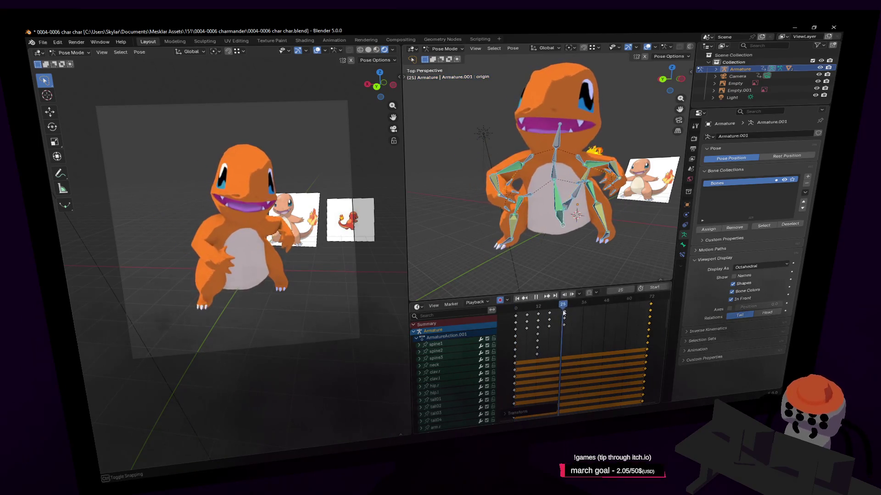
key("Delete")
Step: Keyframe all bones at frame 26 and copy those keys to about frame 54
left_click_drag(646, 301, 568, 304)
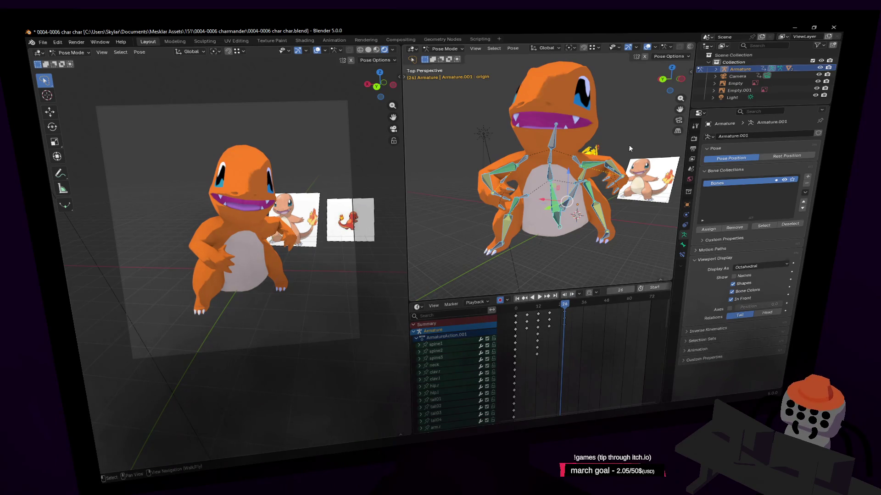
key("i")
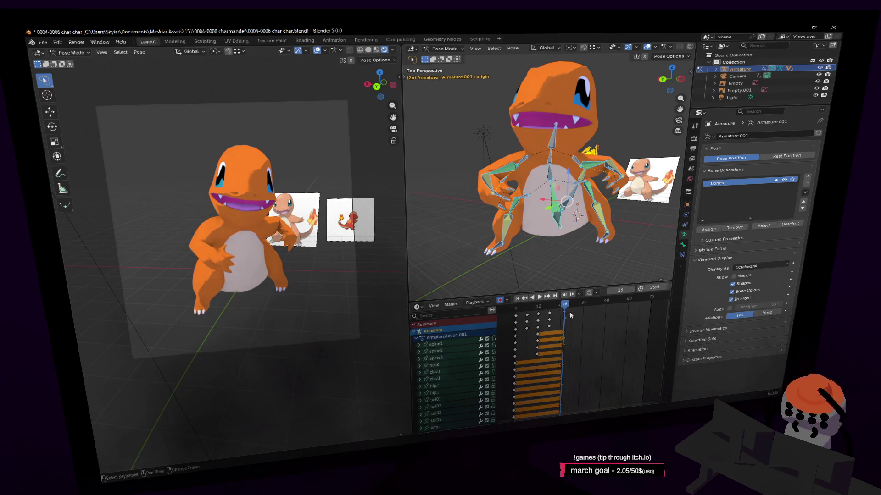
key("g")
left_click(624, 310)
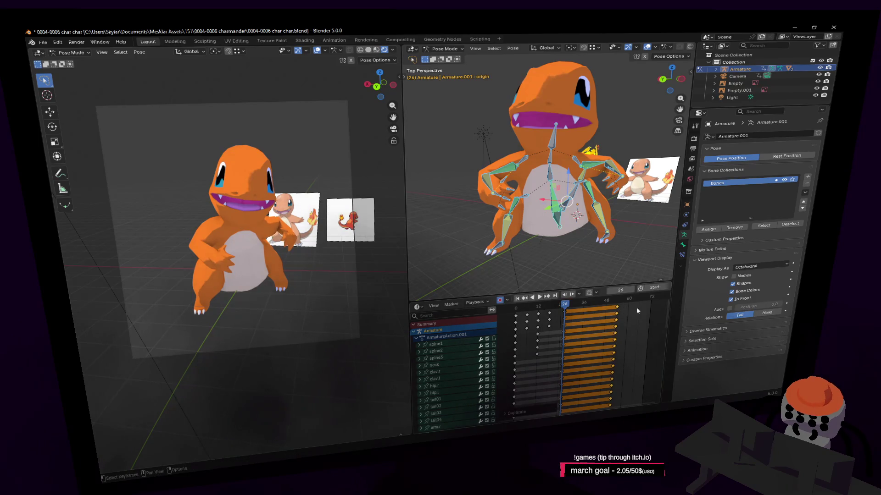
Step: Copy the frame-0 keys to frame 72 and play the looping animation
left_click(517, 322, "alt")
key("shift+d")
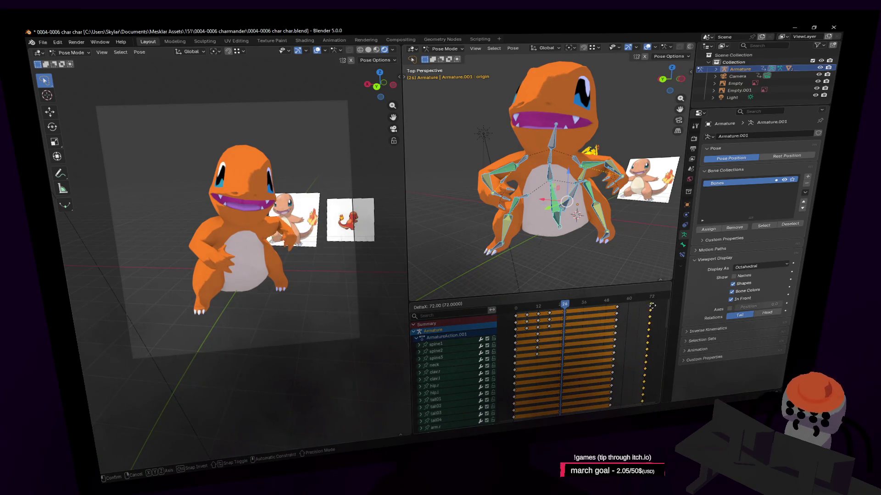
left_click(651, 306)
key("space")
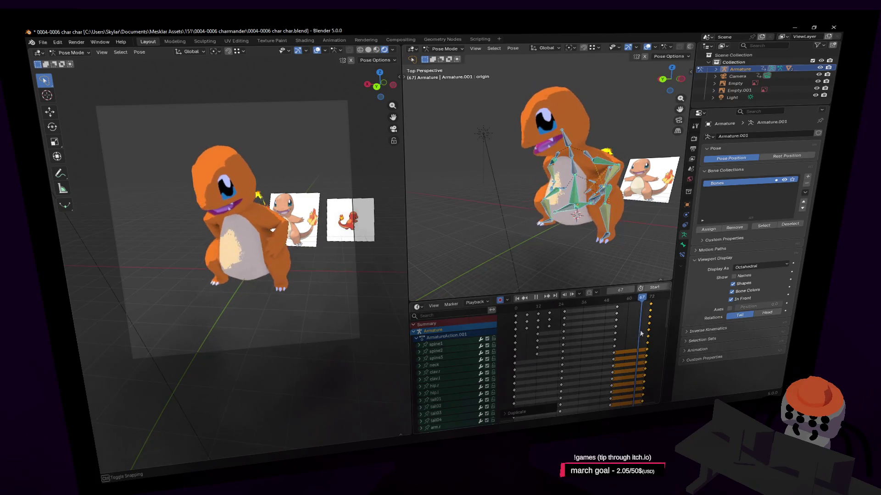
key("space")
key("space")
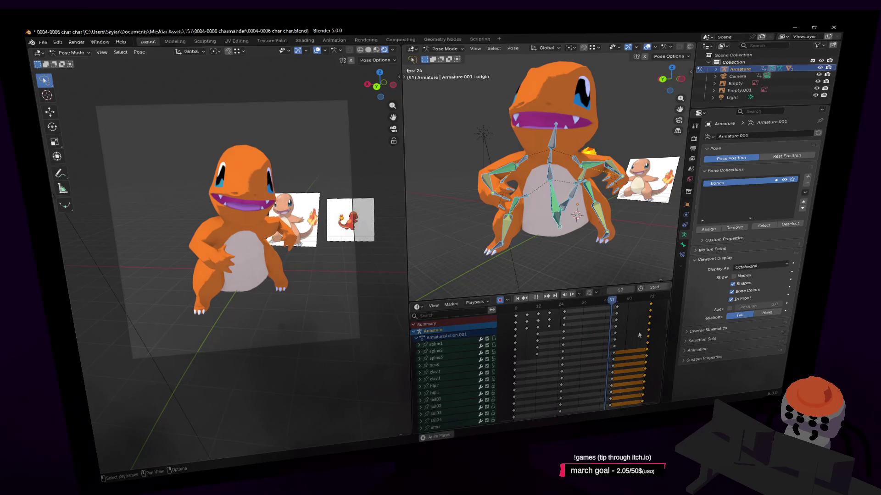
key("space")
Step: Go to frame 39 and bring the view in close to the rig's side
left_click_drag(527, 309, 568, 313)
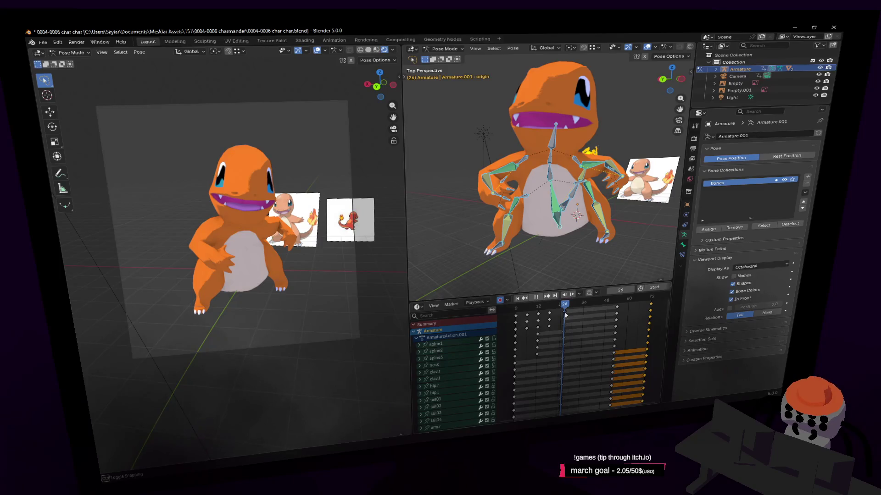
left_click_drag(568, 310, 588, 311)
key("shift+grave")
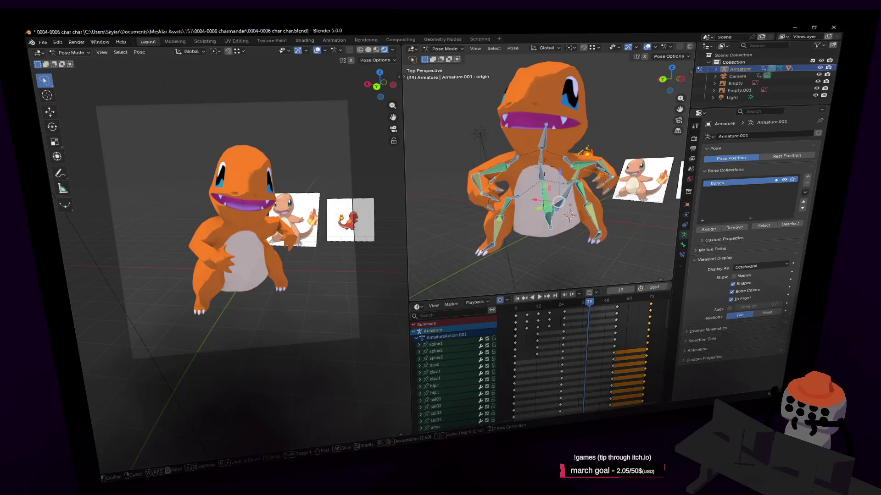
left_click(525, 133)
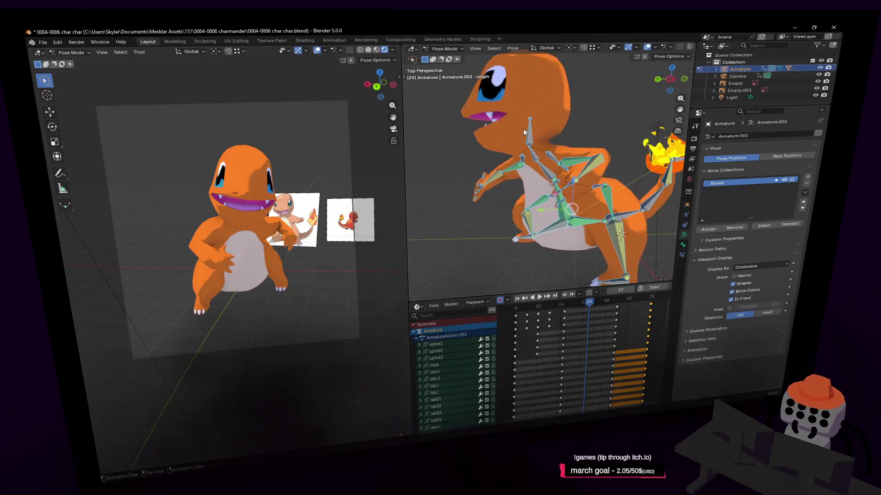
Step: Lean the upper body with spine1 and turn the head 21° with the neck bone
left_click(568, 211)
key("r")
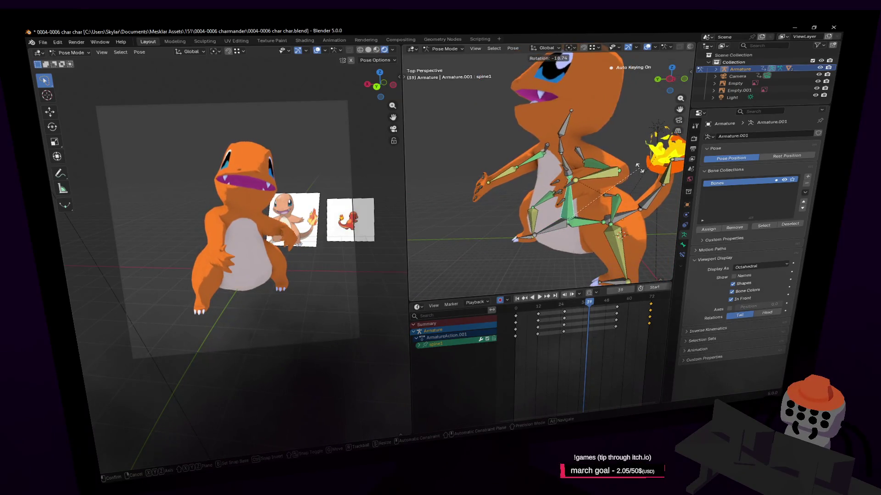
left_click(639, 162)
left_click(564, 131)
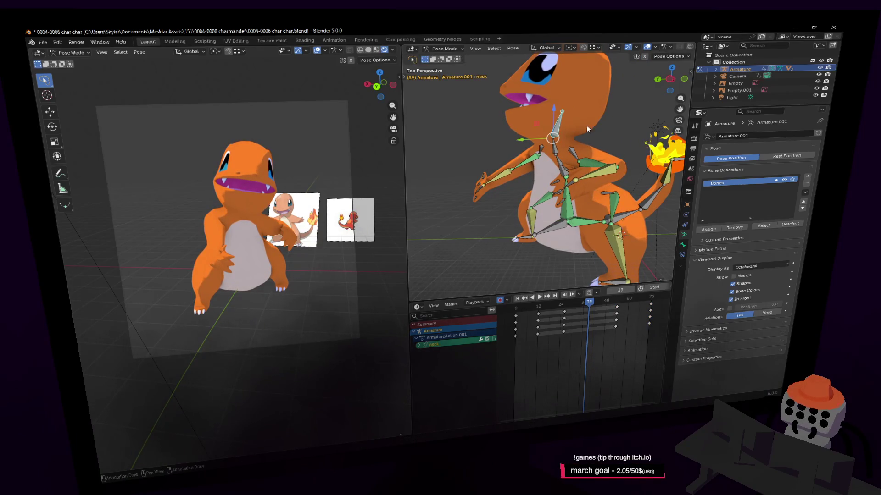
key("r")
left_click(593, 69)
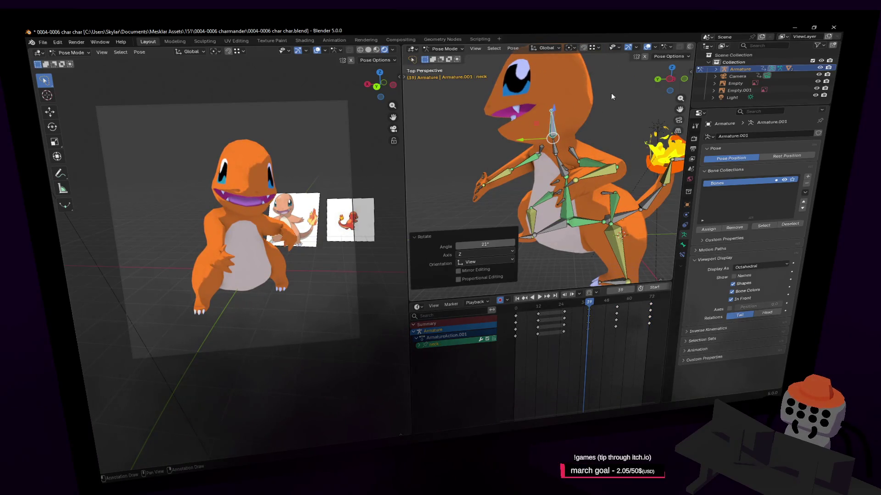
Step: Give the spine3 bone a small tilt
key("shift+grave")
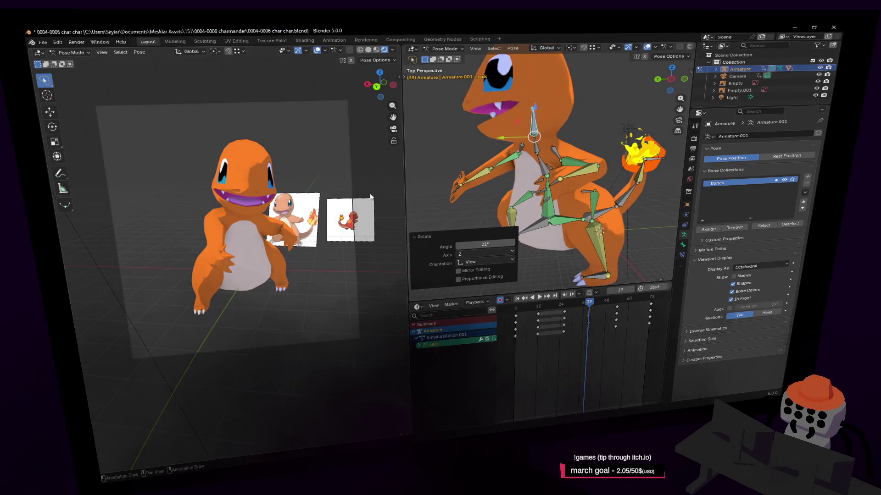
left_click(546, 149)
key("r")
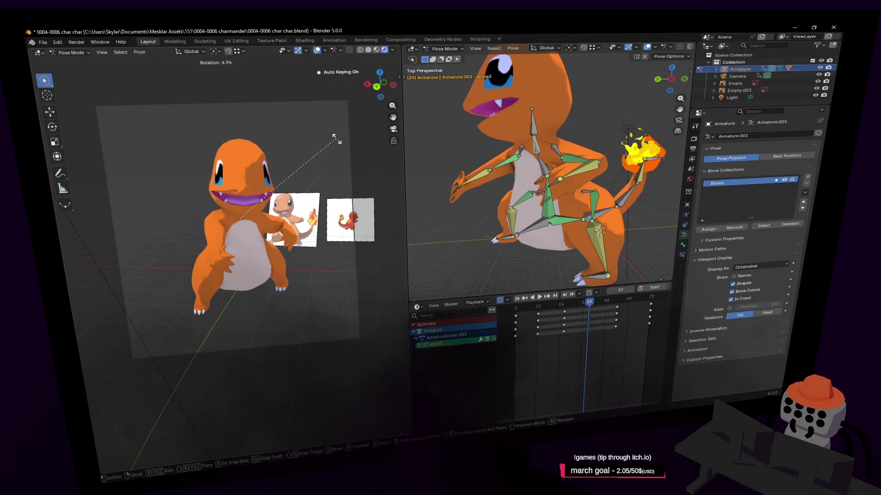
left_click(340, 144)
Step: Move the right hand bone hand.r to a new position
key("shift+grave")
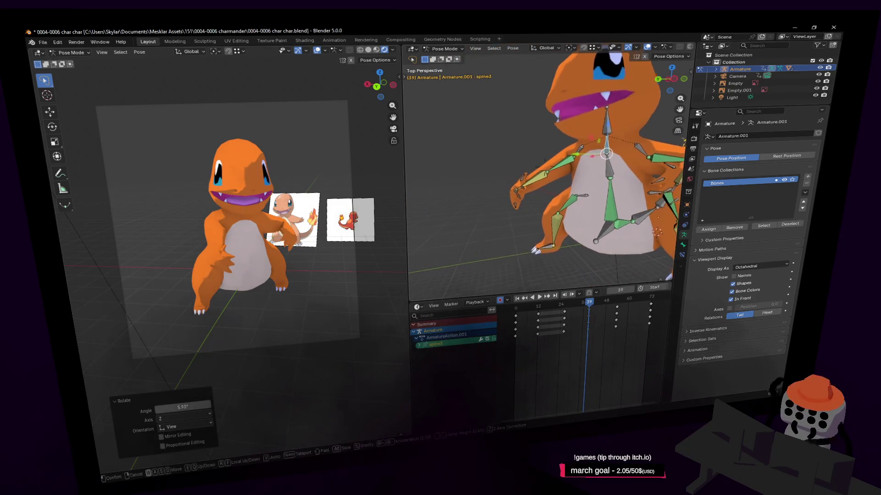
key("w")
key("s")
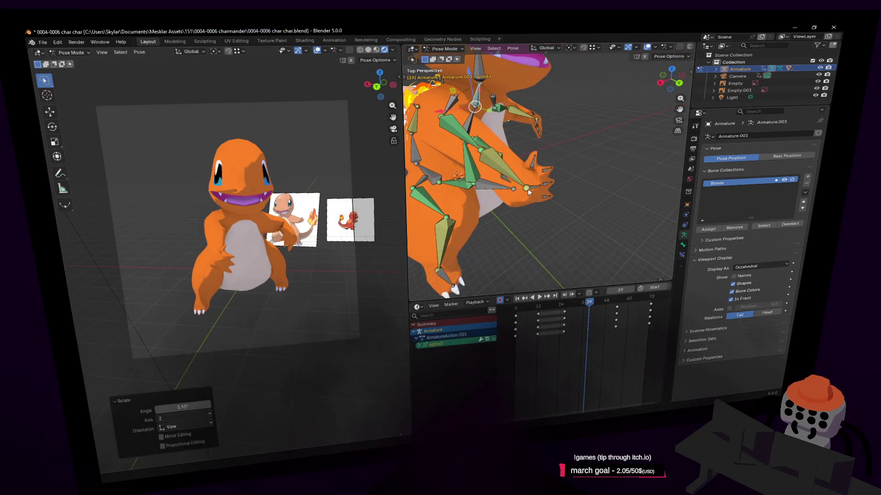
left_click(529, 193)
middle_click_drag(529, 193, 619, 183)
key("g")
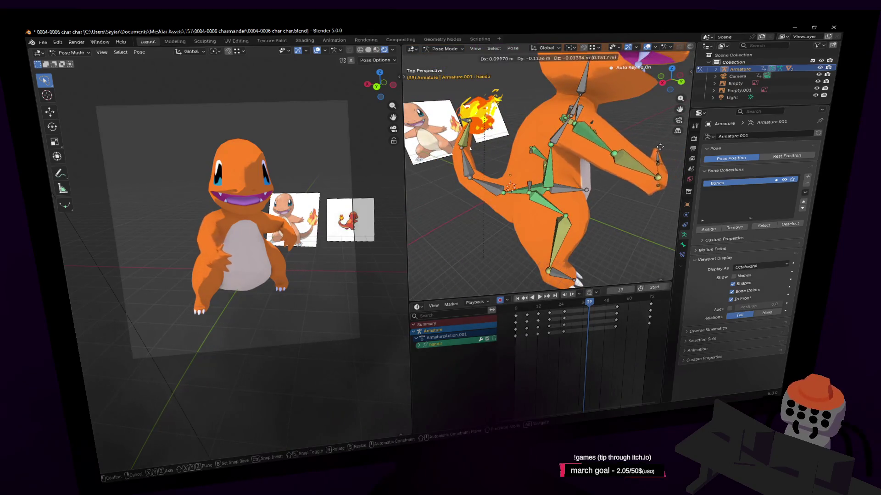
left_click(628, 158)
Step: Rotate the origin bone 2.26° and turn spine2 slightly
middle_click_drag(627, 158, 634, 155)
left_click(538, 160)
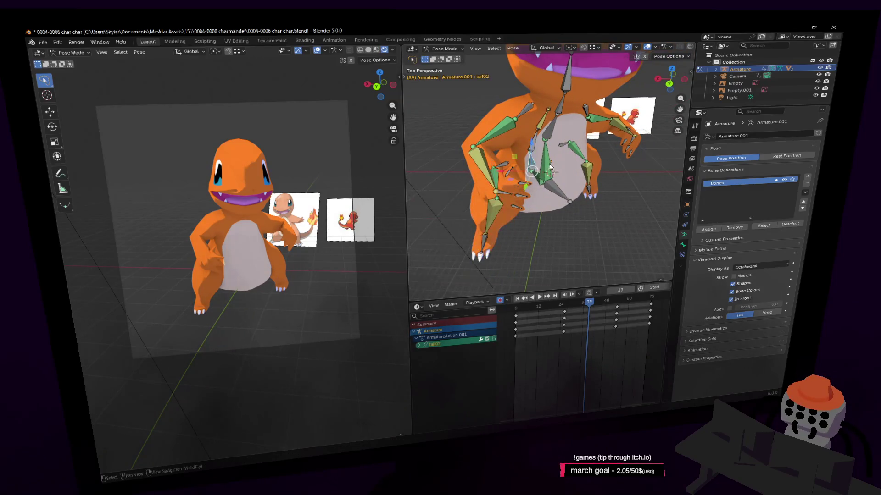
left_click(538, 159)
middle_click_drag(538, 159, 583, 181)
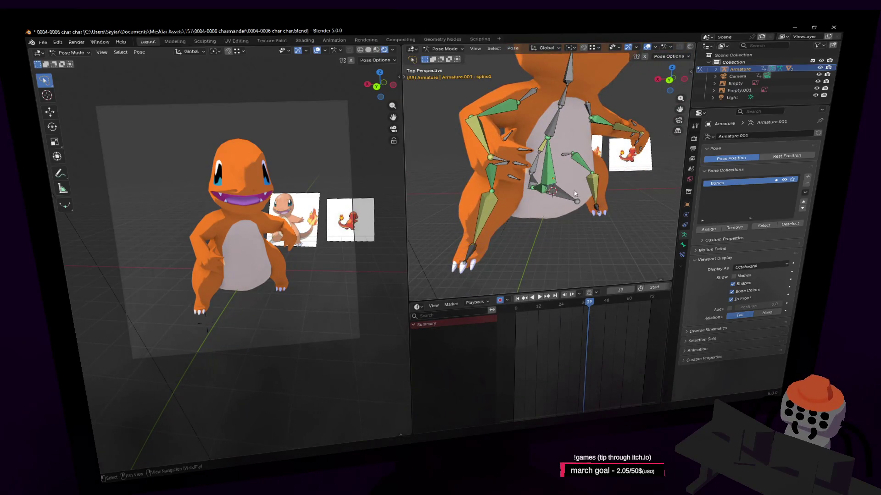
left_click(568, 196)
key("r")
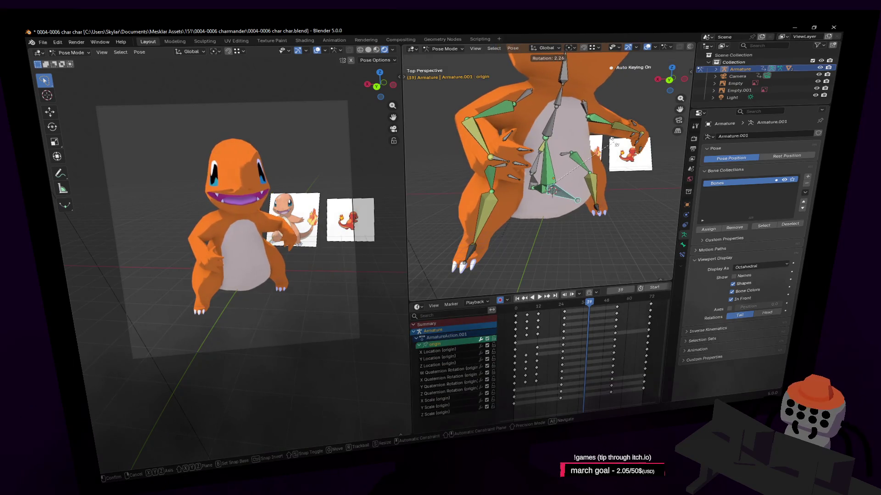
left_click(611, 139)
left_click(550, 133)
key("r")
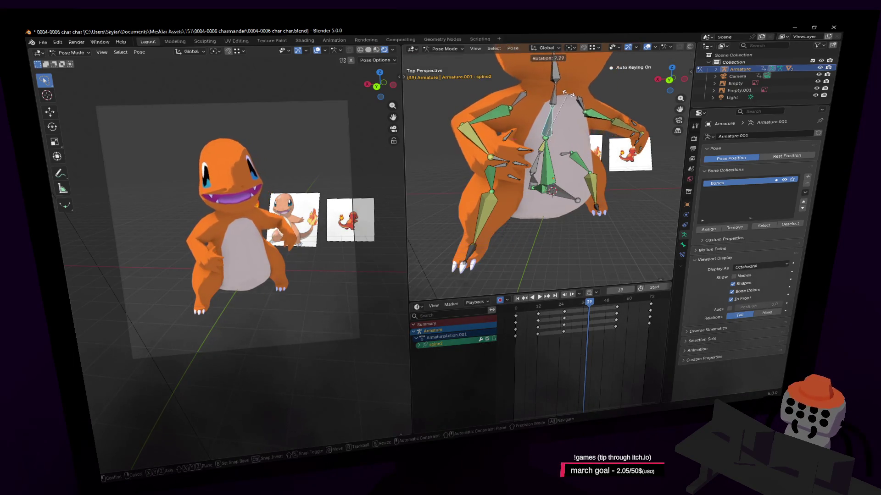
left_click(552, 135)
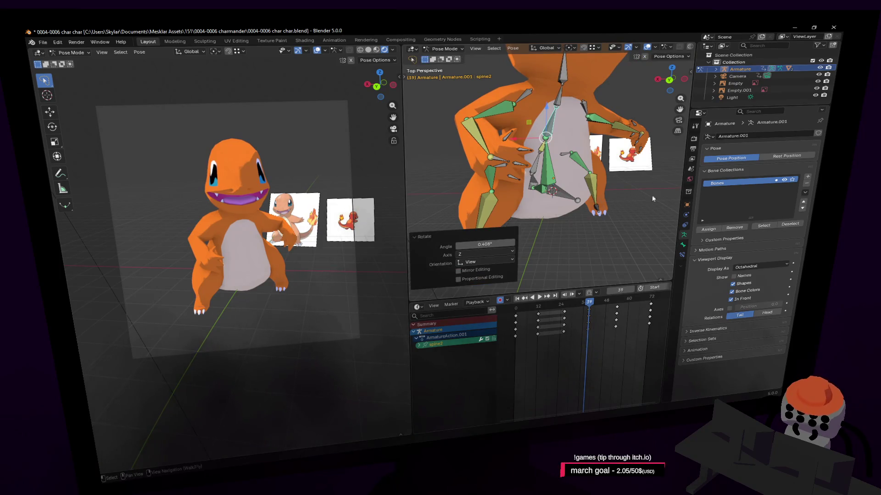
Step: Select all bones, preview the animation, and shift a keyframe column earlier
key("a")
key("space")
left_click_drag(626, 305, 558, 309)
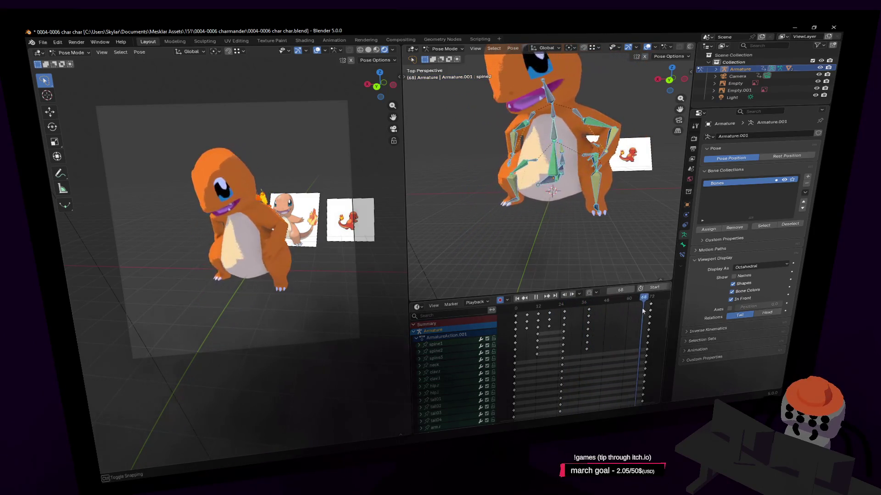
Step: Delete the frame-72 key column and settle a moved key column near frame 33
mouse_move(589, 316)
left_mouse_down()
mouse_move(604, 314)
mouse_move(637, 411)
left_mouse_up()
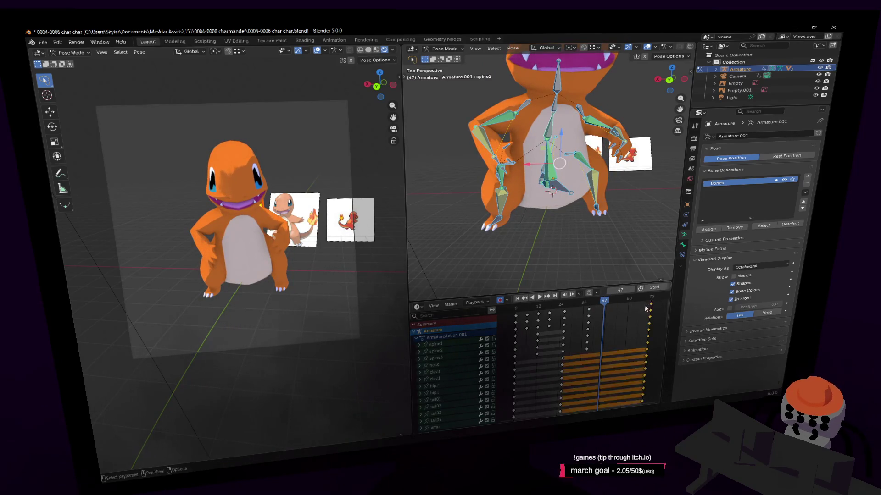
key("Delete")
key("space")
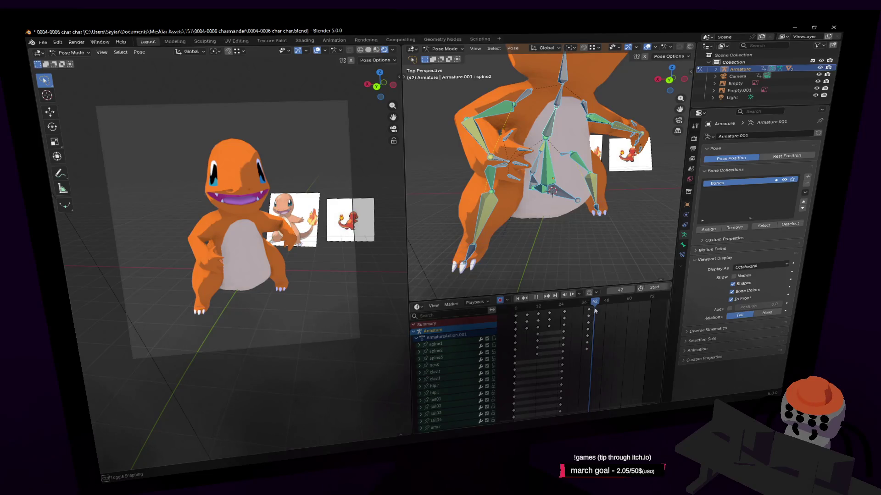
key("space")
left_click(588, 311)
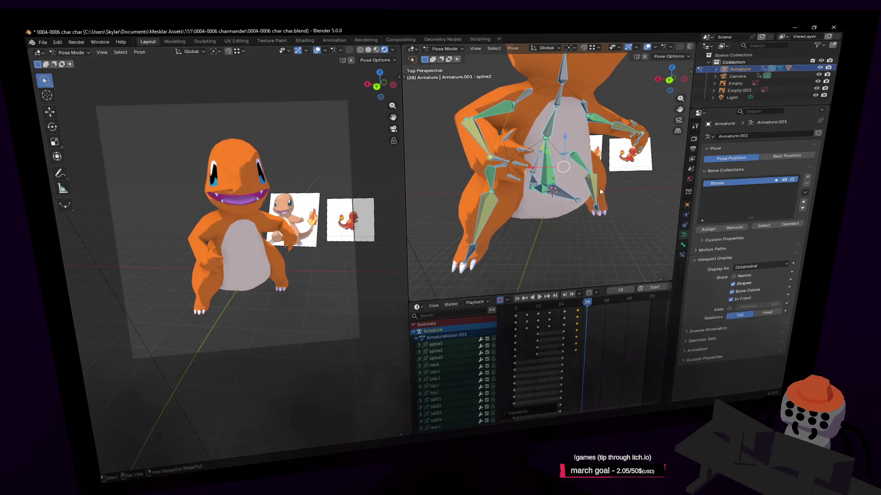
mouse_move(578, 303)
left_mouse_down()
mouse_move(557, 306)
mouse_move(585, 315)
left_mouse_up()
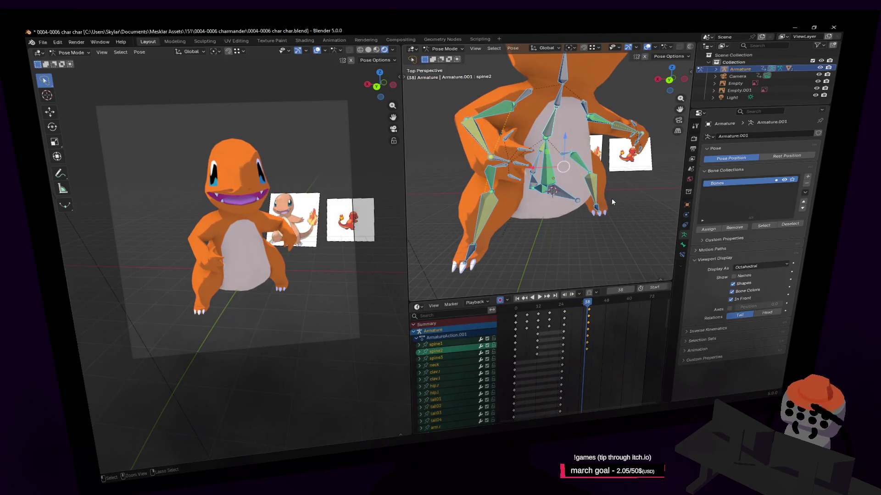
Step: Key every bone at frame 48 and play back to check the loop
key("space")
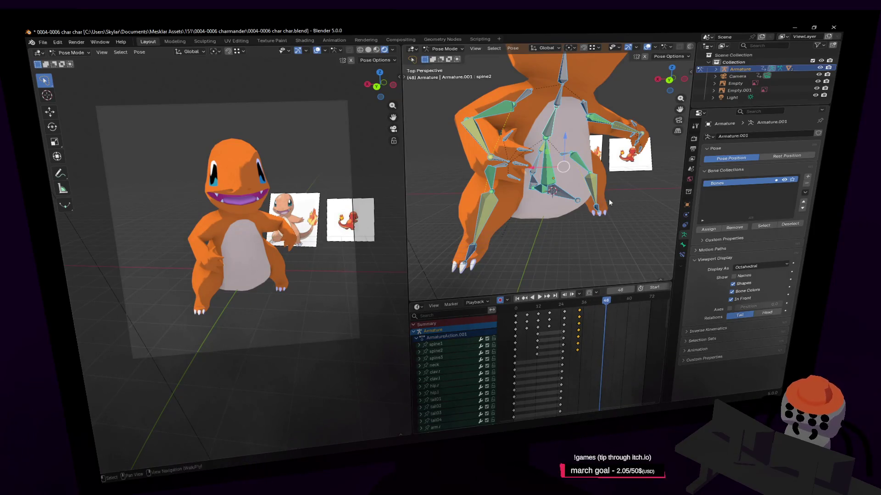
key("i")
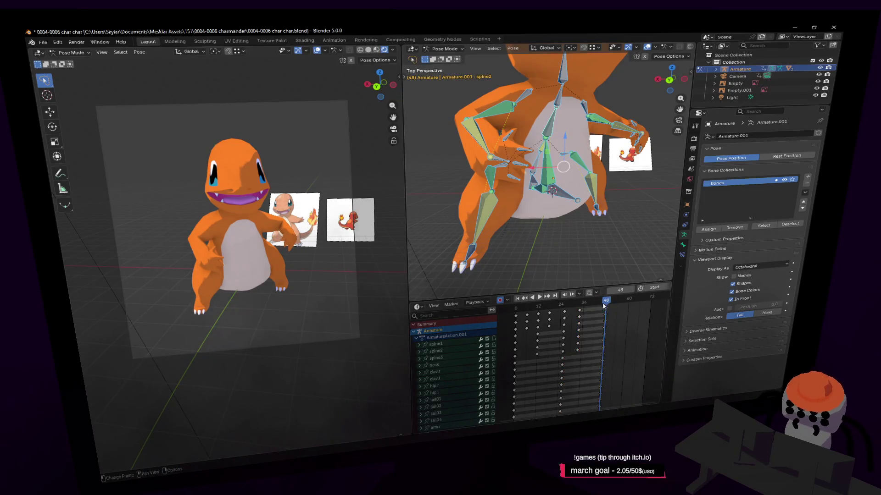
key("space")
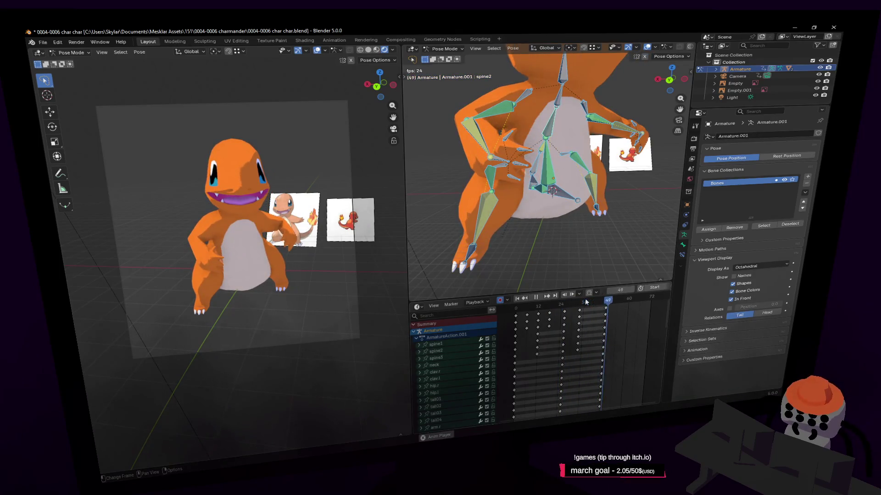
key("space")
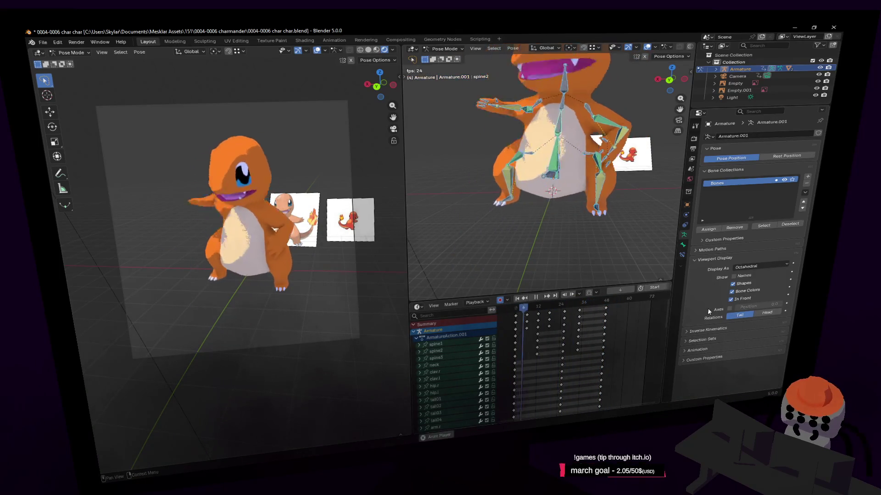
key("space")
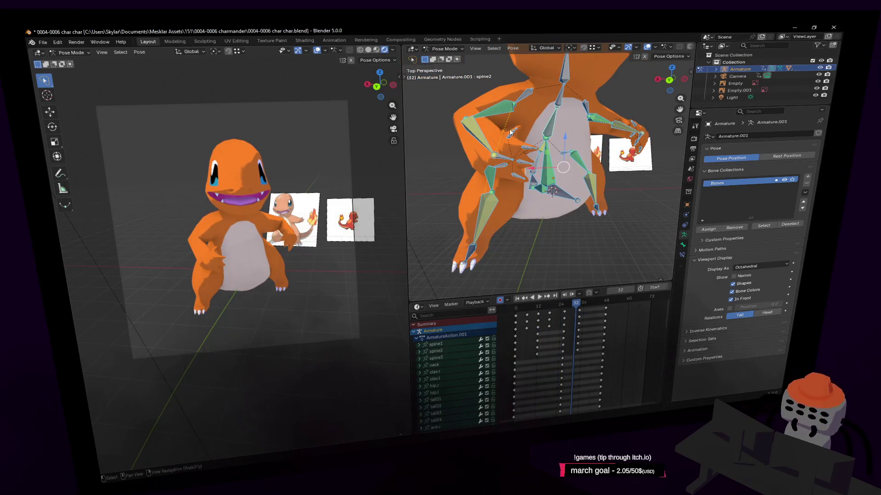
left_click(508, 160)
key("space")
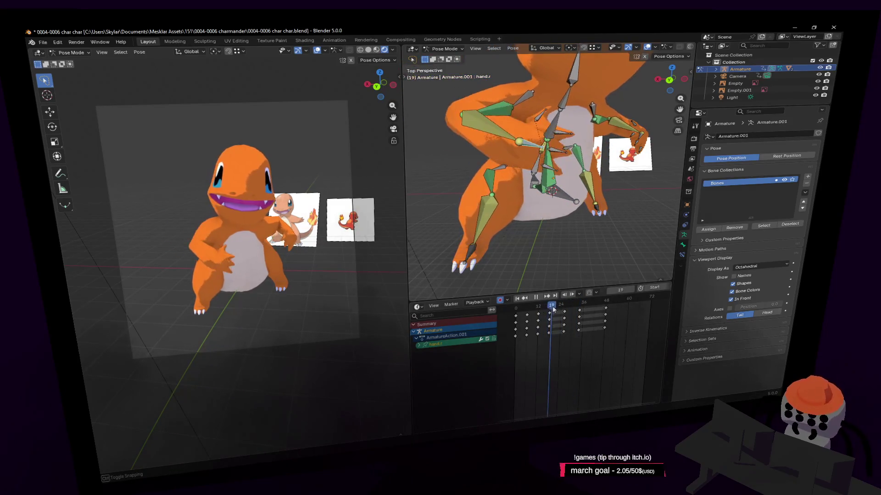
Step: Rescale the timing of the hand.r keys and preview the result
mouse_move(550, 304)
left_mouse_down()
mouse_move(537, 312)
mouse_move(548, 318)
mouse_move(516, 309)
left_mouse_up()
key("space")
key("space")
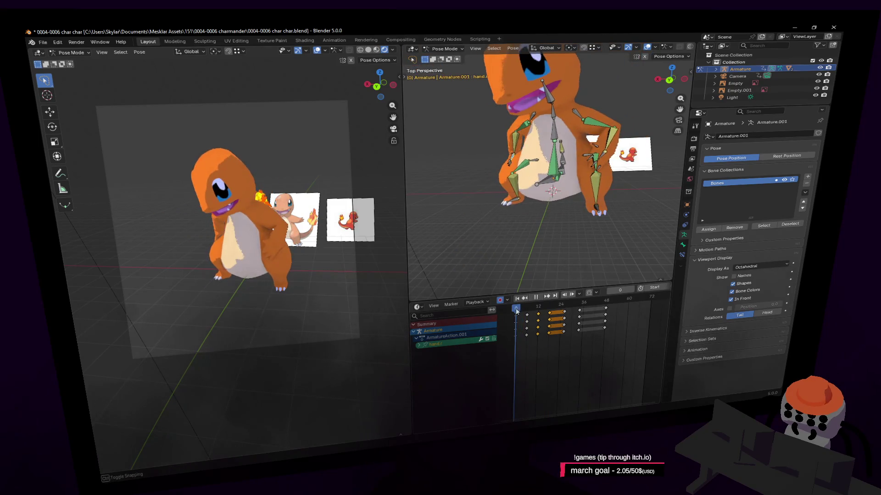
left_click(575, 321)
key("space")
Step: Reposition the hand bone at frame 21 and preview the motion
left_click_drag(550, 318, 557, 320)
middle_click_drag(549, 231, 580, 154)
key("g")
left_click(570, 176)
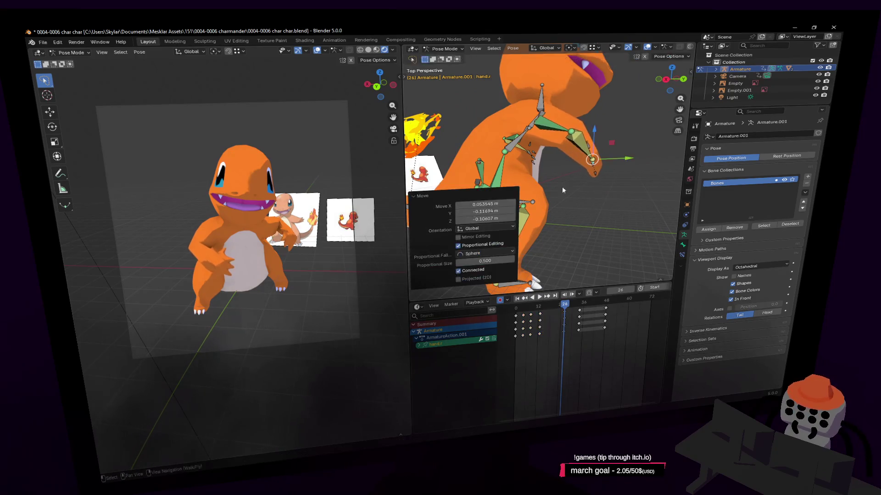
key("space")
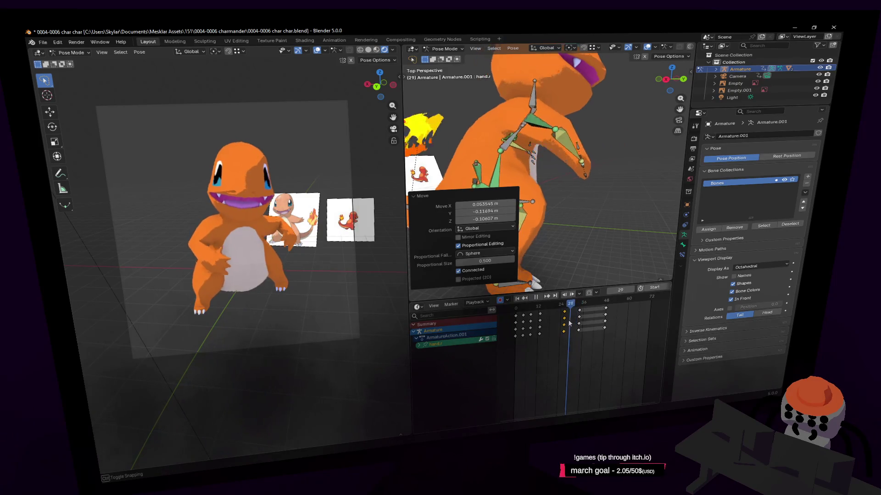
key("space")
Step: Duplicate the hand's key column and place the copy near frame 19
left_click(565, 315)
key("bracketright")
key("shift+d")
left_click(553, 314)
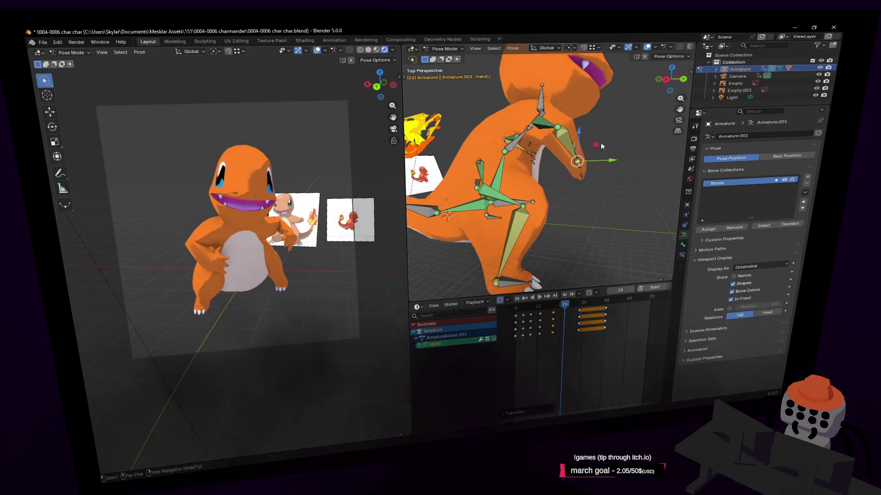
Step: At frame 26, move the hand and rotate it 35.8° about Z, then refine the pose
key("g")
left_click(577, 164)
key("r")
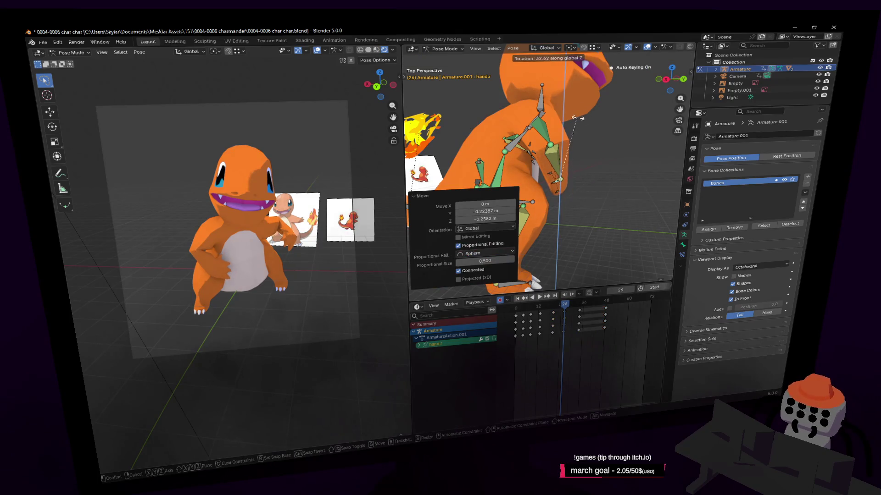
left_click(574, 125)
middle_click_drag(569, 206, 616, 166)
key("g")
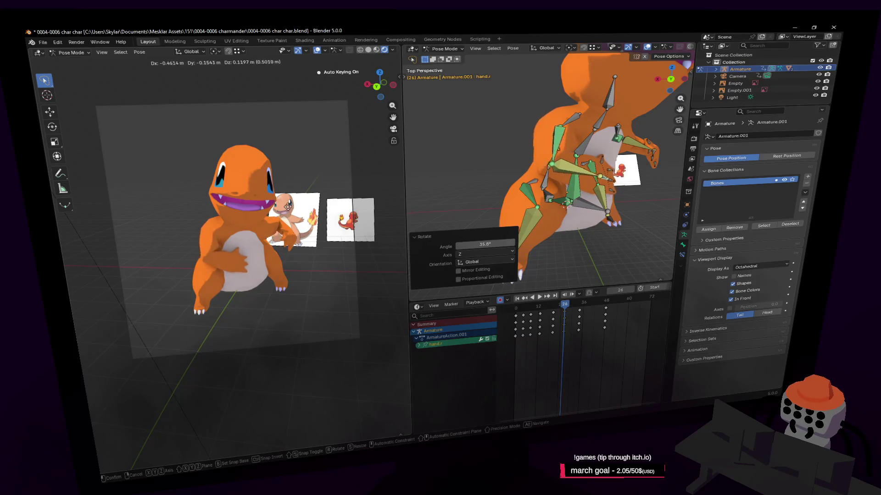
left_click(403, 278)
left_click_drag(558, 311, 594, 312)
key("space")
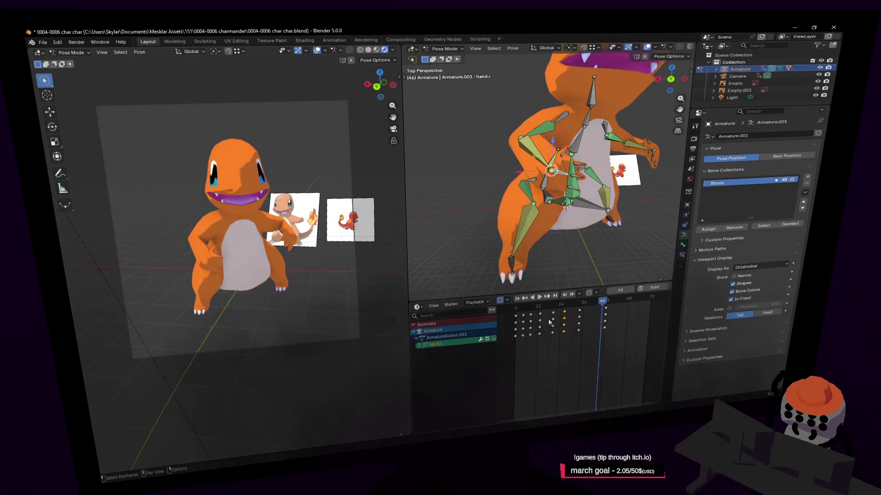
Step: Move the hand.r key column at frame 24 nine frames earlier
mouse_move(565, 304)
left_mouse_down()
mouse_move(532, 310)
mouse_move(546, 316)
left_mouse_up()
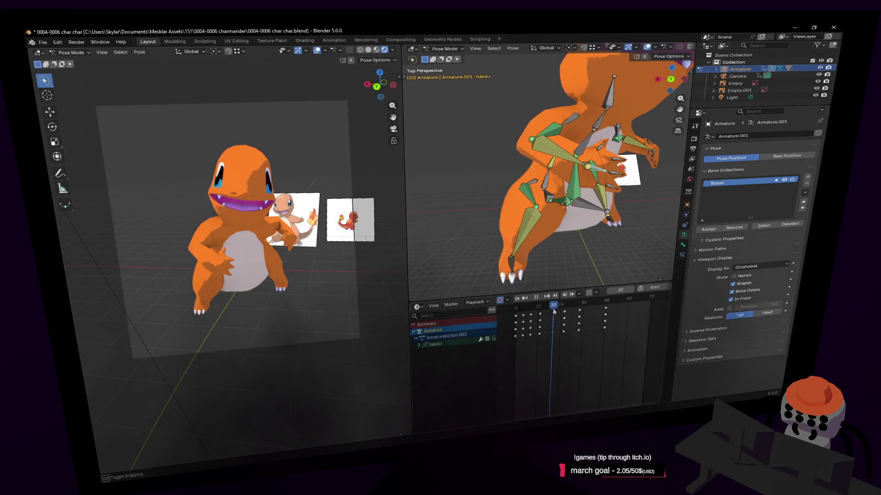
left_click_drag(554, 315, 554, 314)
key("space")
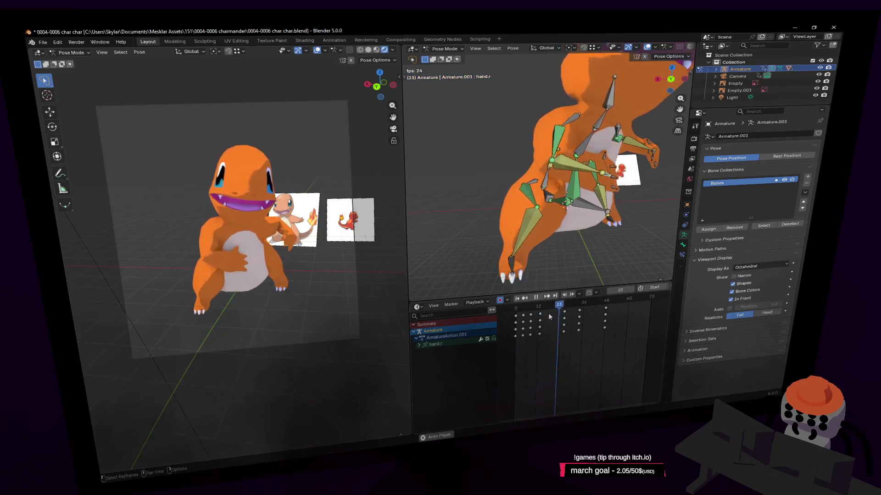
key("space")
left_click(564, 313)
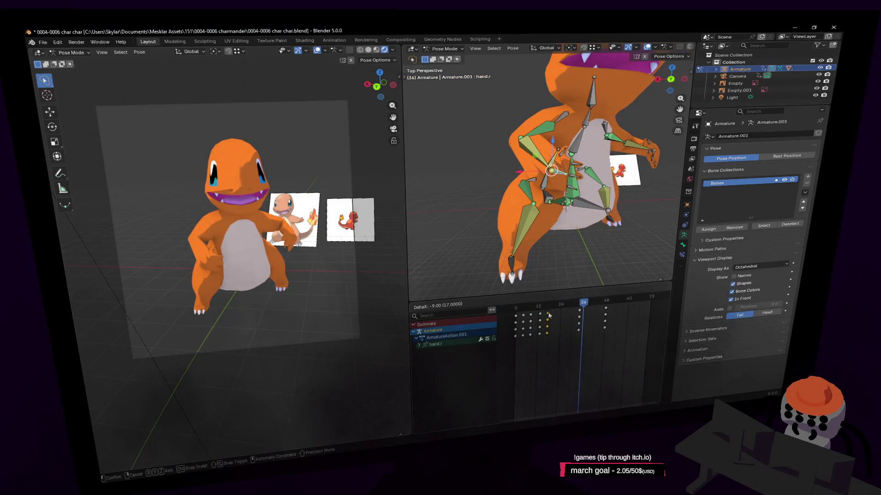
left_click(549, 316)
key("space")
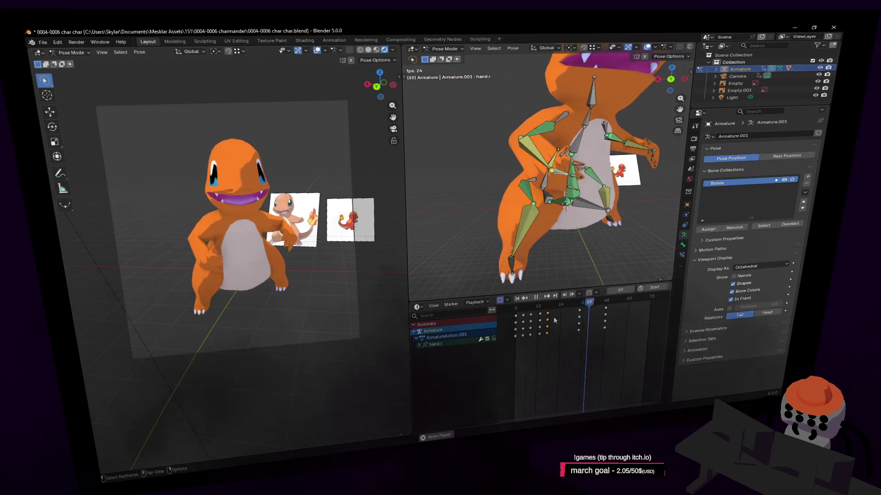
Step: Review the wave timing around frames 22–27 in playback, then select every bone
left_click_drag(566, 304, 567, 305)
key("i")
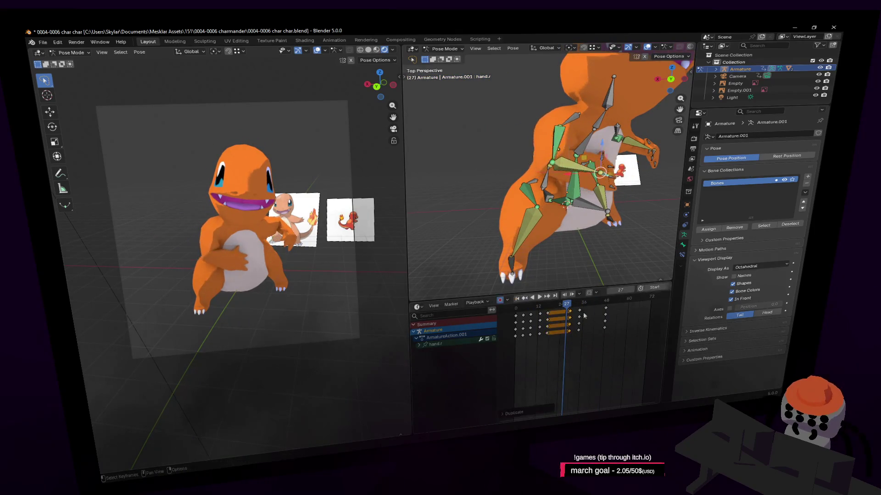
key("space")
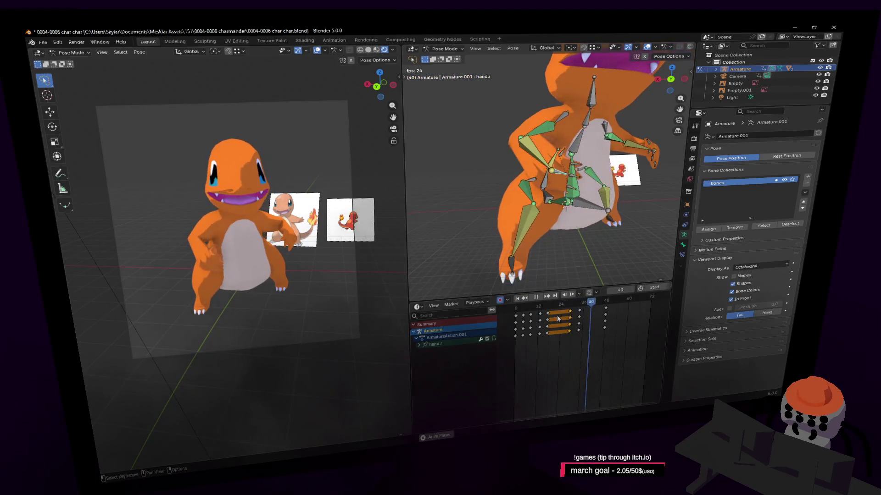
key("space")
key("space")
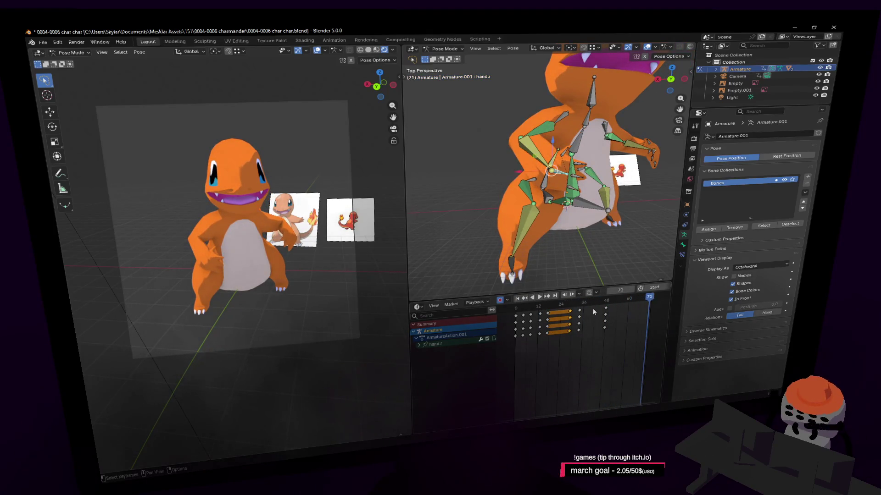
key("space")
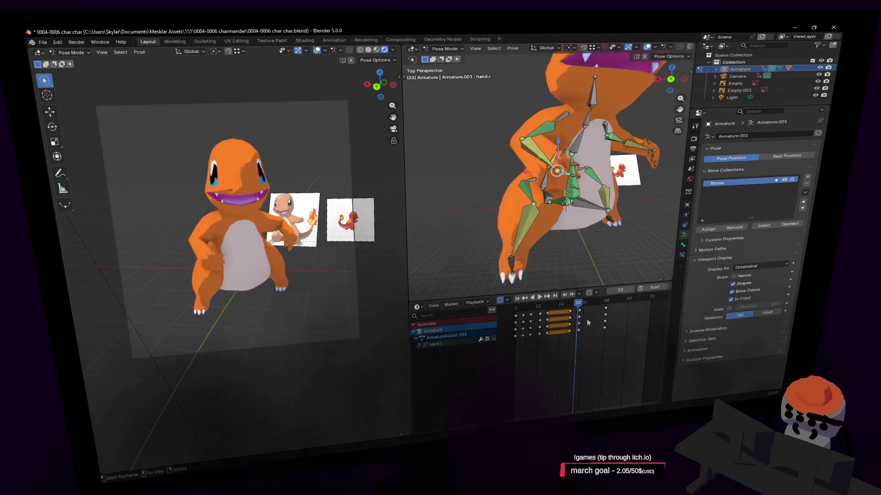
key("Down")
key("Down")
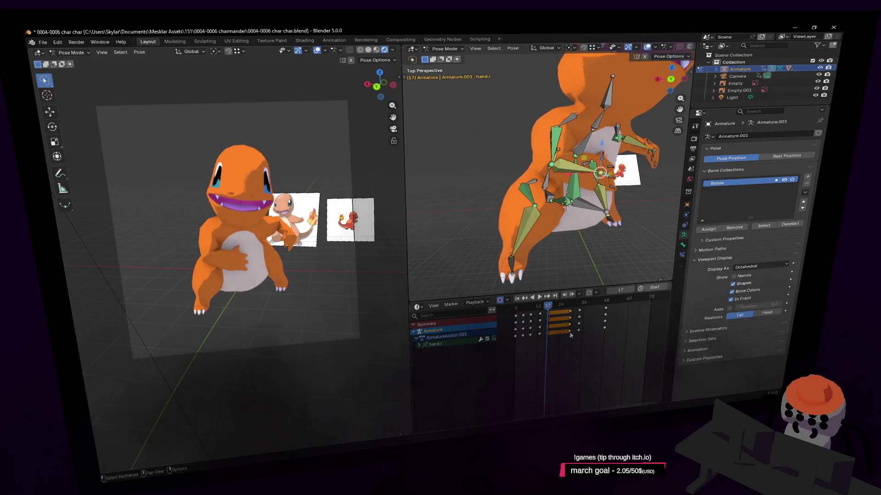
mouse_move(551, 304)
left_mouse_down()
mouse_move(558, 304)
mouse_move(538, 309)
mouse_move(578, 306)
mouse_move(517, 317)
left_mouse_up()
key("space")
key("a")
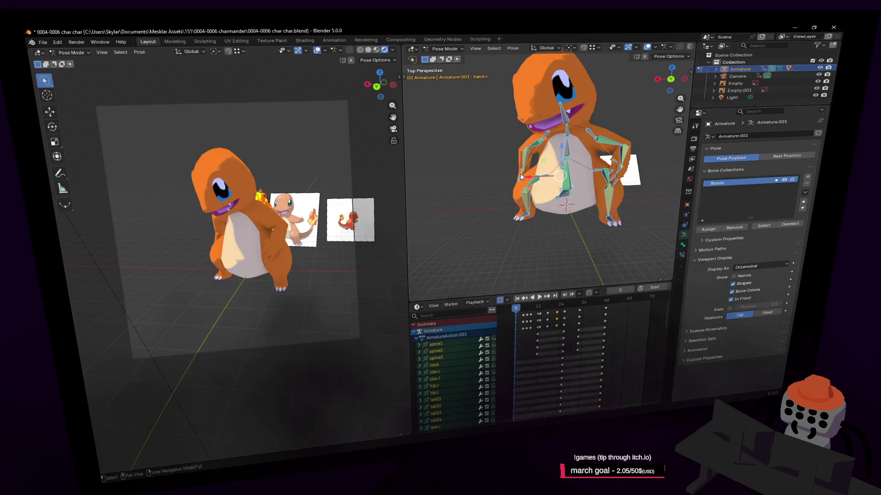
Step: Box-select the early hand.r keyframes and squeeze them closer together
left_click(521, 177)
mouse_move(521, 176)
middle_mouse_down()
mouse_move(528, 278)
mouse_move(553, 312)
mouse_move(552, 340)
middle_mouse_up()
left_click(554, 278)
left_click_drag(569, 347, 496, 311)
left_click(573, 319)
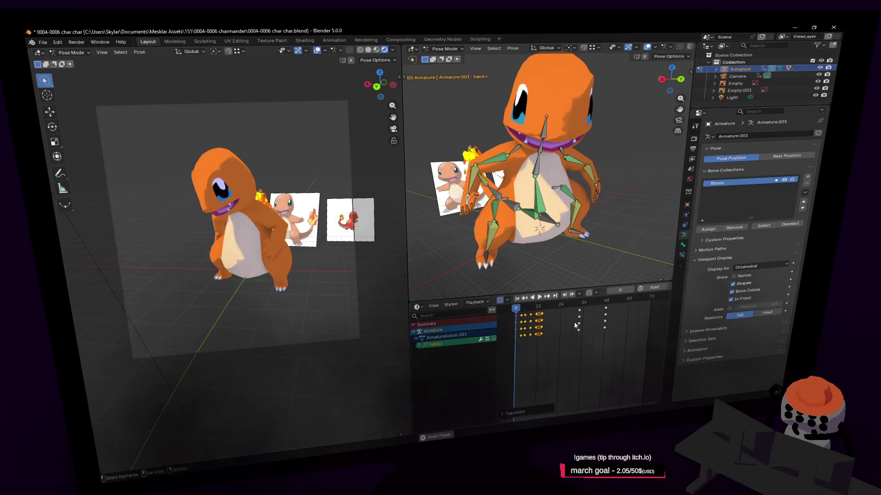
key("space")
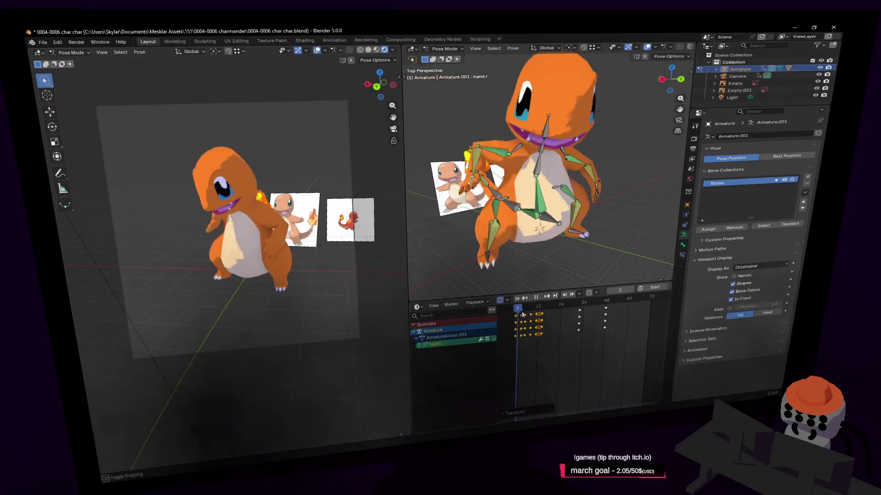
key("space")
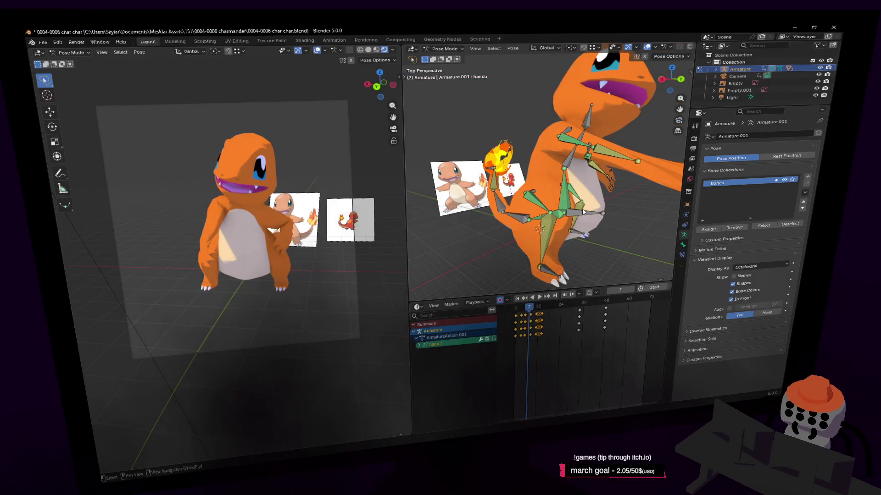
Step: Select the origin and right foot bones and review the animation playback
left_click(583, 211)
left_click(540, 267)
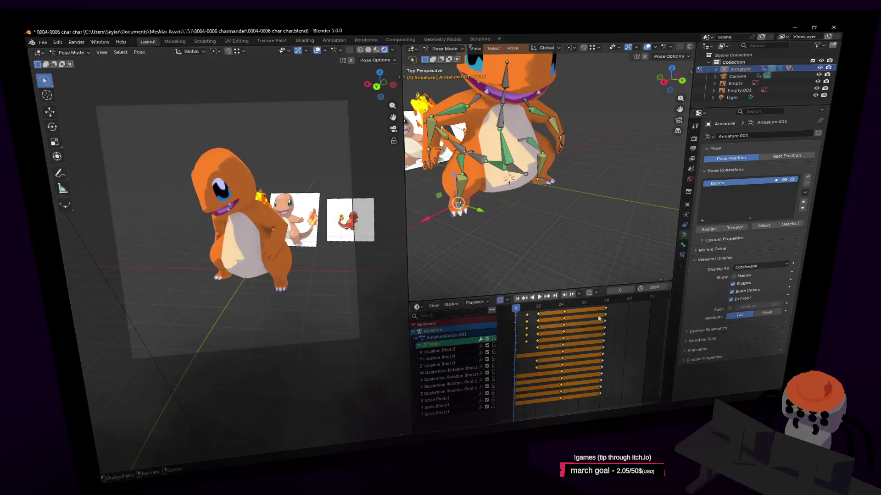
key("space")
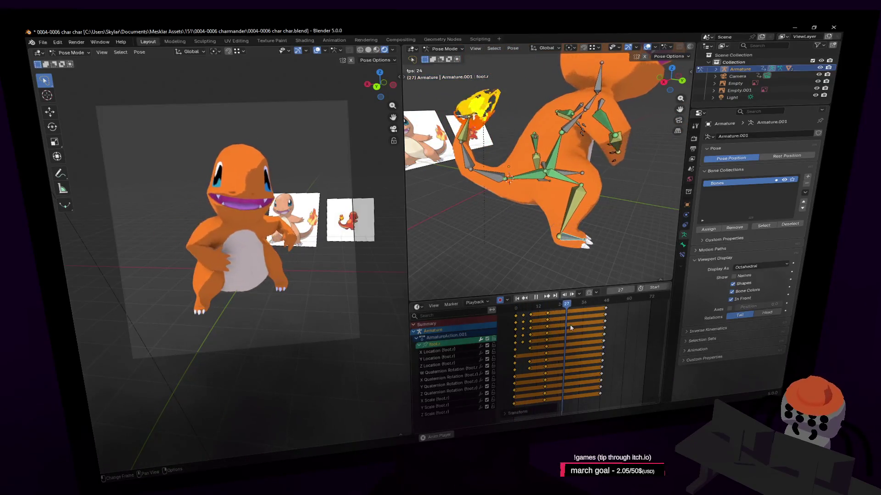
key("space")
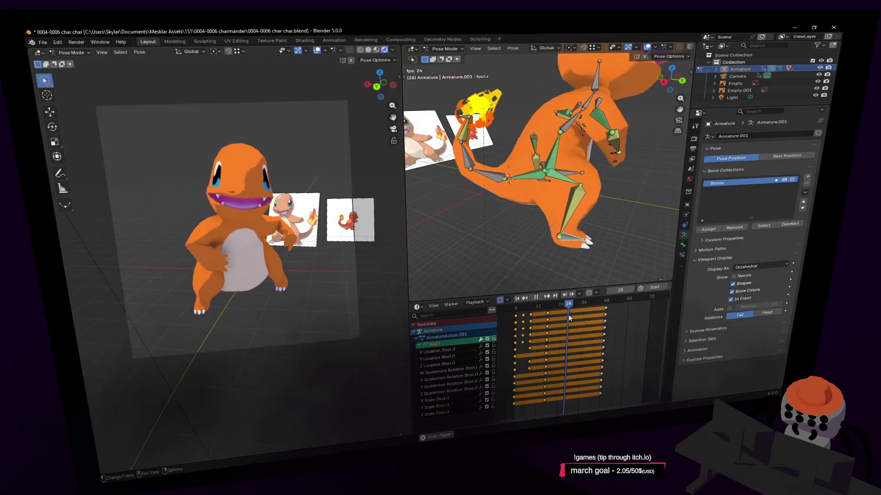
key("Escape")
Step: Shift the origin bone's keyframes in time and inspect the pose at frames 30 and 22
left_click(575, 175)
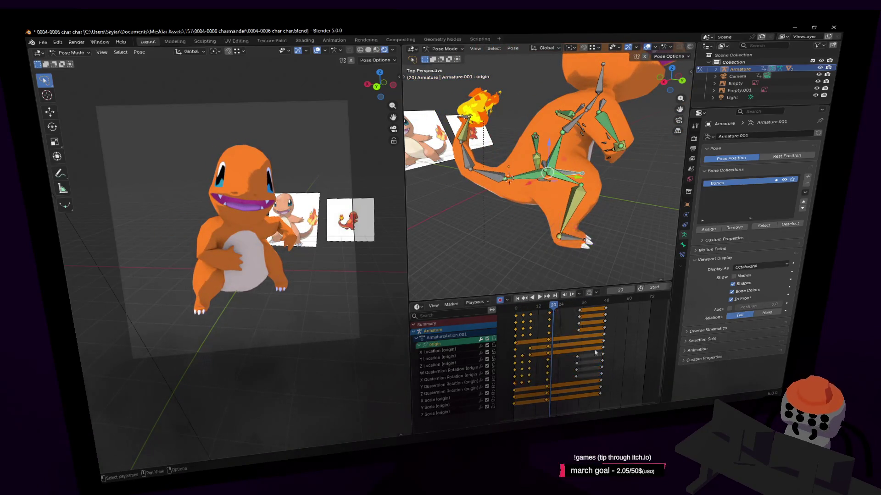
left_click_drag(561, 307, 584, 310)
key("space")
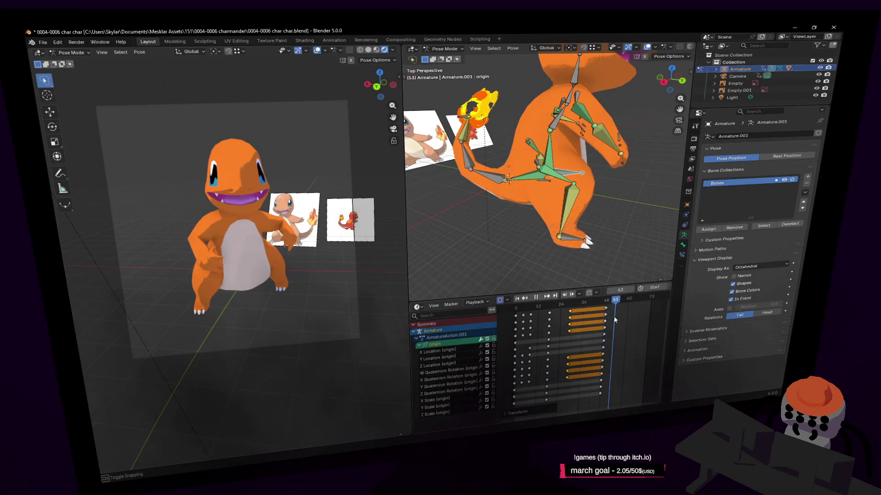
key("space")
key("shift+grave")
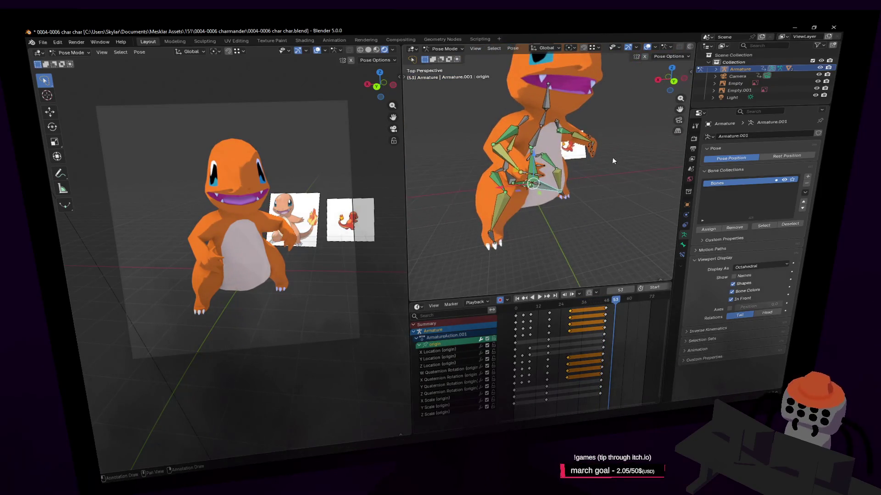
key("Return")
left_click(571, 189)
mouse_move(574, 309)
left_mouse_down()
mouse_move(553, 311)
mouse_move(568, 314)
left_mouse_up()
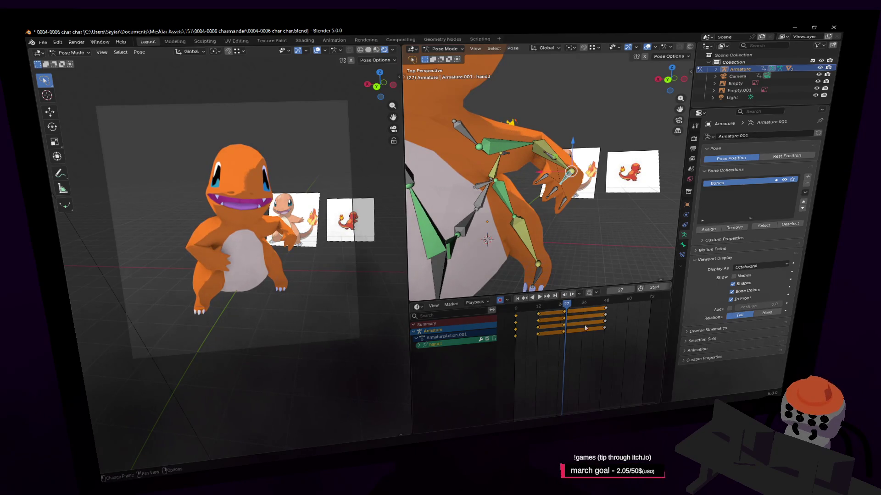
Step: Rough in the left hand's frame-48 wave pose, rotating hand.l about 63.4°
key("r")
left_click(592, 119)
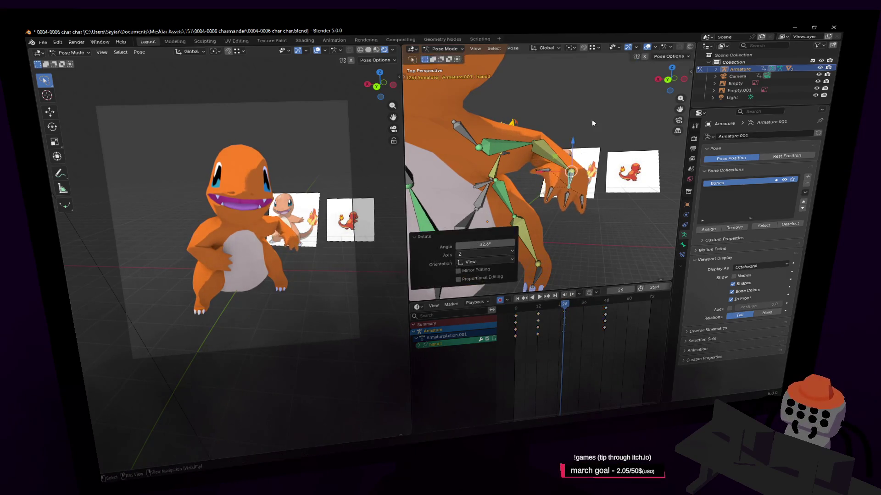
key("g")
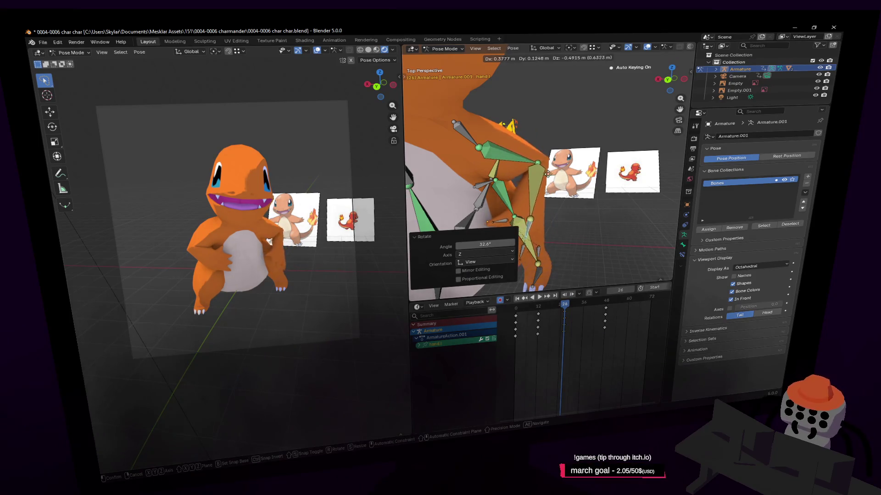
key("Escape")
key("shift+grave")
left_click(544, 166)
key("g")
key("Return")
key("r")
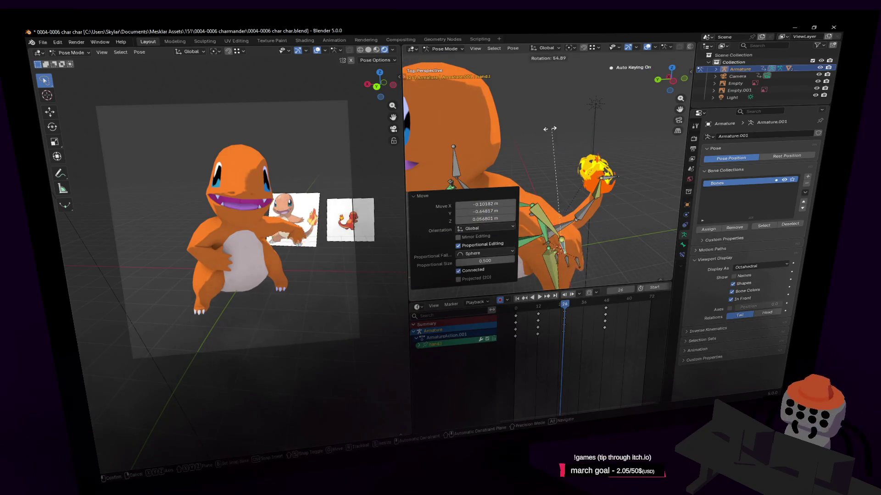
left_click(552, 129)
Step: Rotate hand.l again, play back the wave to check it, and reposition the bone
key("shift+grave")
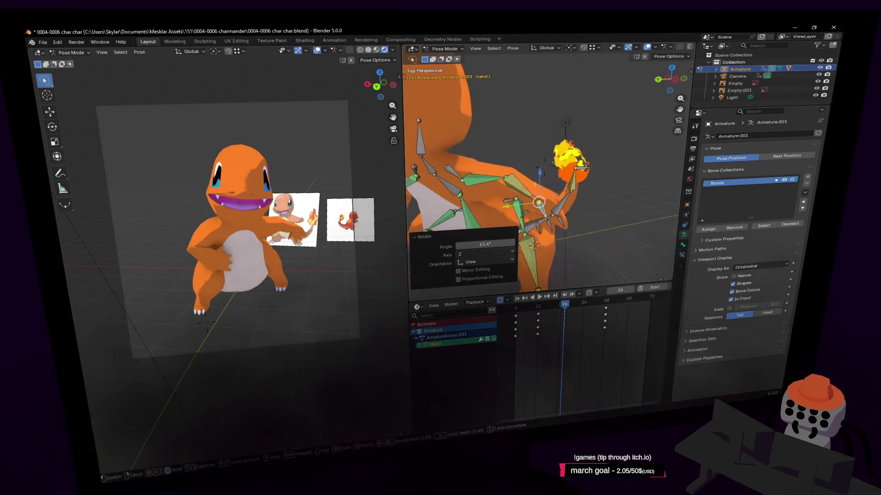
left_click(567, 188)
key("r")
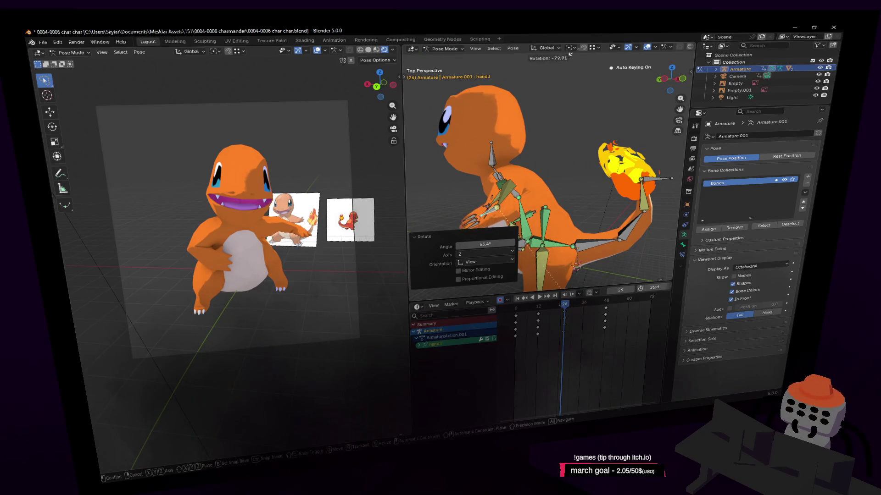
left_click(572, 115)
key("space")
key("space")
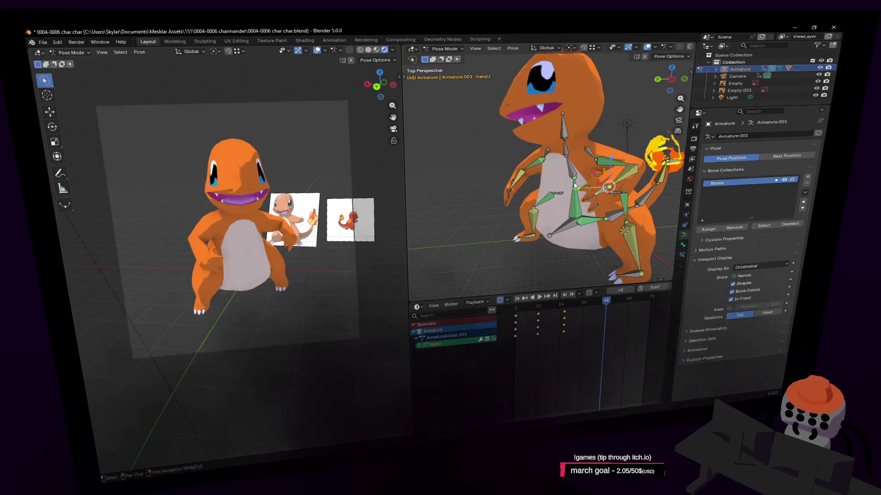
key("g")
left_click(604, 190)
mouse_move(604, 190)
middle_mouse_down()
mouse_move(588, 189)
mouse_move(613, 50)
middle_mouse_up()
Step: Set the pivot point to Median Point, then rotate and reposition the hand bone
left_click(573, 48)
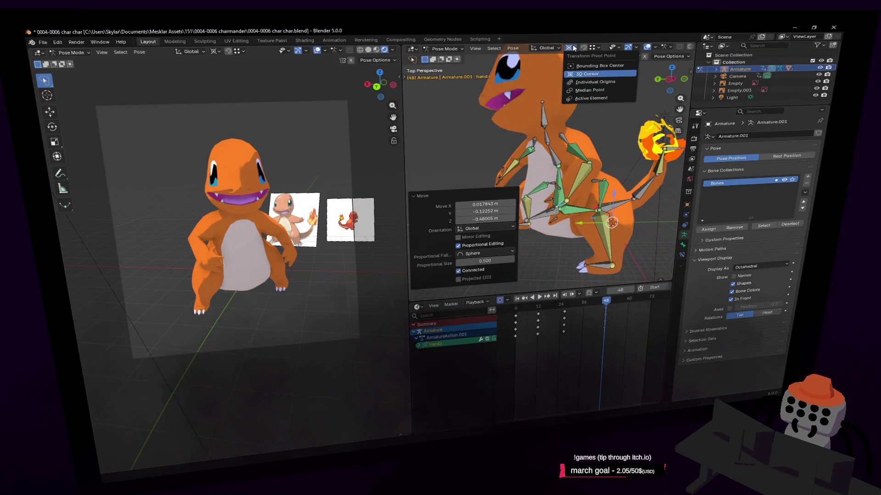
left_click(597, 90)
key("r")
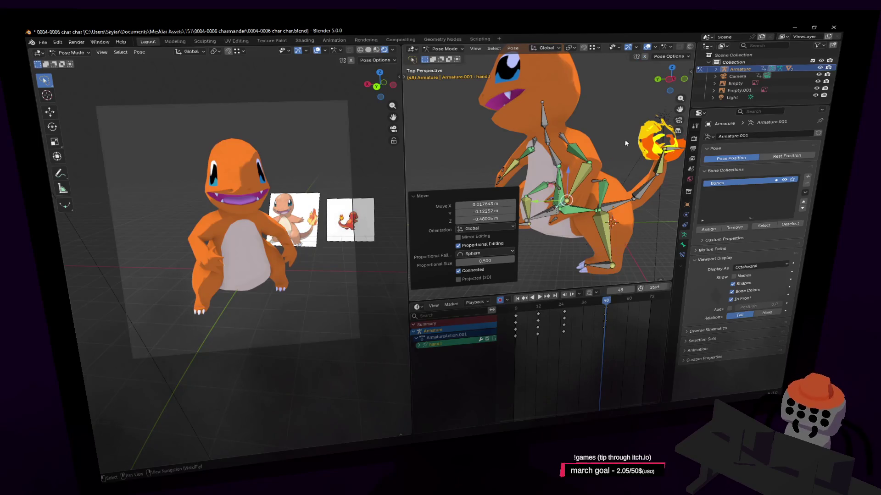
left_click(543, 137)
scroll(543, 136, "up", 3)
middle_click_drag(543, 136, 565, 161)
key("g")
left_click(577, 157)
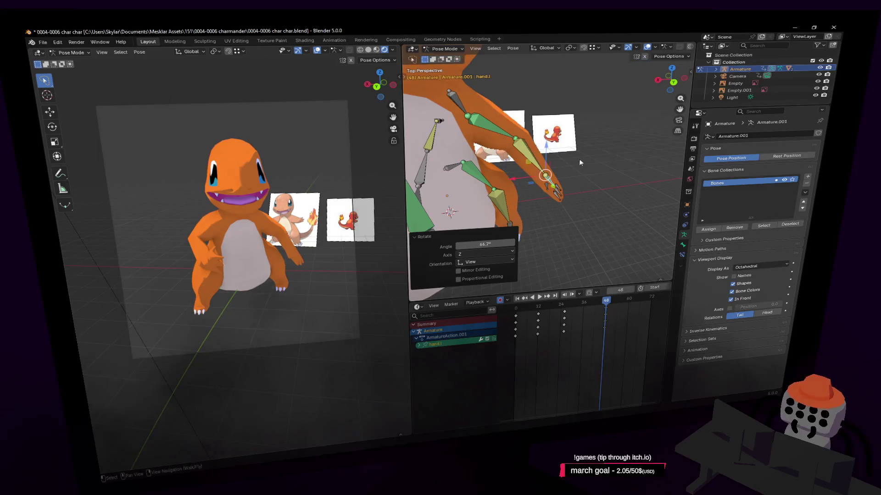
Step: Refine hand.l's position and rotation from a front view of Charmander
key("r")
left_click(583, 159)
scroll(582, 158, "down", 3)
middle_click_drag(583, 158, 606, 191)
key("g")
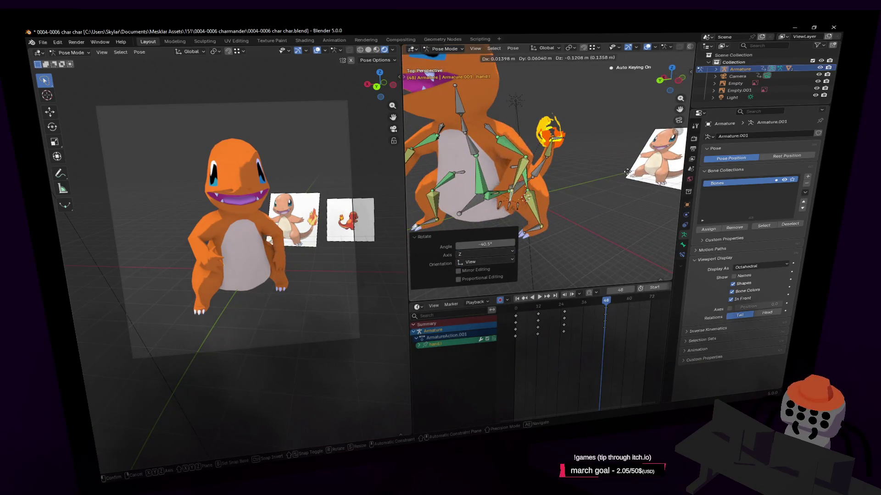
left_click(624, 162)
key("r")
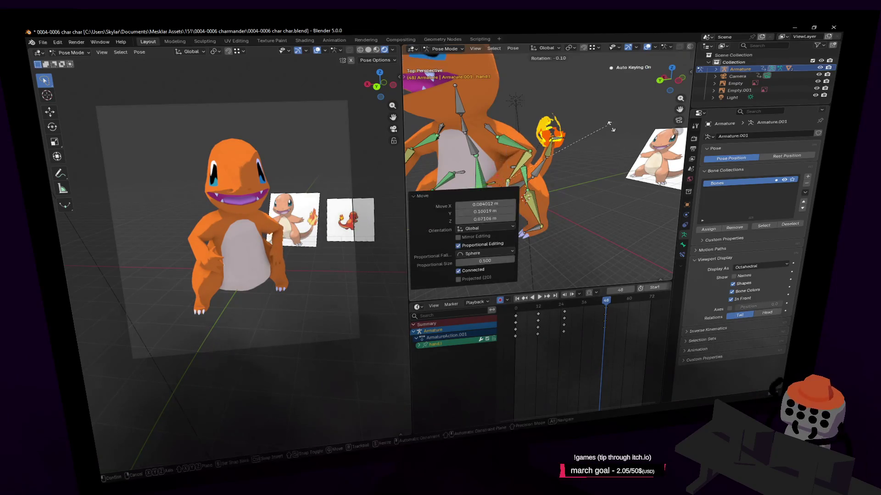
left_click(615, 171)
key("shift+grave")
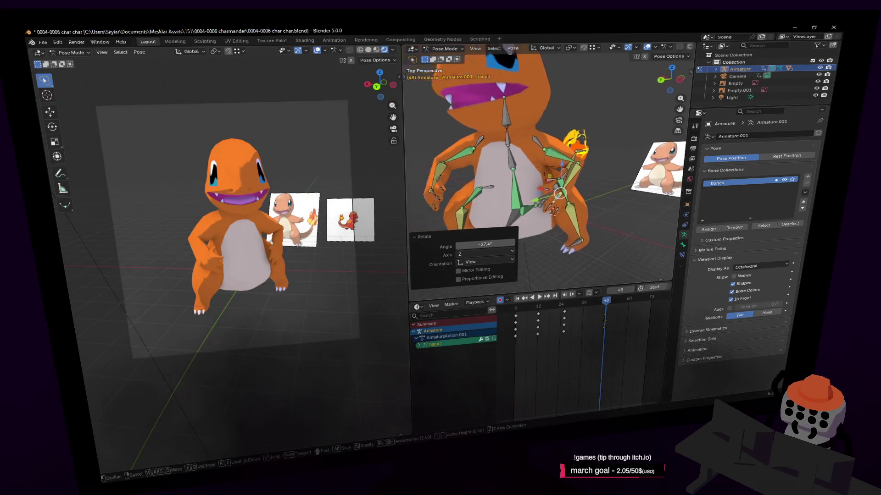
left_click(546, 165)
key("g")
left_click(565, 155)
Step: Rotate hand.l about 41.7°, then scrub to frame 53 and play to check the pose
key("shift+grave")
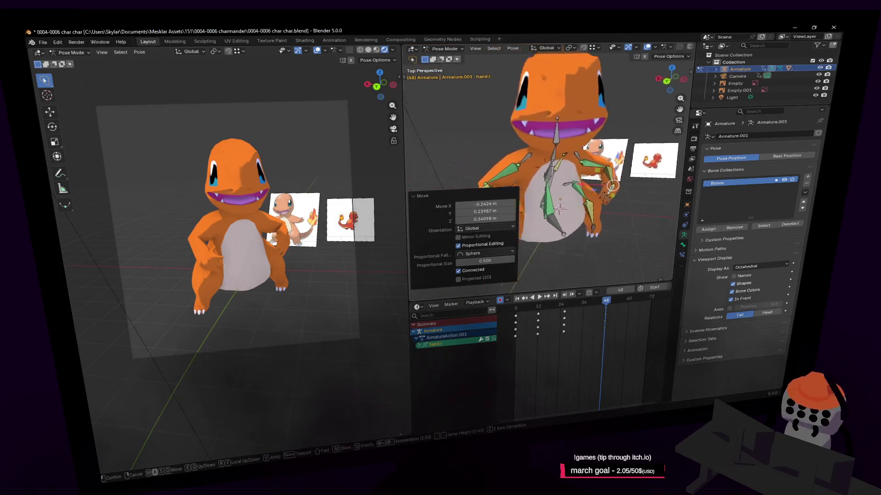
left_click(544, 169)
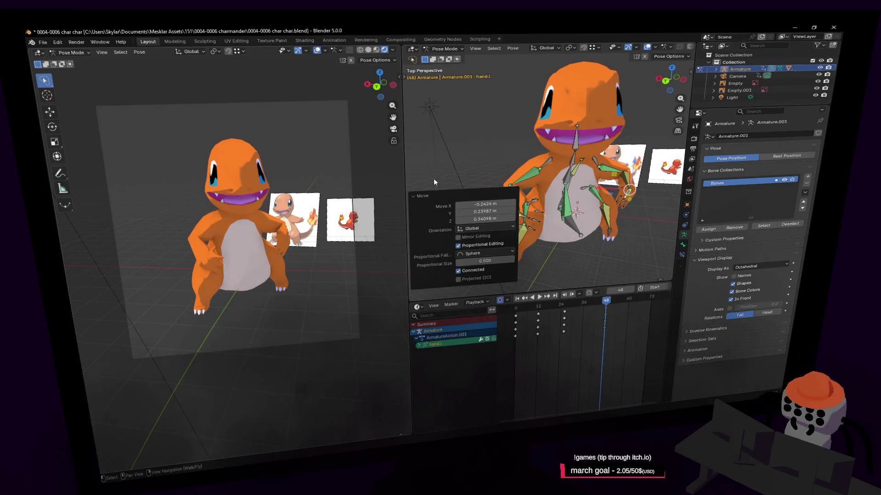
key("shift+grave")
left_click(544, 169)
key("r")
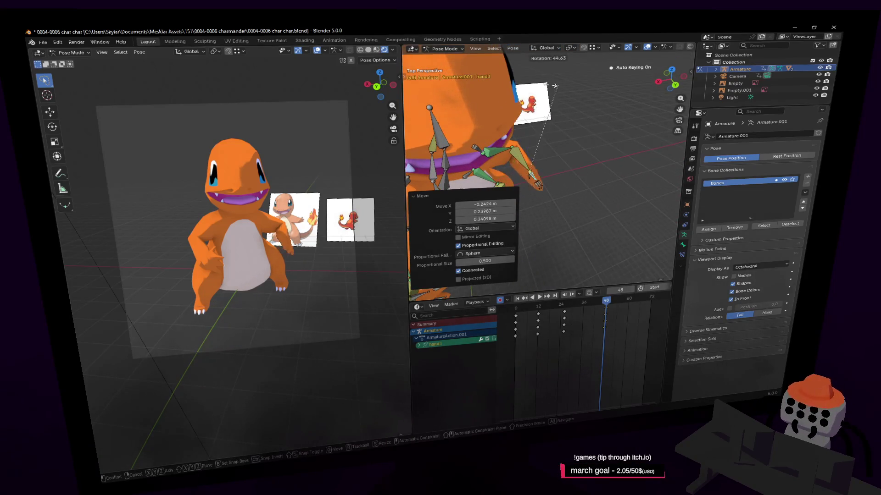
left_click(562, 94)
key("shift+grave")
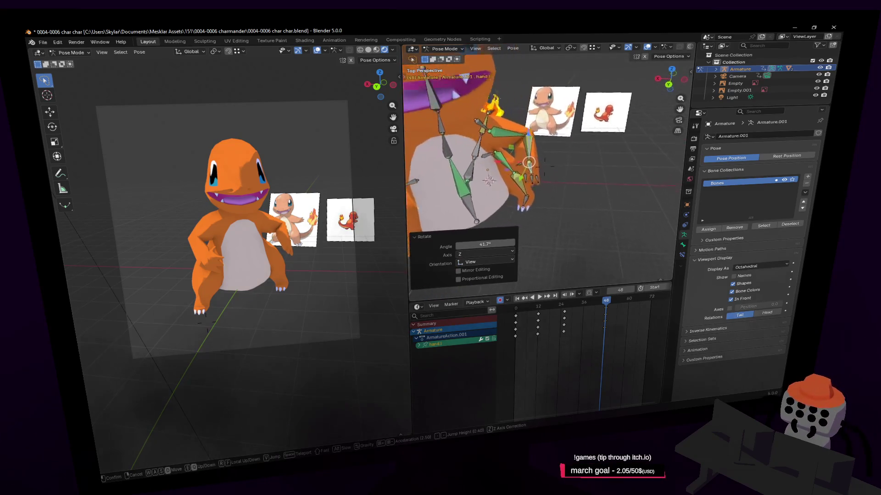
left_click(586, 231)
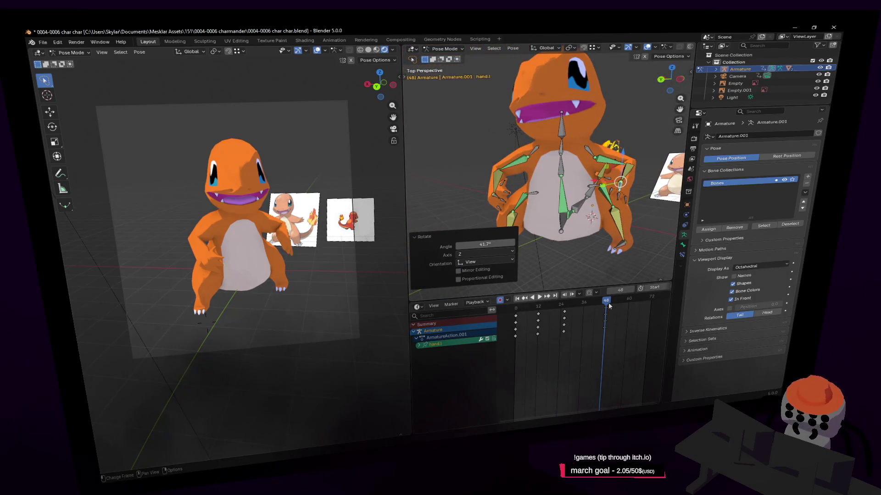
left_click_drag(605, 301, 615, 303)
key("space")
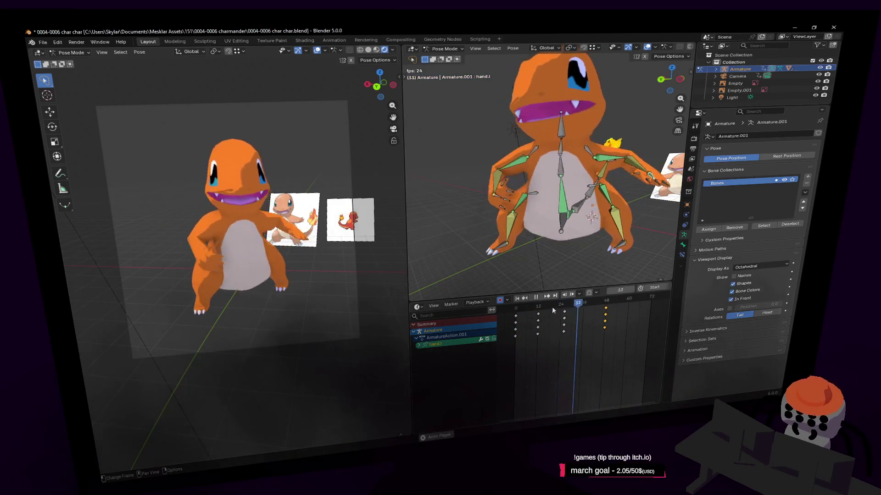
Step: Move the frame-17 key column earlier to about frame 11 and preview the timing
key("space")
left_click_drag(563, 314, 546, 308)
key("space")
key("ctrl+z")
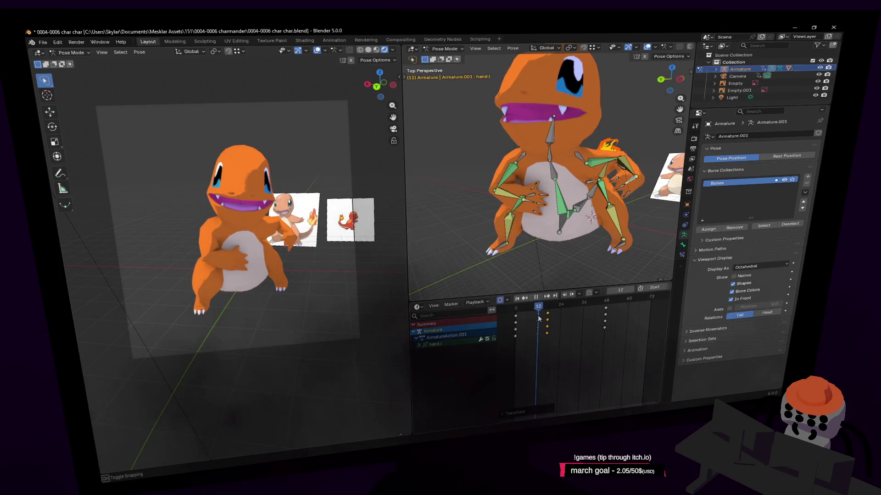
left_click_drag(549, 316, 537, 316)
key("space")
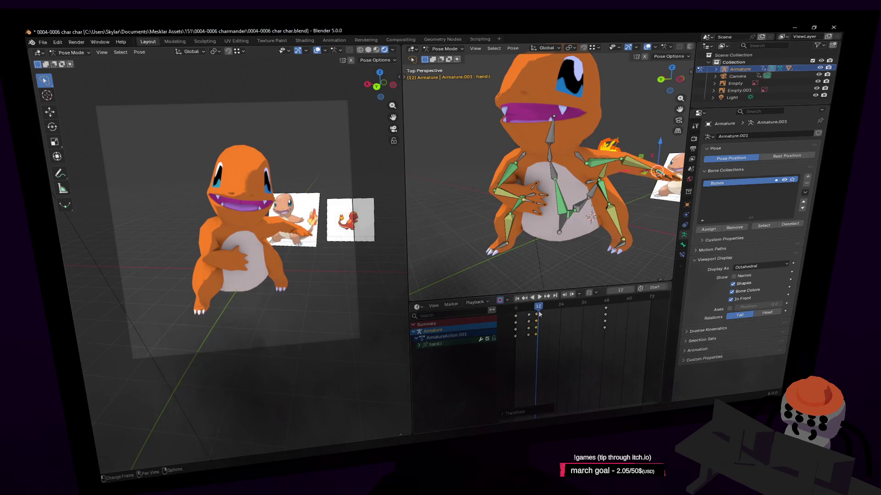
key("space")
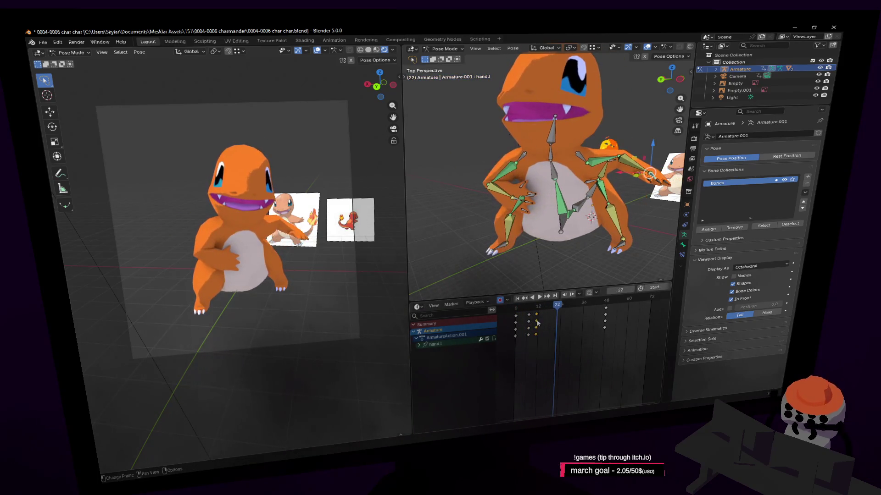
Step: Move the frame-48 keys to frame 35 and shift the selected keys 17 frames later
key("space")
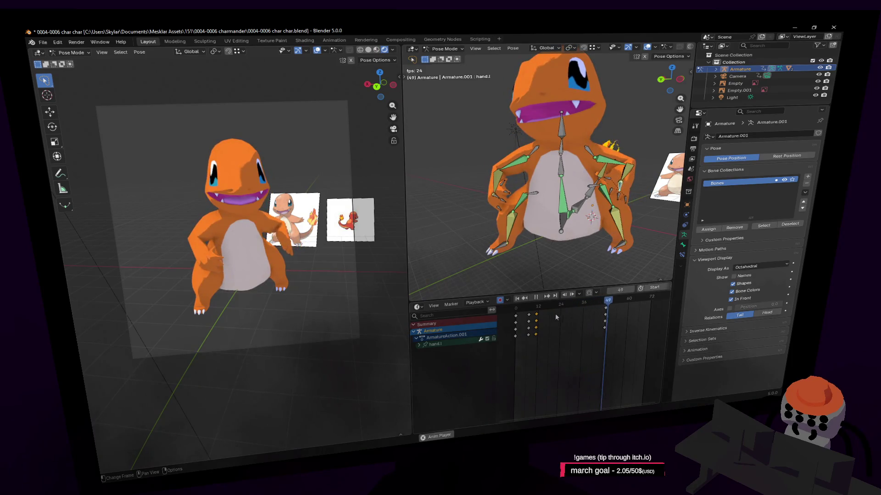
key("space")
left_click_drag(614, 308, 581, 310)
key("space")
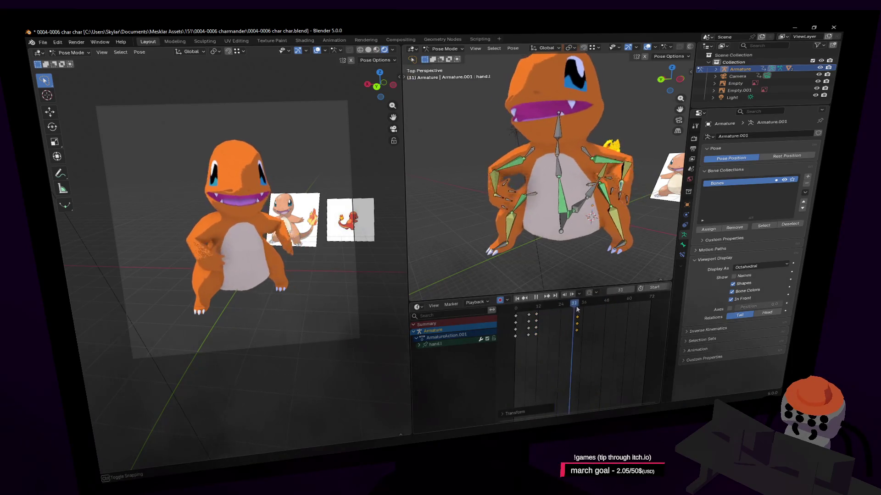
key("space")
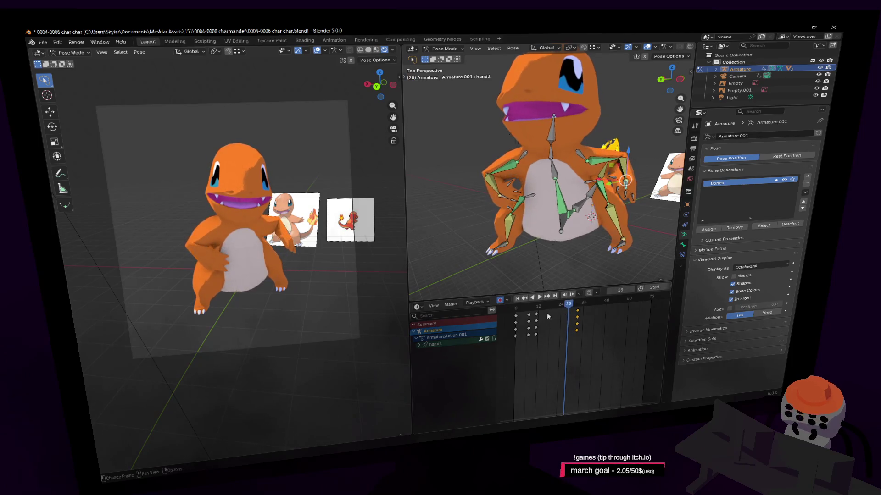
left_click_drag(539, 316, 575, 317)
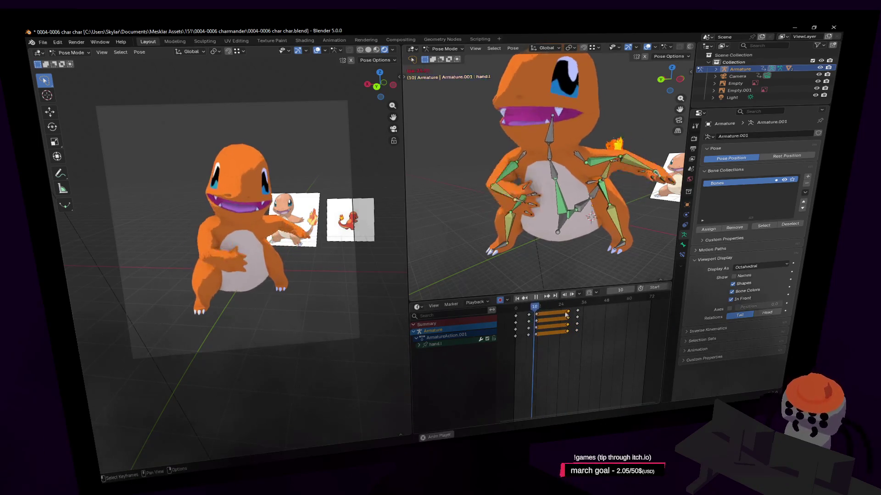
key("space")
key("space")
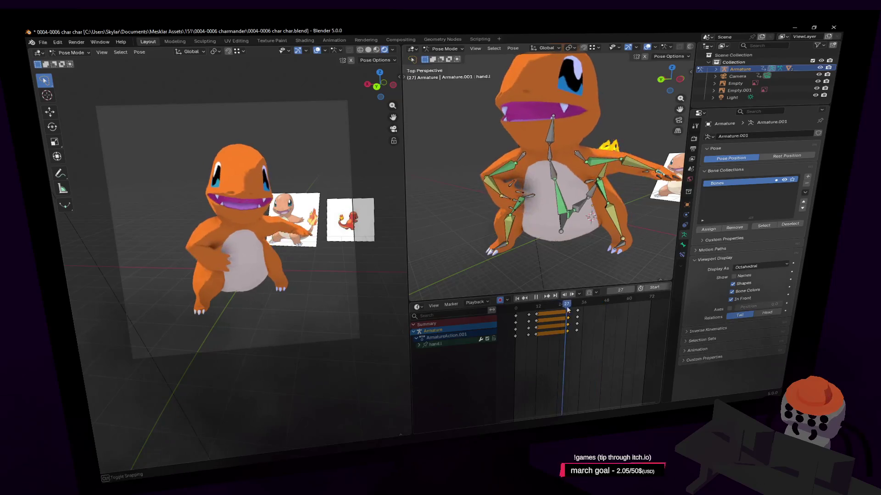
mouse_move(657, 165)
middle_mouse_down()
mouse_move(642, 170)
mouse_move(668, 159)
middle_mouse_up()
Step: At frame 28, move hand.l and rotate it -63.5°, then play back the wave
key("g")
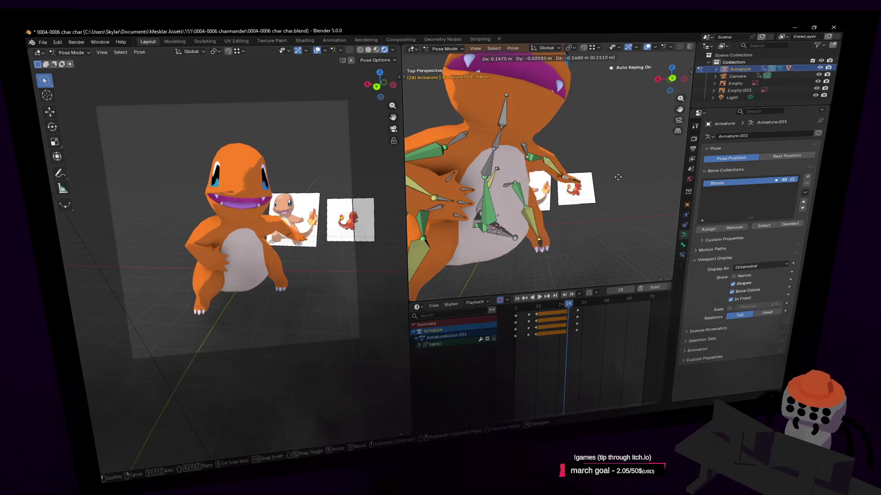
left_click(607, 184)
key("r")
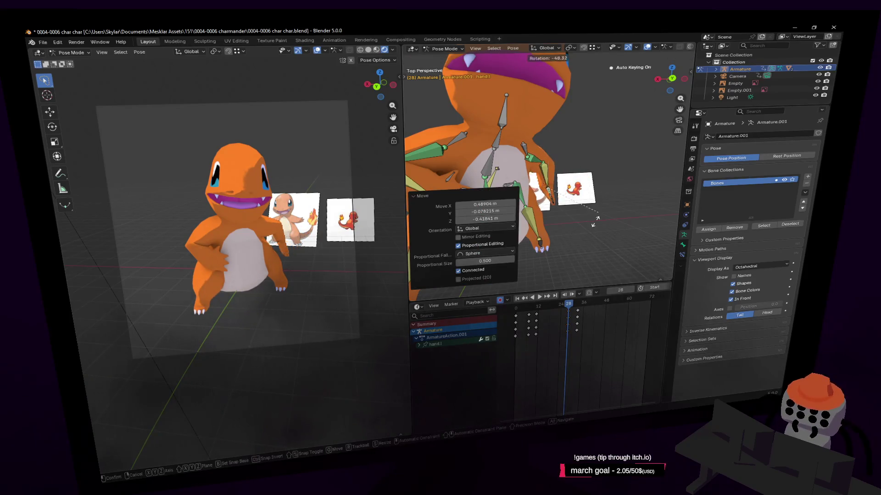
left_click(591, 227)
key("shift+grave")
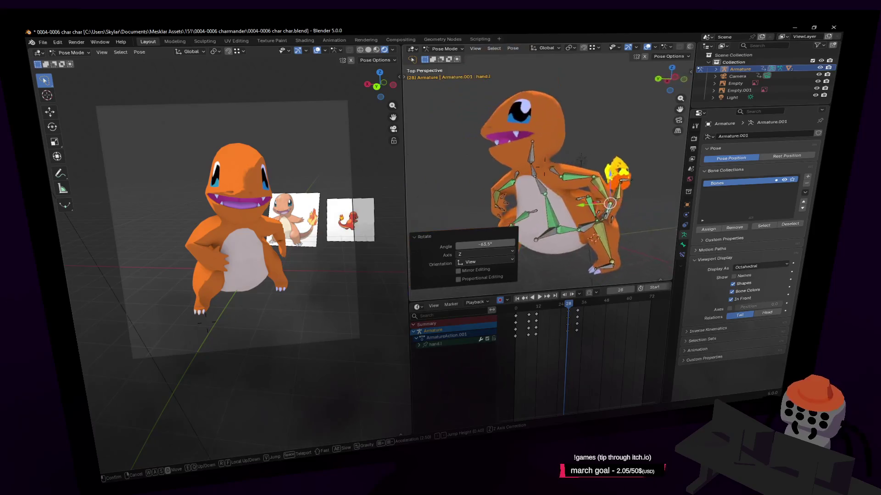
left_click(587, 230)
key("shift+grave")
key("s")
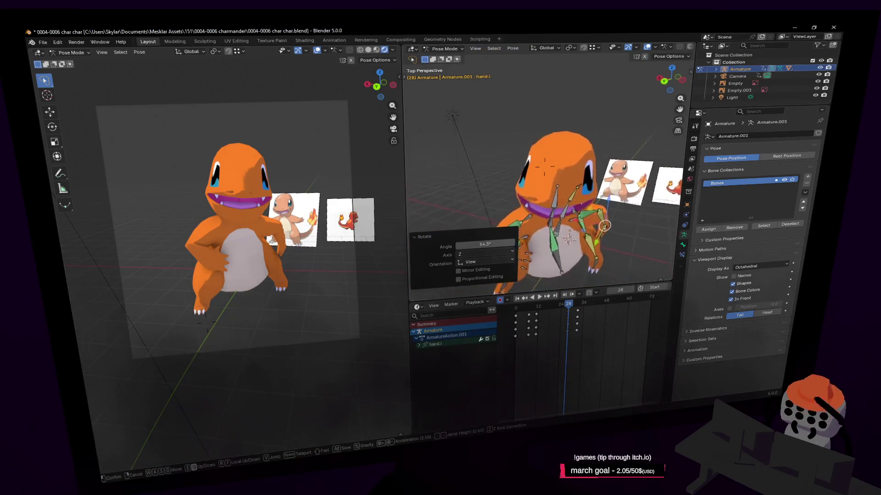
left_click(533, 287)
key("space")
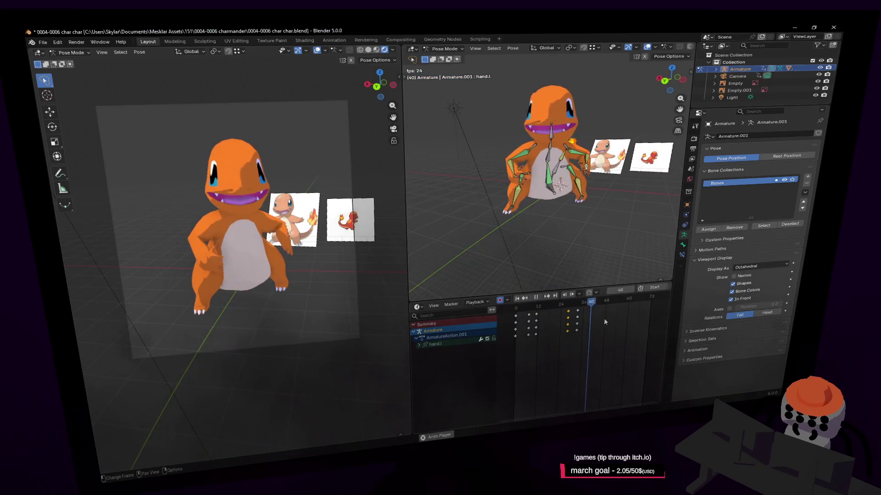
key("space")
Step: At frame 33, rotate hand.l by -14.1°
left_click_drag(586, 304, 590, 309)
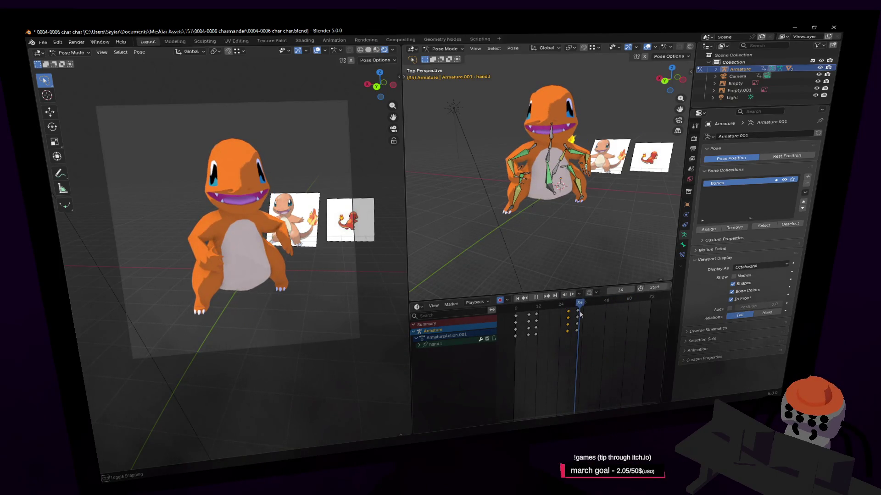
middle_click_drag(573, 193, 605, 179)
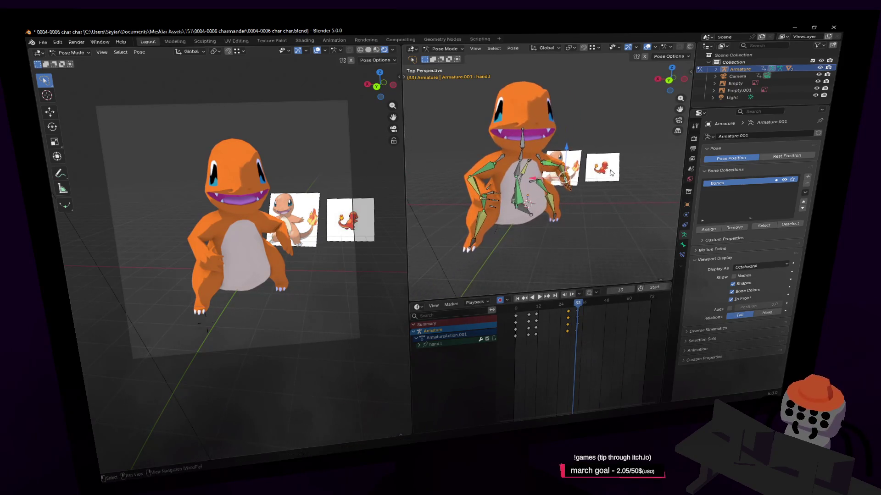
key("g")
key("r")
left_click(610, 165)
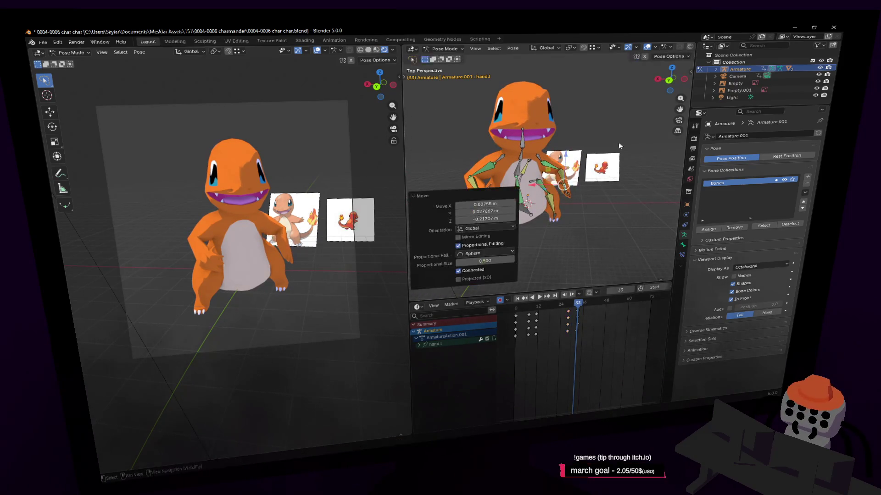
key("shift+grave")
key("w")
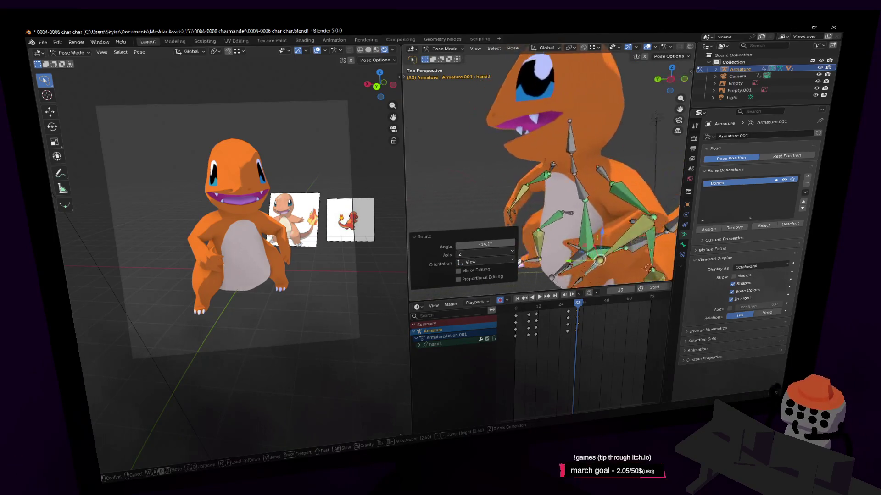
left_click(598, 155)
Step: Rotate spine2 to lean the upper body and rotate the neck to turn the head
left_click(538, 193)
key("r")
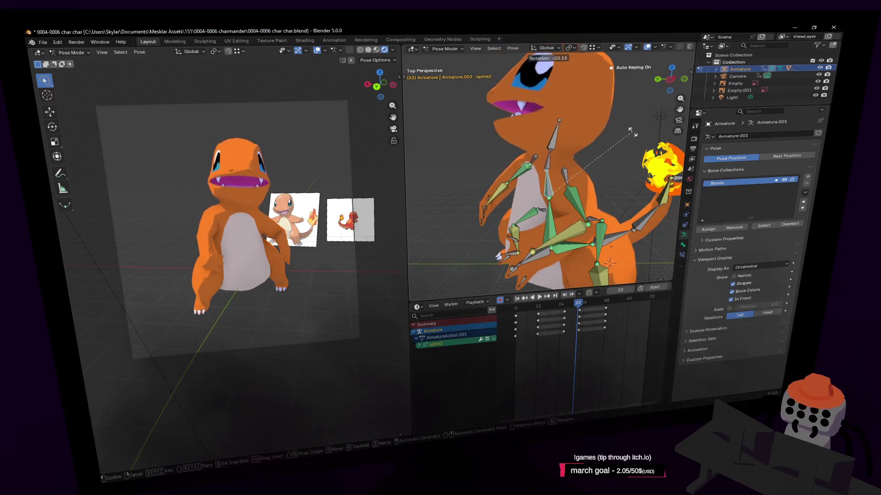
left_click(622, 136)
left_click(555, 143)
key("r")
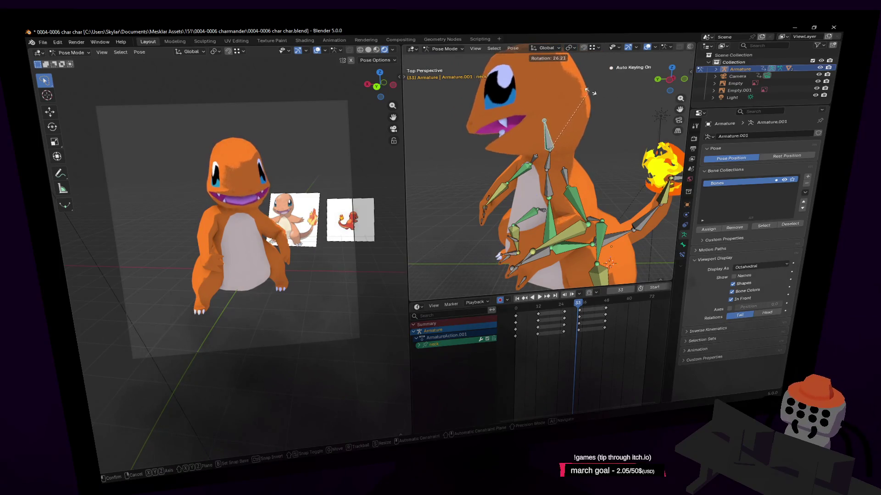
left_click(550, 147)
Step: Rotate spine3 to adjust the upper body and ease the neck slightly back
left_click(548, 164)
key("r")
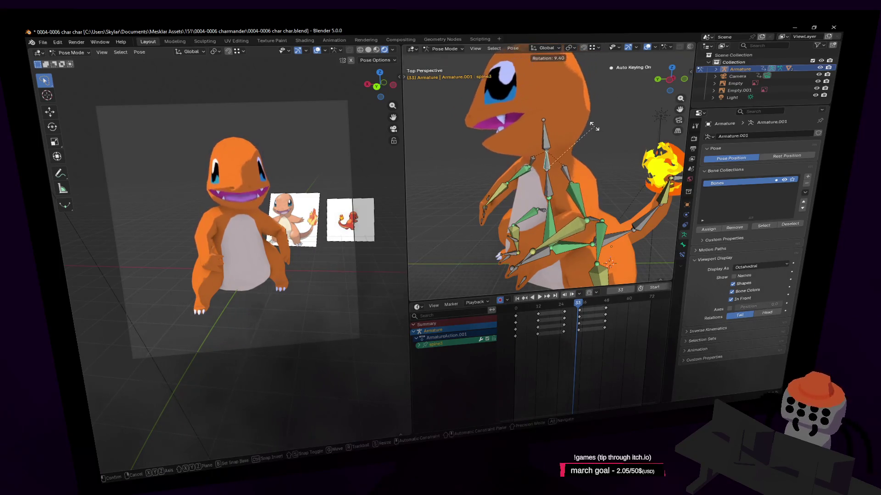
left_click(592, 129)
left_click(540, 138)
key("r")
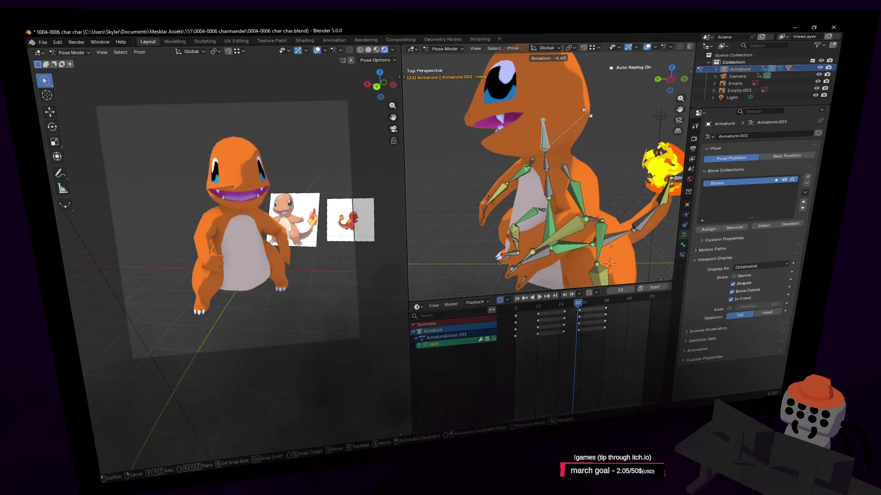
left_click(544, 138)
key("shift+grave")
key("s")
left_click(603, 285)
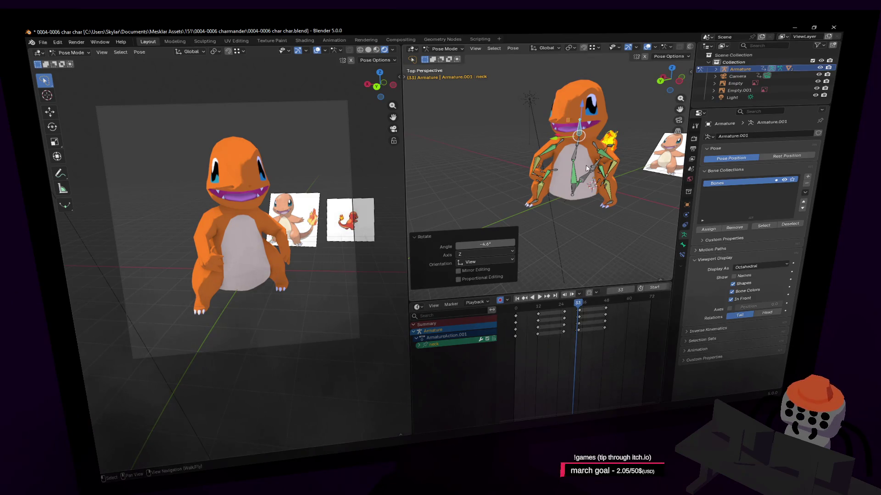
Step: Select all the armature's bones and keys, then play the wave from frame 0
middle_click_drag(584, 319, 567, 317)
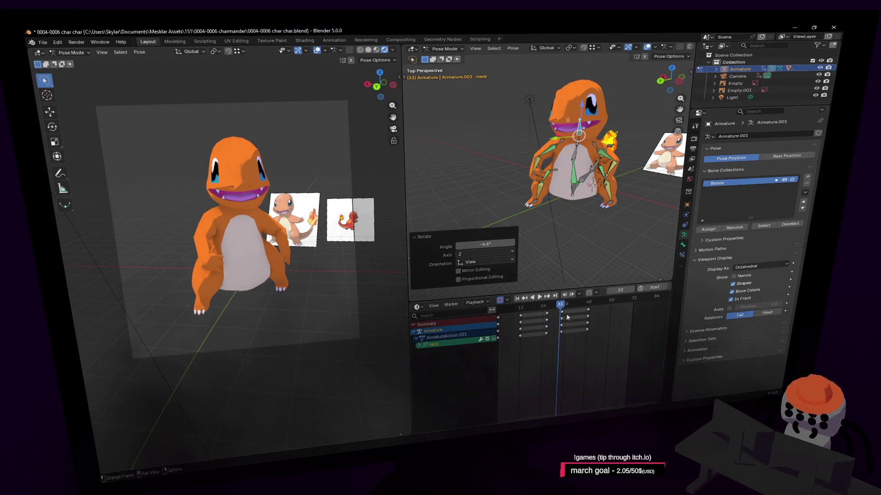
key("bracketright")
key("a")
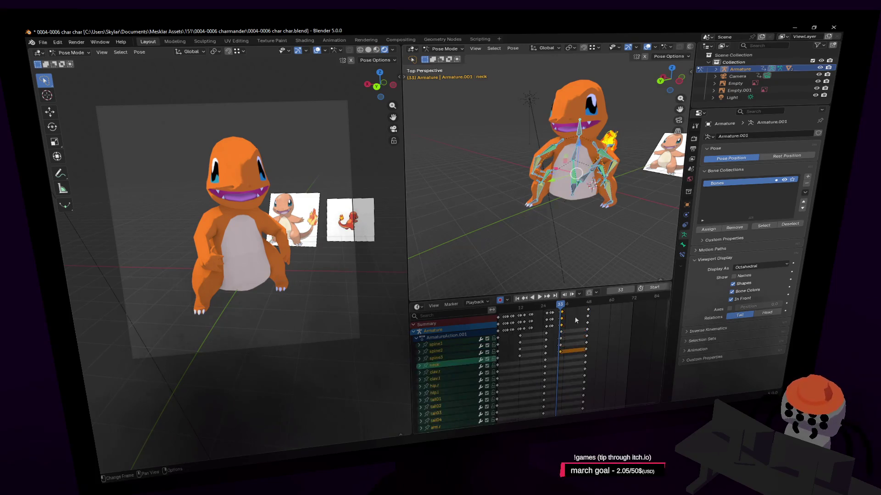
left_click_drag(563, 312, 588, 304)
key("space")
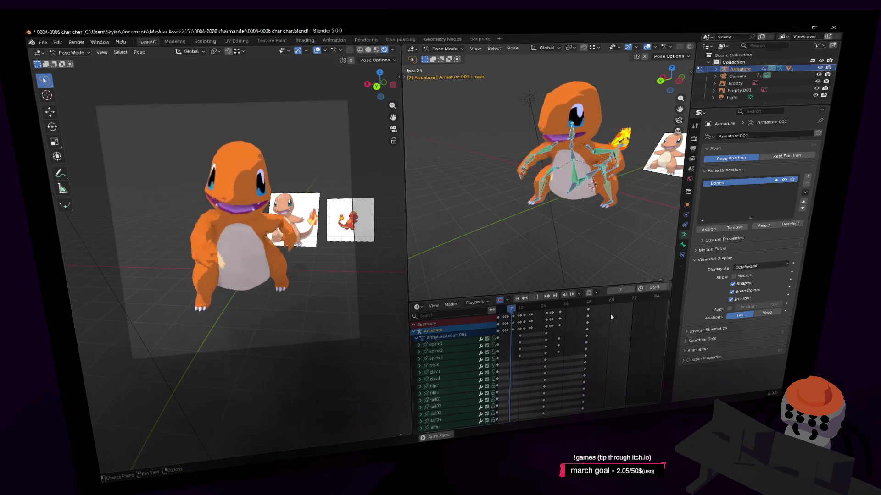
key("space")
key("shift+Left")
key("space")
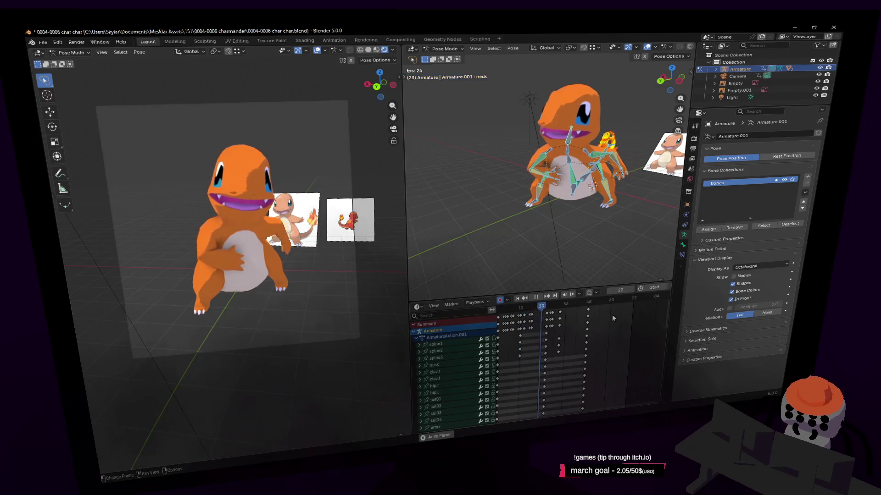
mouse_move(617, 301)
left_mouse_down()
mouse_move(587, 310)
mouse_move(616, 304)
left_mouse_up()
Step: Duplicate the frame-48 keys to frame 58 and the opening keys to frame 72, then play the loop
key("shift+d")
left_click(616, 307)
key("shift+Left")
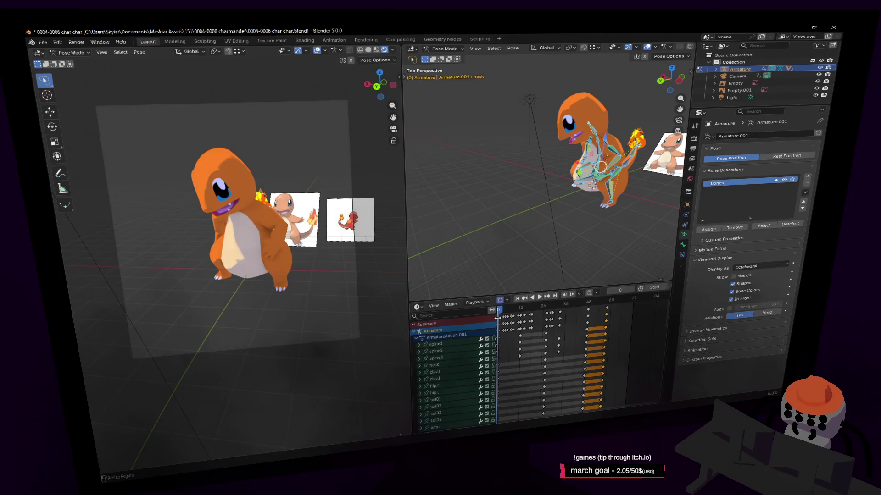
left_click(499, 320)
key("shift+d")
left_click(656, 311)
key("space")
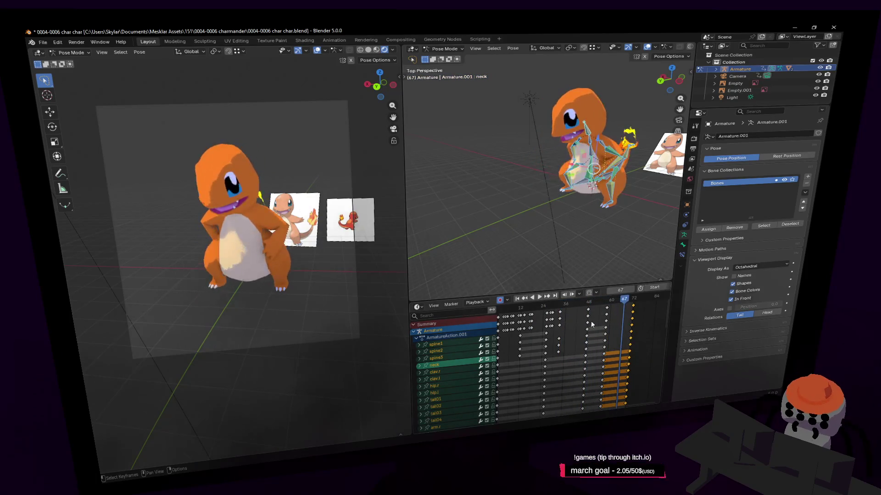
key("space")
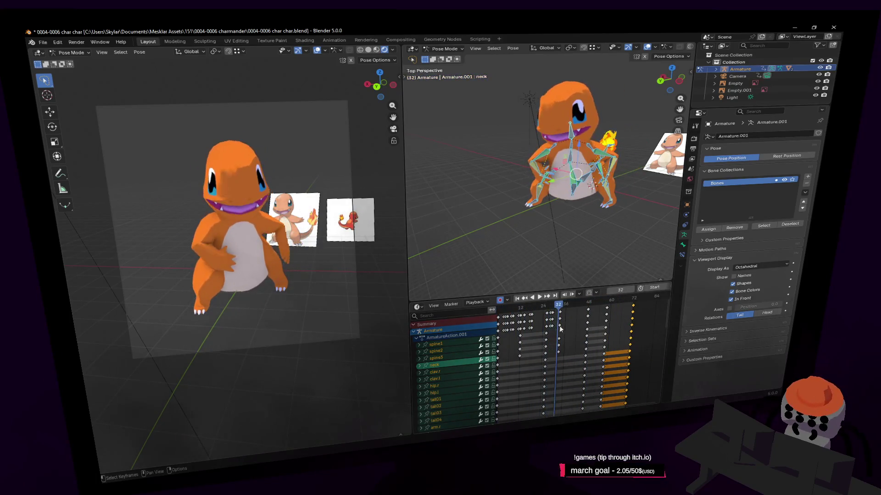
key("shift+grave")
key("w")
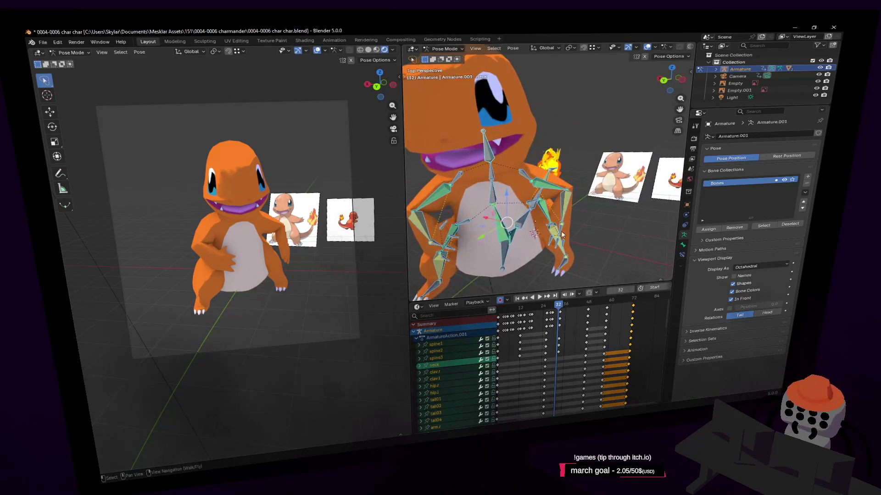
left_click(562, 225)
Step: Preview the current animation, then scrub back to frame 0
left_click(561, 224)
key("space")
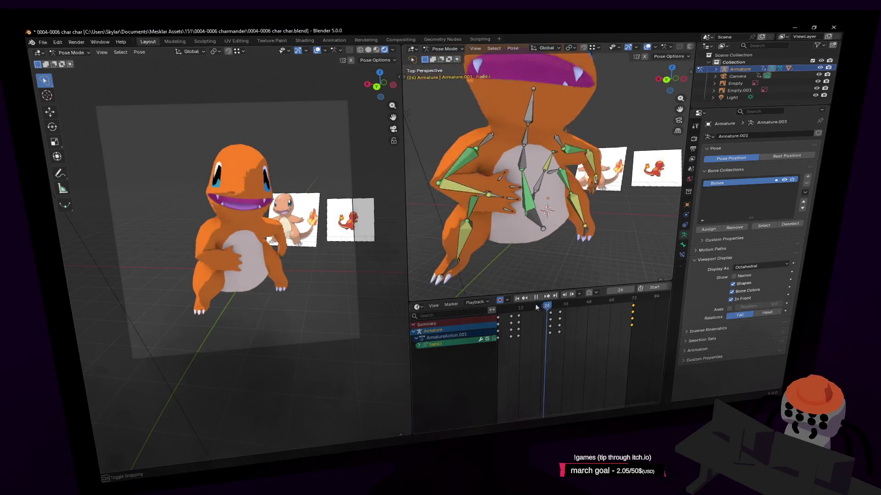
key("space")
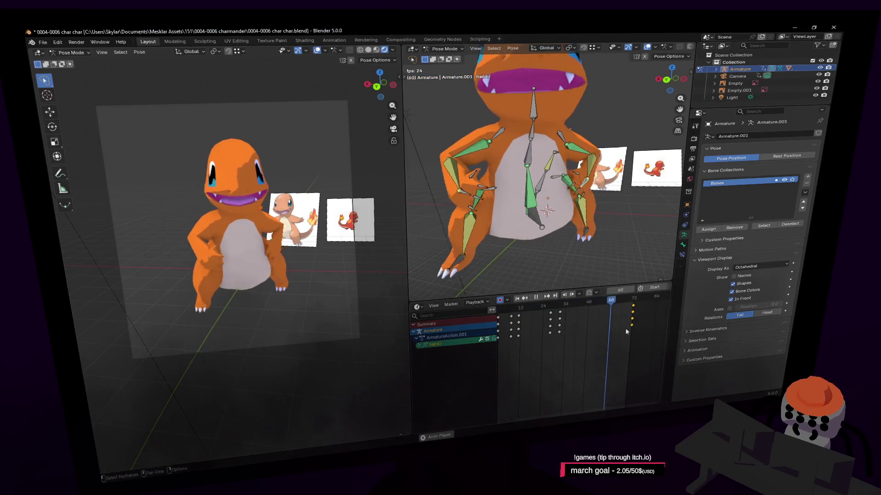
mouse_move(539, 314)
left_mouse_down()
mouse_move(516, 311)
mouse_move(569, 312)
mouse_move(553, 312)
left_mouse_up()
Step: Keyframe the left hand at frame 19 and rotate it about Z into a wave pose
key("i")
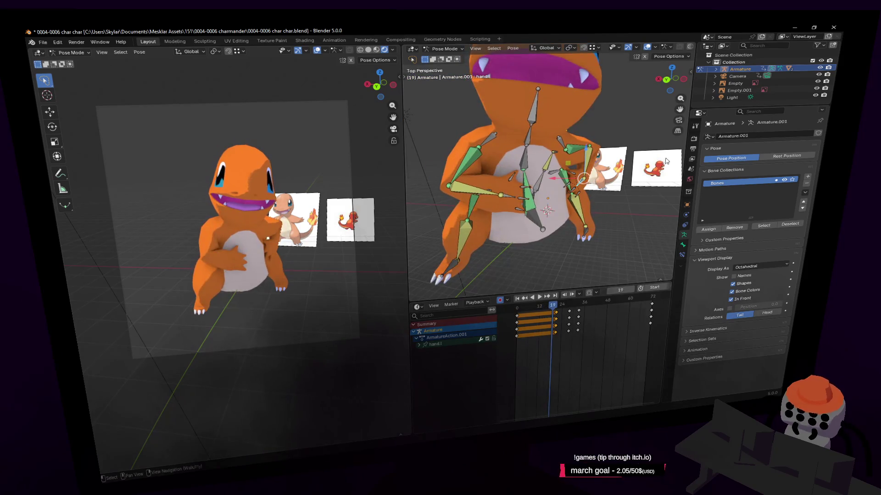
scroll(571, 195, "up", 5)
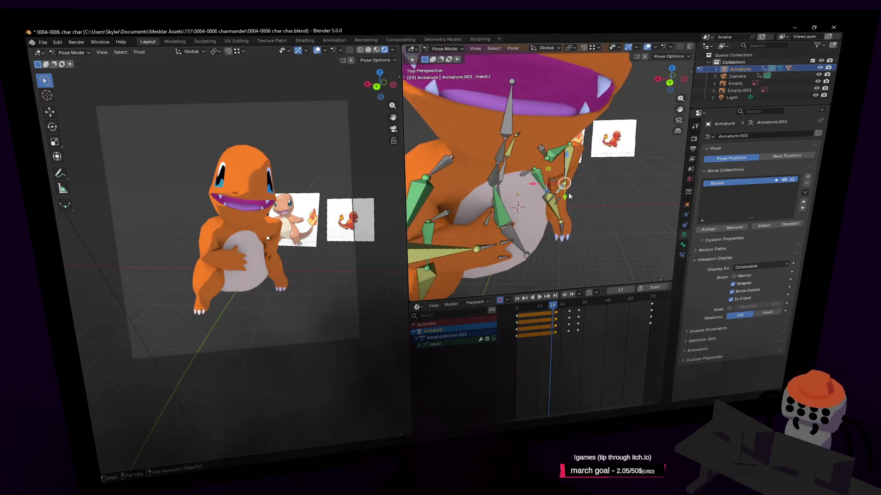
key("g")
key("y")
key("r")
left_click(592, 169)
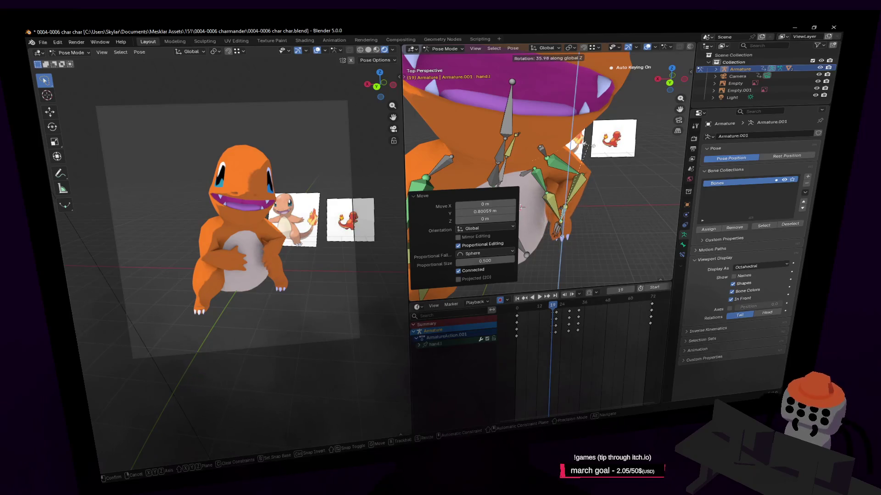
key("r")
key("z")
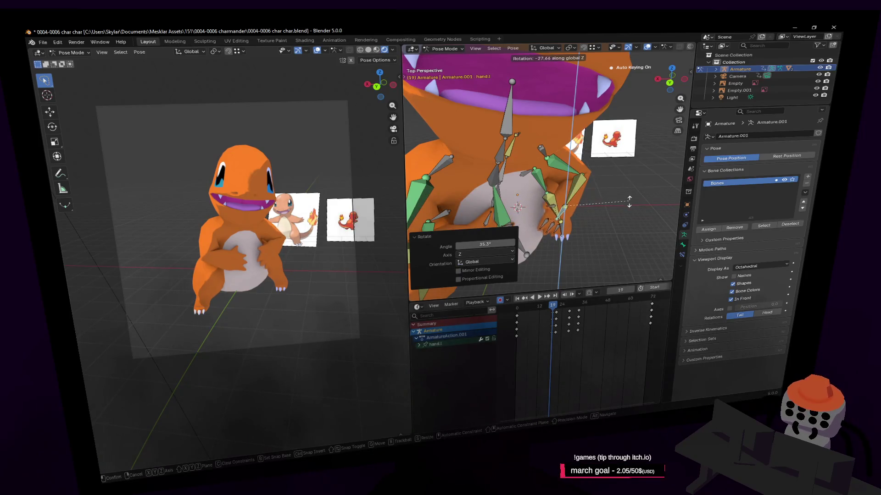
left_click(621, 202)
Step: Duplicate the hand's frame-0 keyframes to about frame 12 after previewing the wave
key("space")
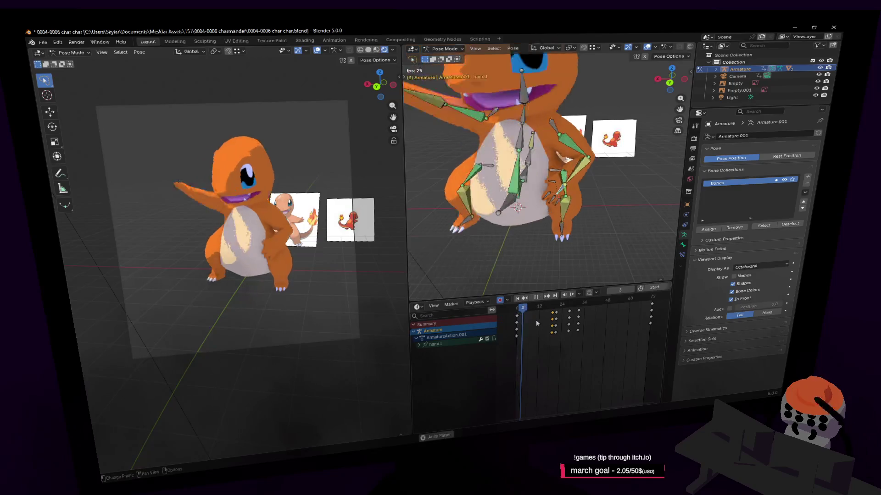
key("space")
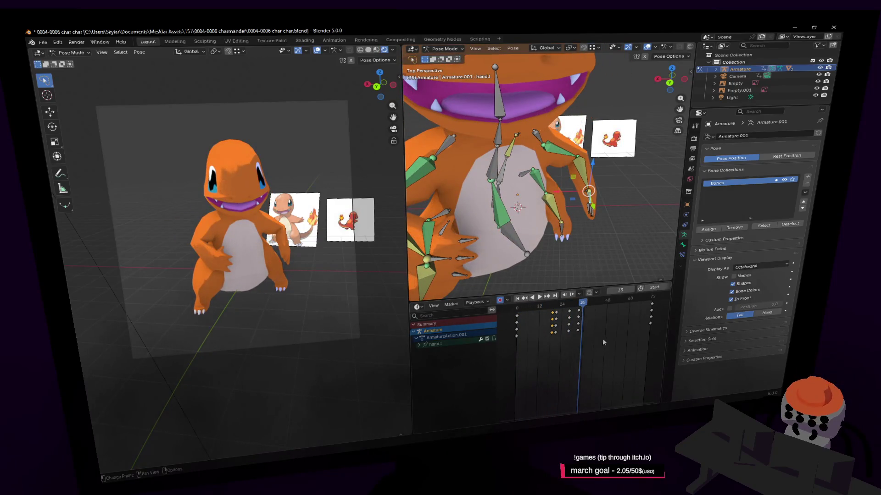
left_click_drag(560, 307, 517, 317)
key("shift+d")
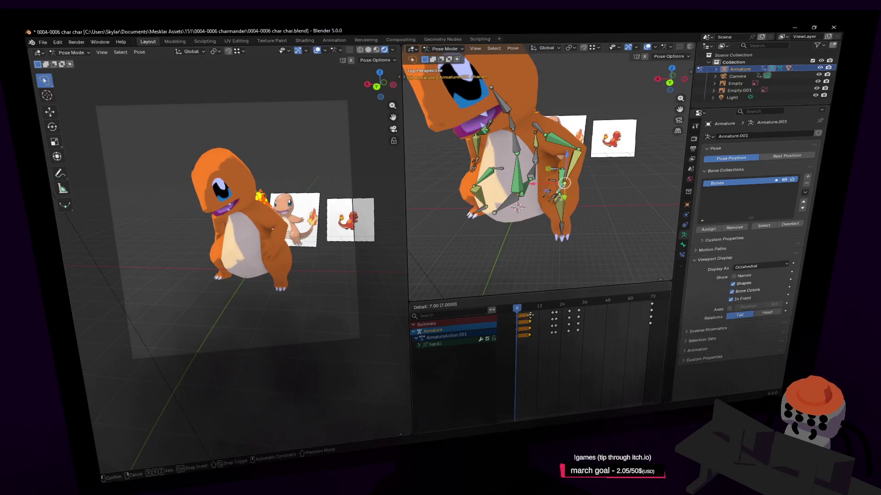
key("space")
left_click_drag(531, 312, 547, 314)
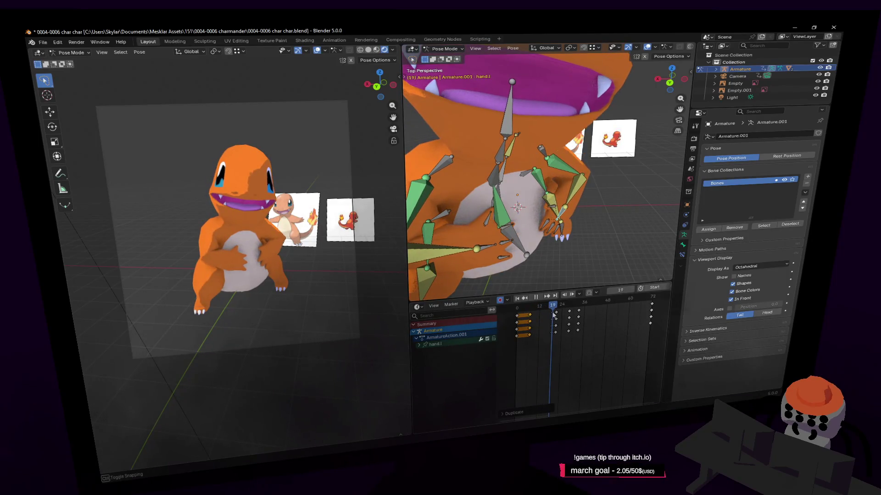
key("g")
left_click(547, 312)
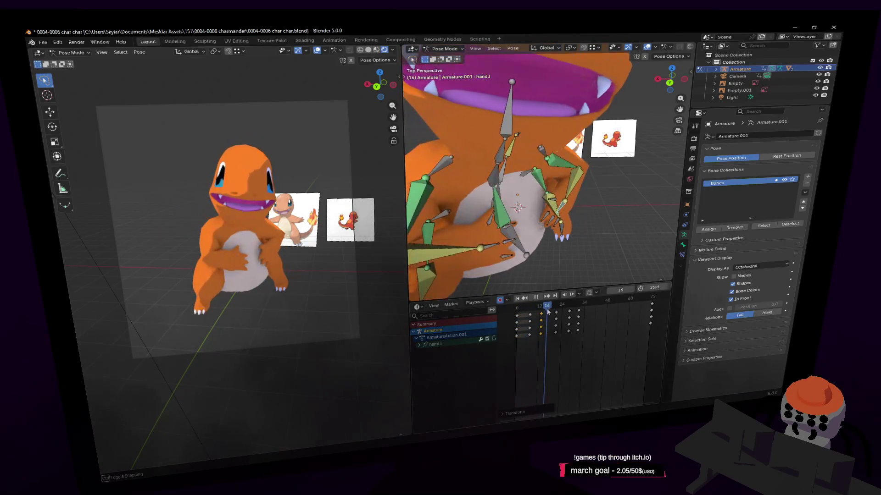
Step: Duplicate the selected hand keys again near the start, play back, and scrub to frame 10
key("shift+d")
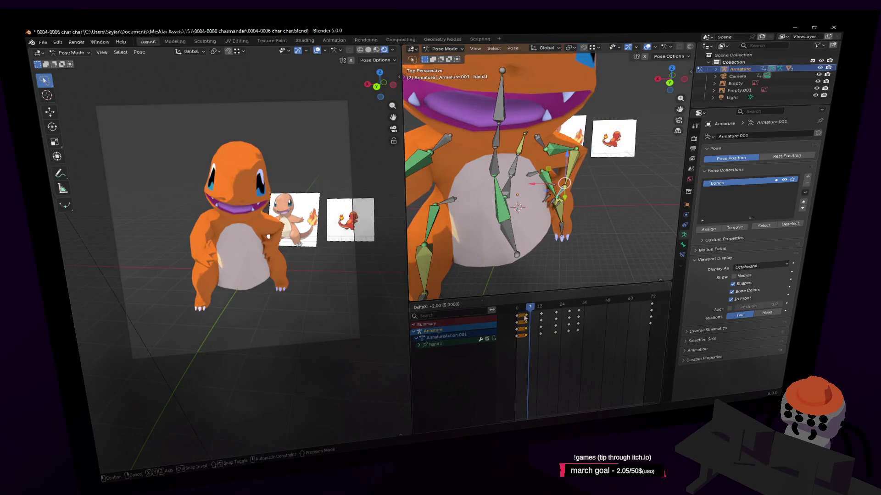
left_click(525, 320)
key("space")
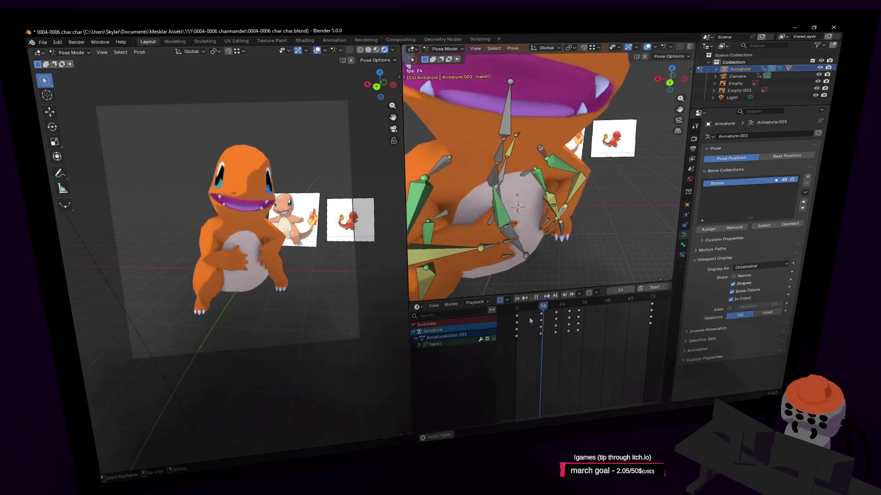
key("space")
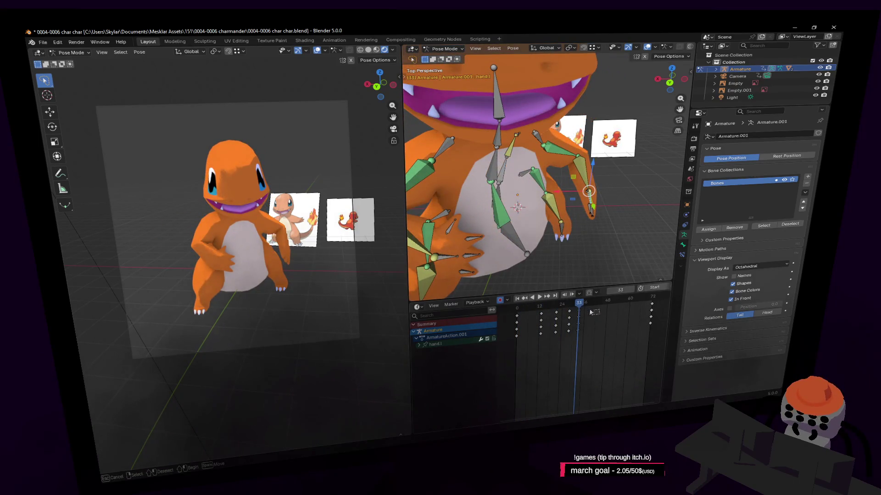
mouse_move(565, 304)
left_mouse_down()
mouse_move(539, 311)
mouse_move(574, 311)
left_mouse_up()
Step: At frame 33, shift and rotate the left hand bone into a new pose
left_click(541, 316)
left_click_drag(560, 207, 571, 198)
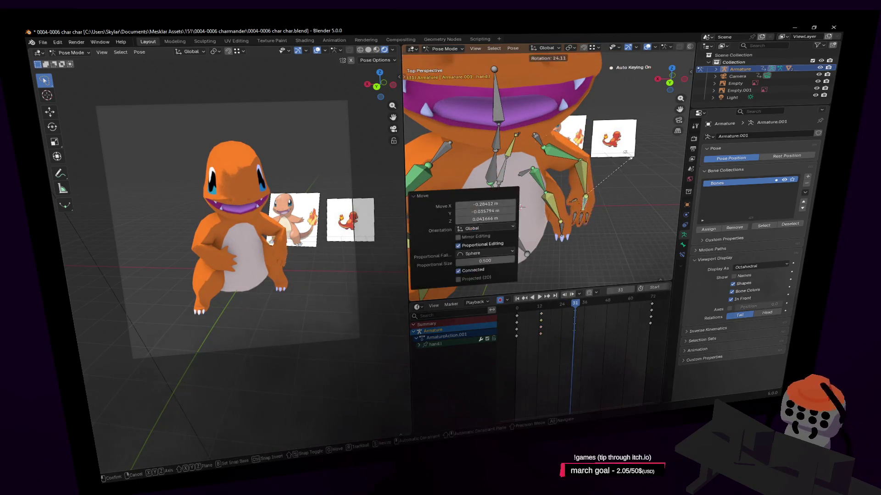
key("shift+grave")
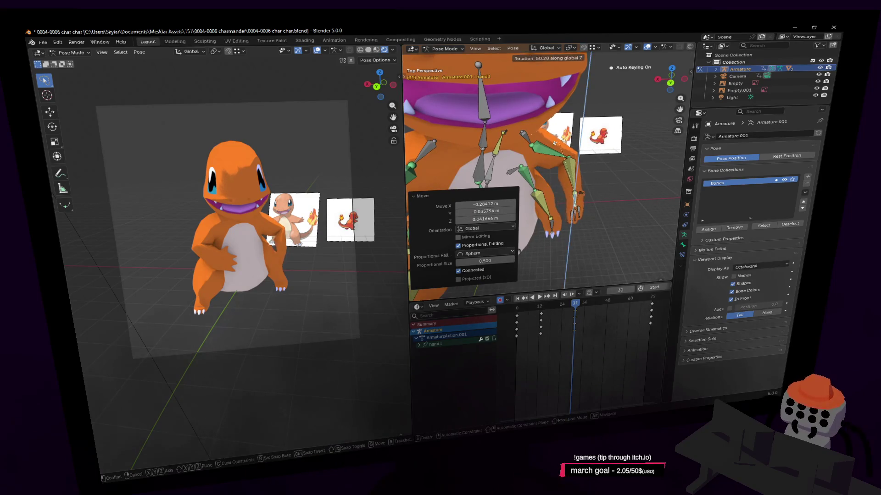
key("r")
left_click(568, 153)
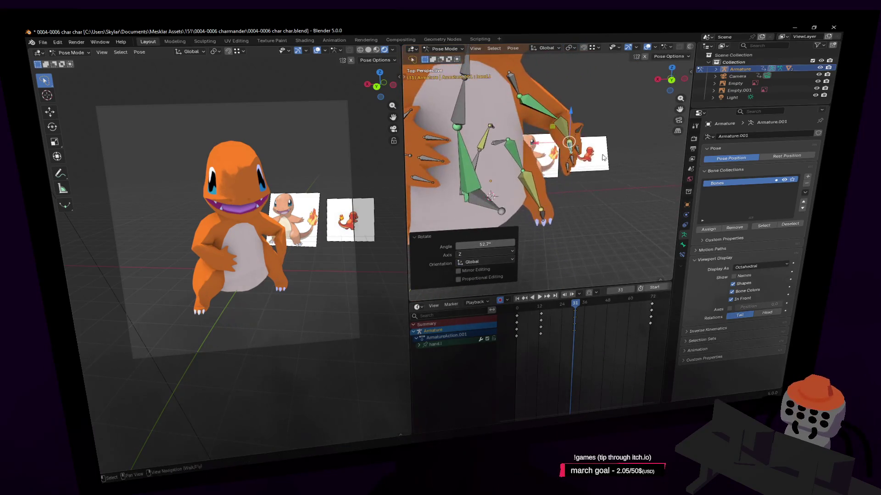
key("Return")
key("r")
left_click(594, 133)
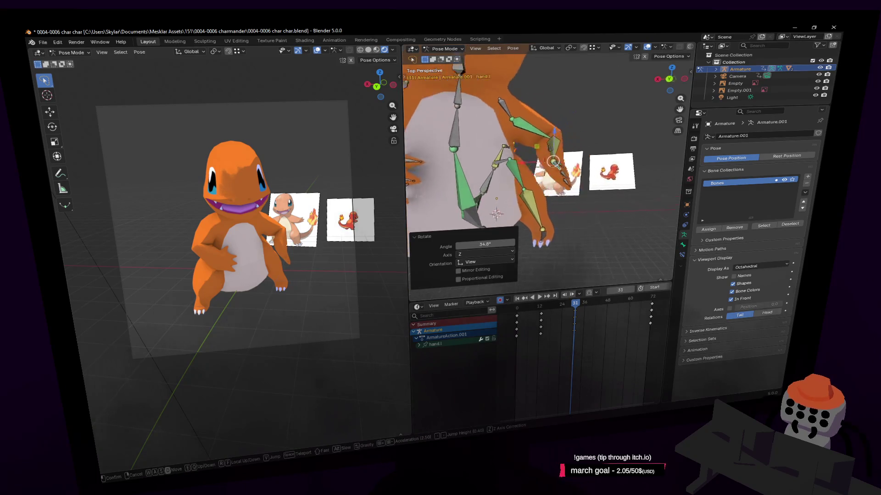
Step: Refine the frame-33 hand pose with a Z rotation and a final move
key("r")
key("z")
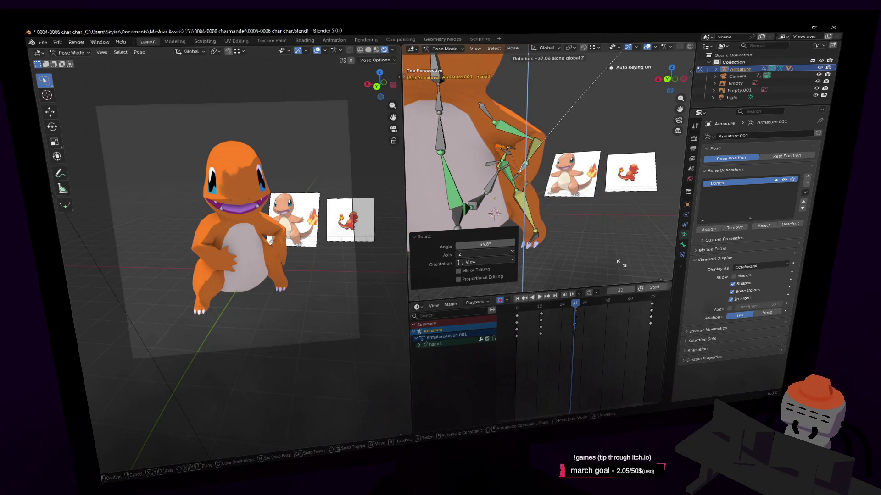
left_click(614, 280)
key("g")
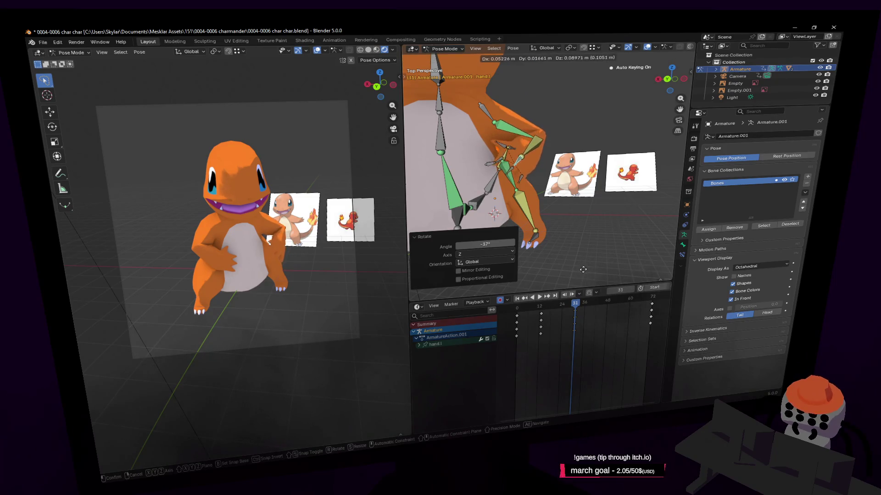
left_click(583, 270)
scroll(586, 268, "down", 3)
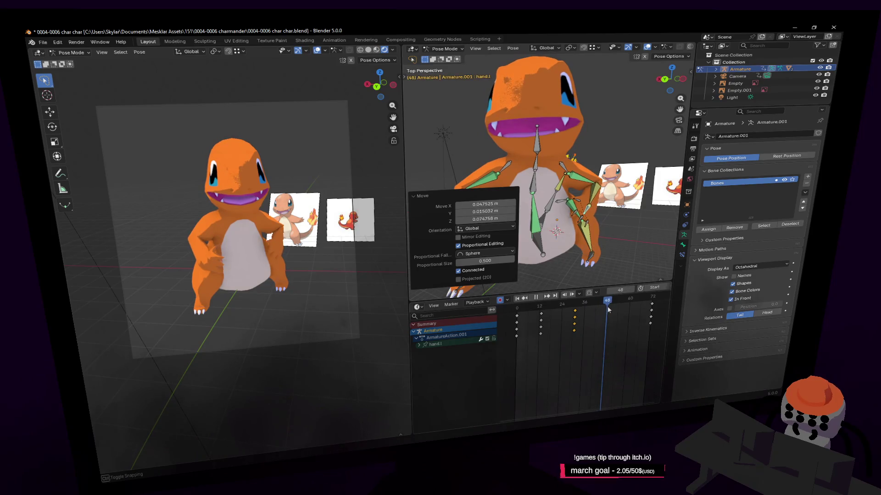
key("space")
key("space")
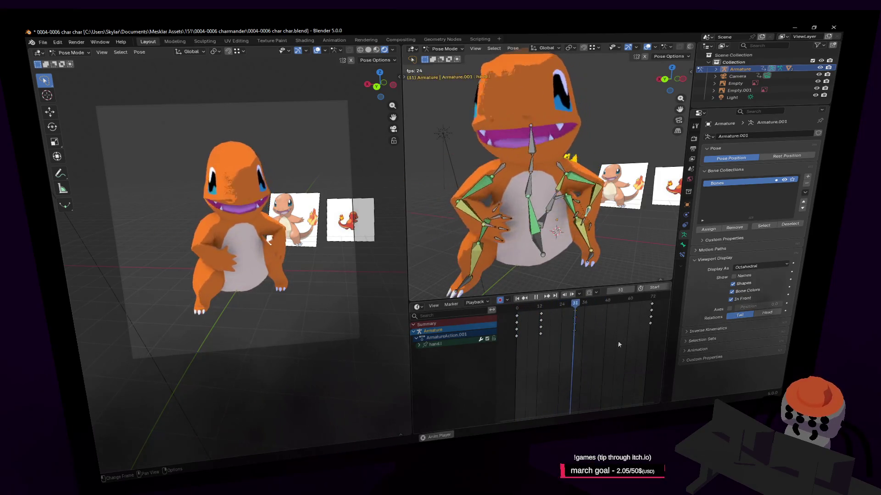
key("Escape")
Step: Duplicate the left-hand wave keys about 22 frames later, near frame 55, and play the repeat
key("shift+d")
left_click(573, 318)
key("space")
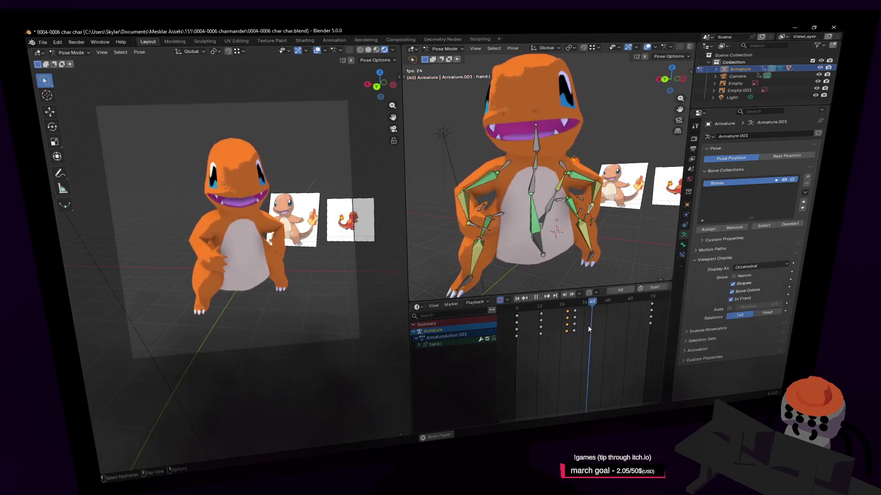
key("shift+Left")
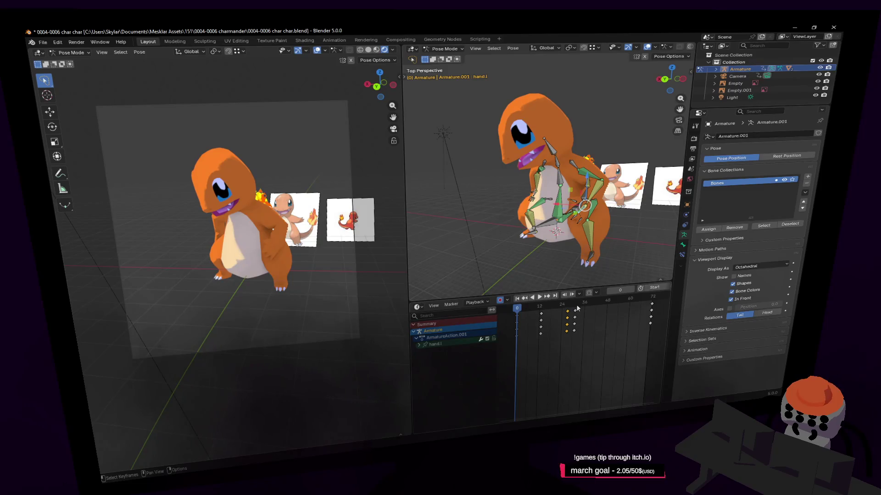
key("shift+d")
left_click(621, 313)
key("space")
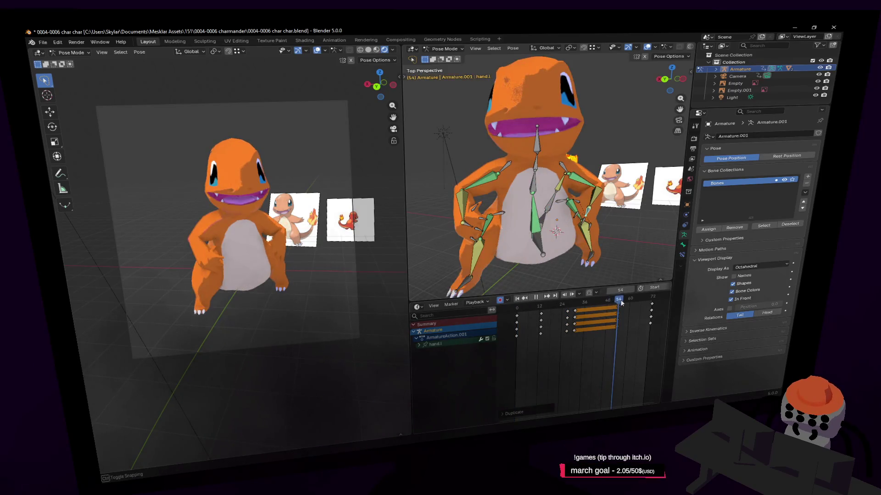
left_click_drag(638, 308, 650, 311)
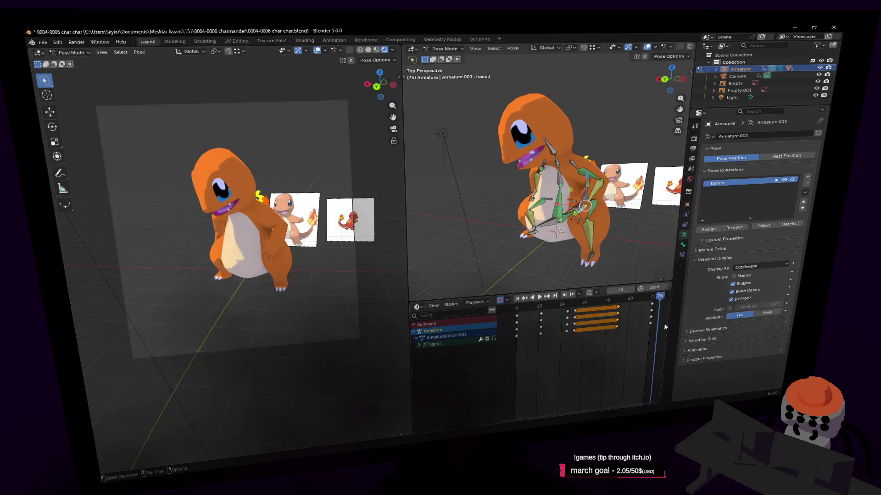
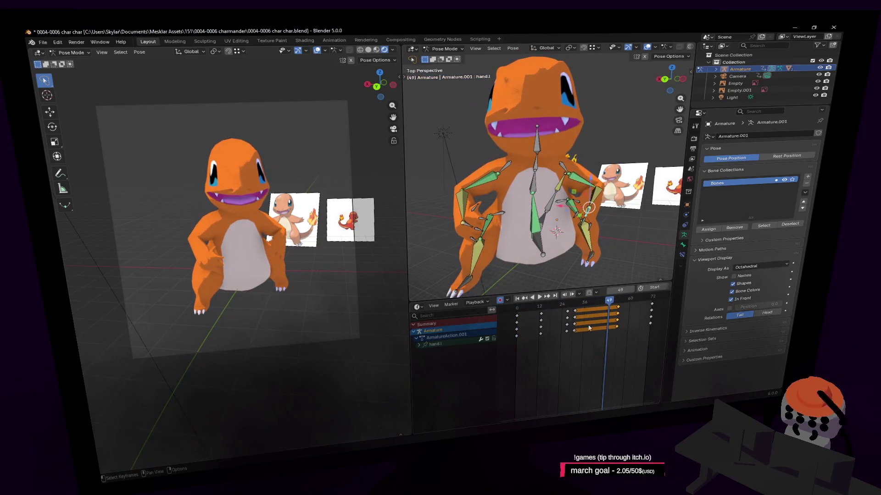
Step: Play the animation from frame 18 and raise the upper-jaw vertices on Key 2
left_click(551, 306)
key("space")
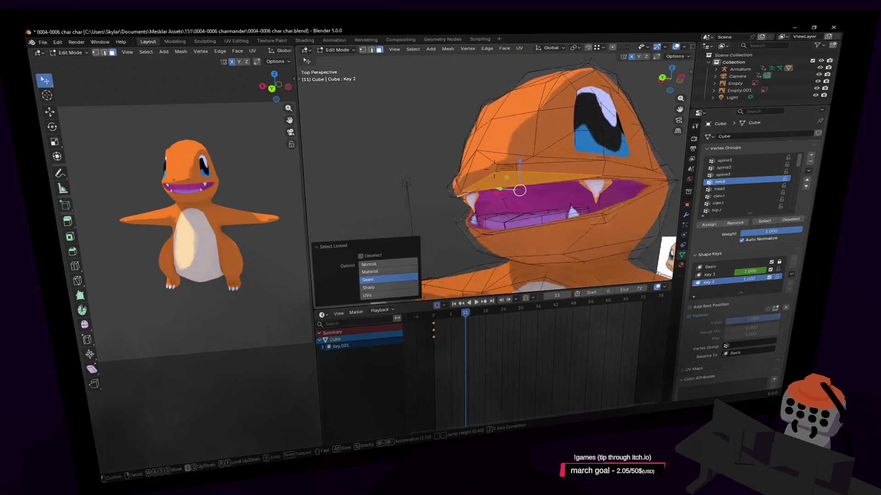
mouse_move(488, 165)
middle_mouse_down()
mouse_move(481, 178)
mouse_move(480, 138)
middle_mouse_up()
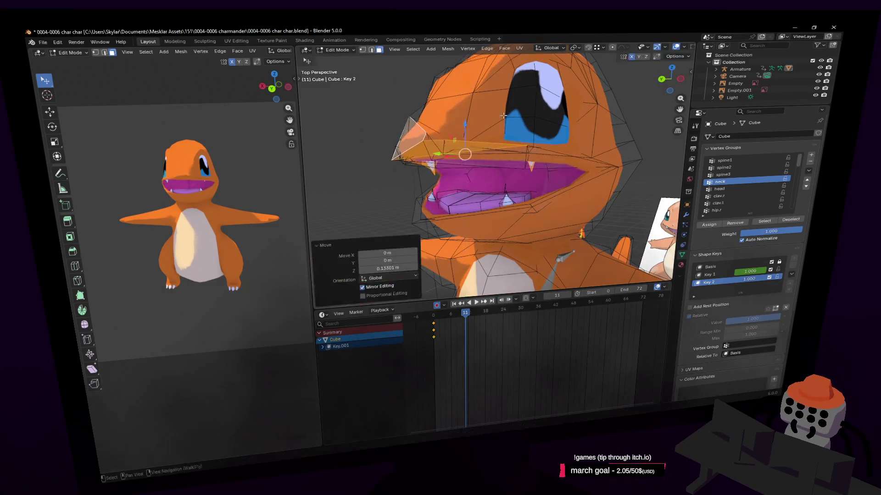
left_click_drag(465, 137, 471, 118)
middle_click_drag(471, 119, 540, 116)
Step: Rotate the jaw vertices about the X axis and shift them within the Y-Z plane
key("r")
key("x")
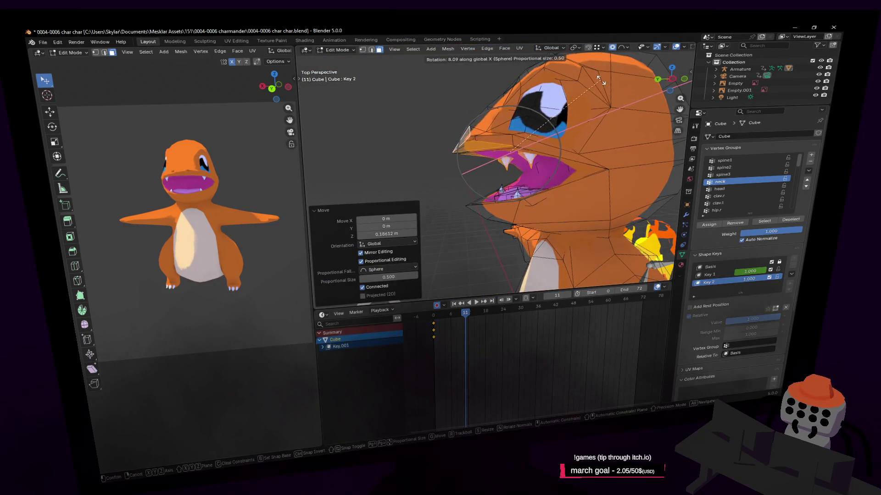
left_click(600, 81)
key("g")
key("Escape")
key("g")
key("shift+x")
left_click(500, 135)
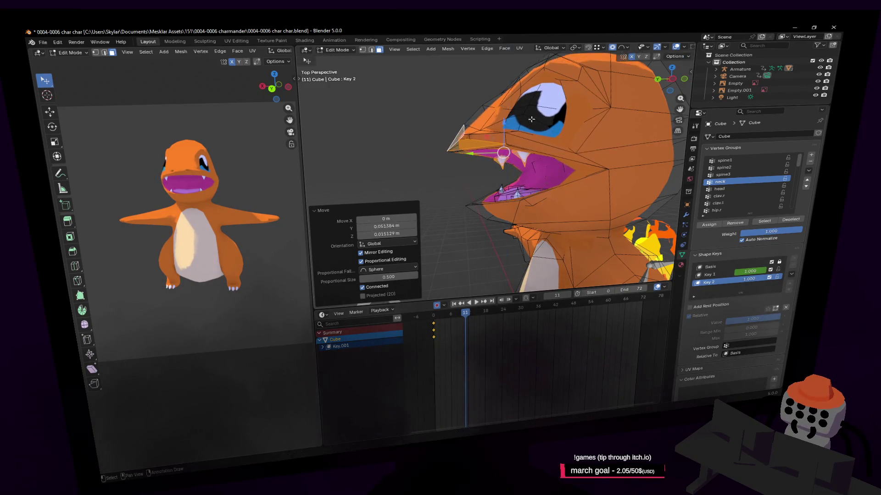
scroll(543, 128, "up", 3)
middle_click_drag(543, 127, 473, 115, "shift")
key("r")
key("Escape")
Step: Select the linked mouth geometry and rotate the jaw -10.3° about X
middle_click_drag(555, 121, 517, 224)
key("l")
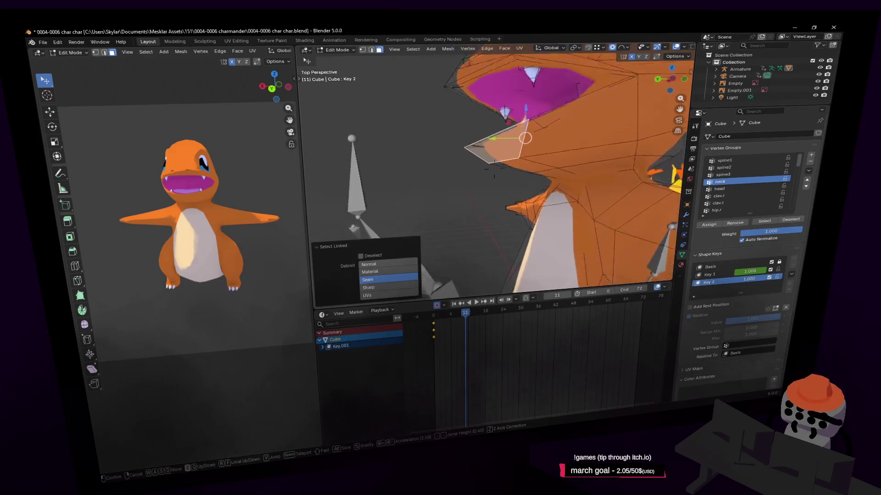
left_click(574, 149)
key("r")
key("x")
left_click(542, 145)
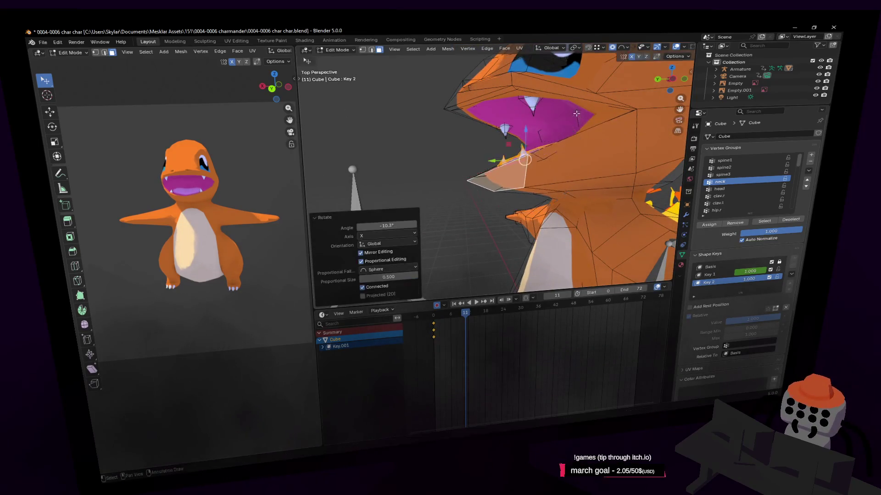
key("g")
key("Escape")
Step: Rotate the jaw a further -8.39° about the X axis
key("shift+grave")
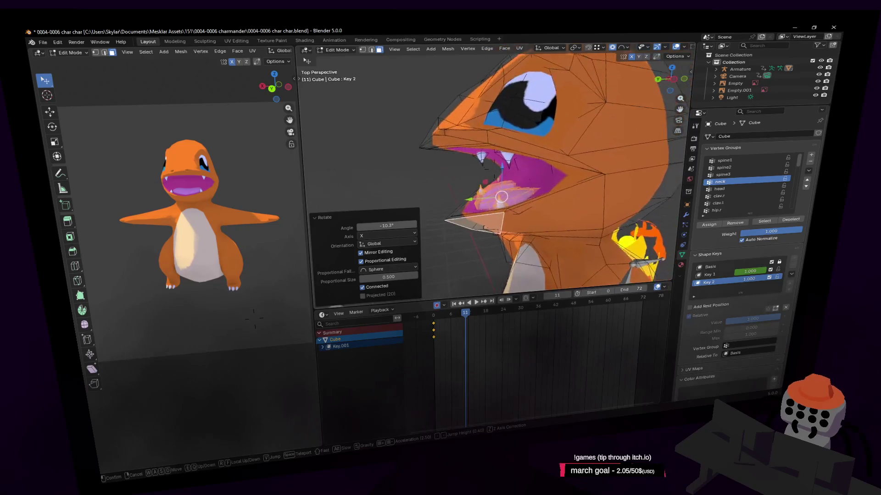
key("r")
key("x")
left_click(568, 128)
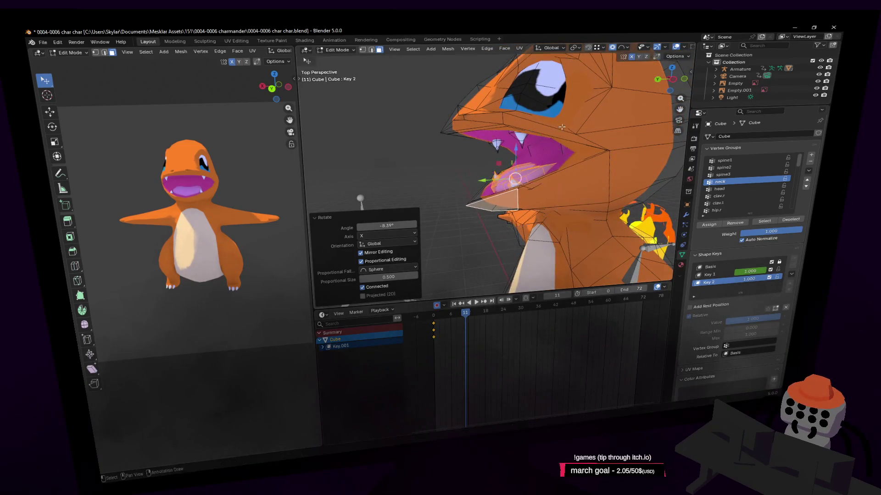
key("g")
key("shift+x")
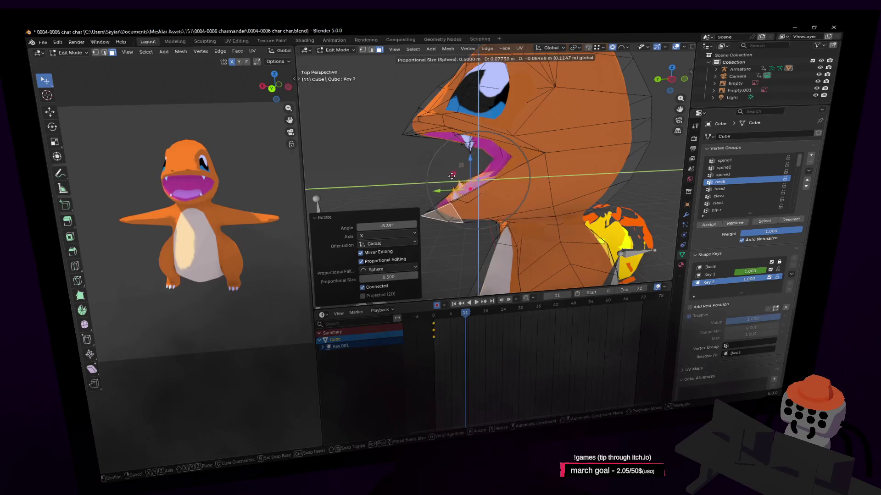
key("Escape")
Step: Rotate the jaw 10.1° about X and move it upward along Z
key("shift+grave")
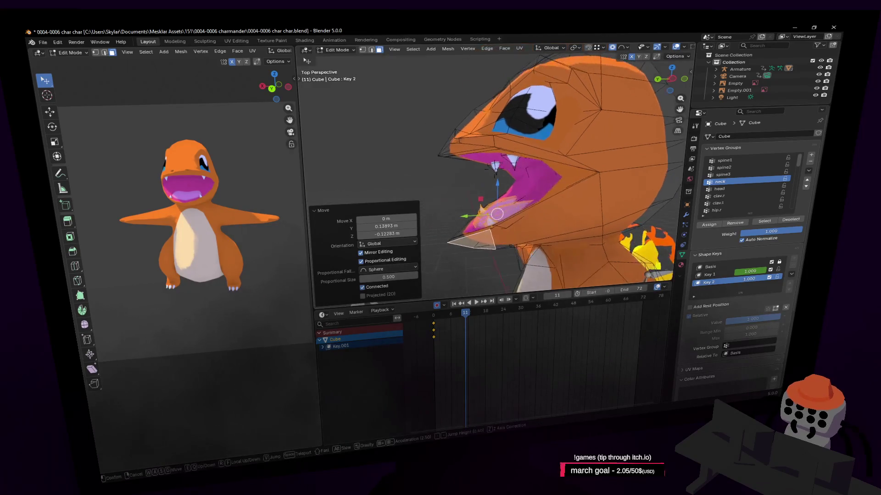
left_click(493, 161)
key("r")
key("x")
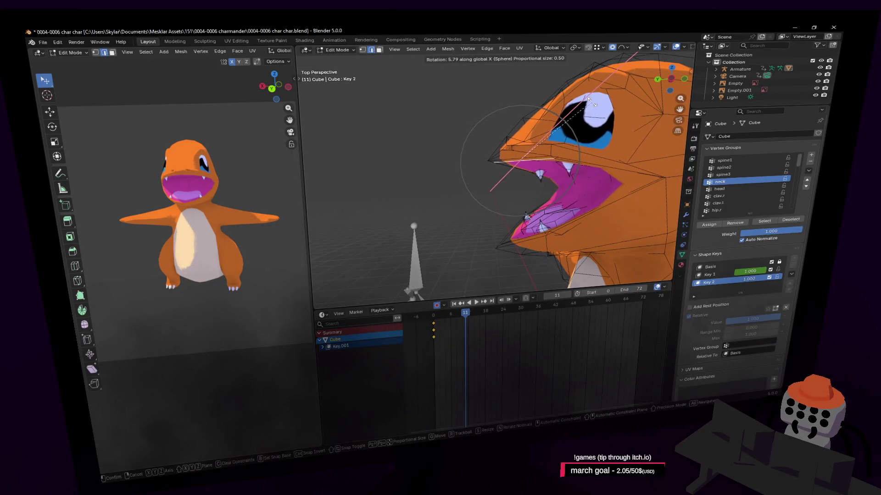
left_click(594, 108)
key("g")
key("z")
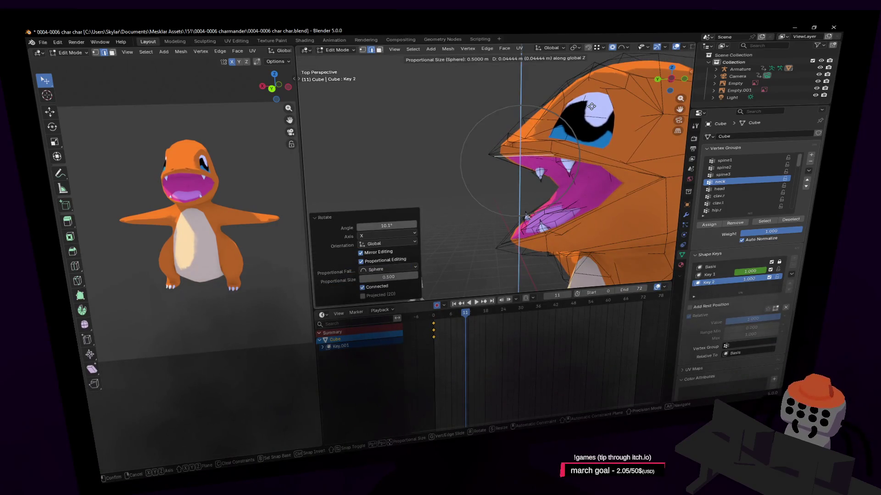
left_click(592, 106)
Step: Move the jaw selection with proportional soft falloff to widen the mouth
key("shift+grave")
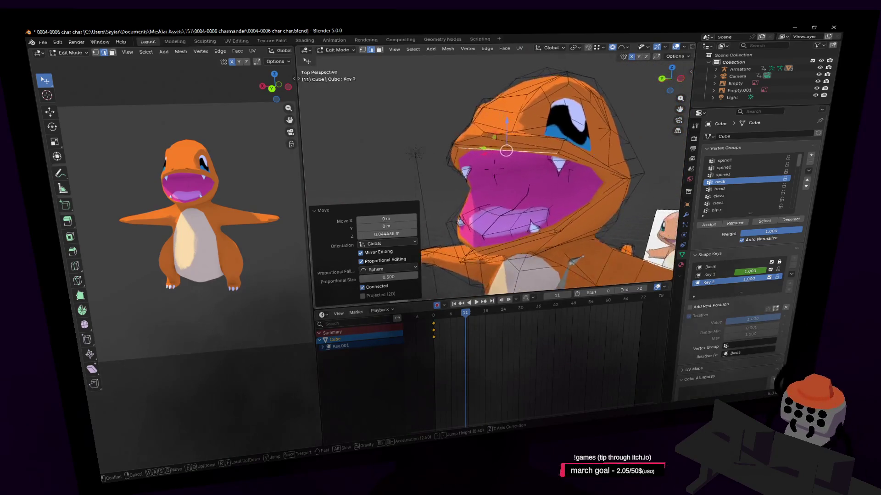
left_click(557, 149)
middle_click_drag(568, 177, 576, 142)
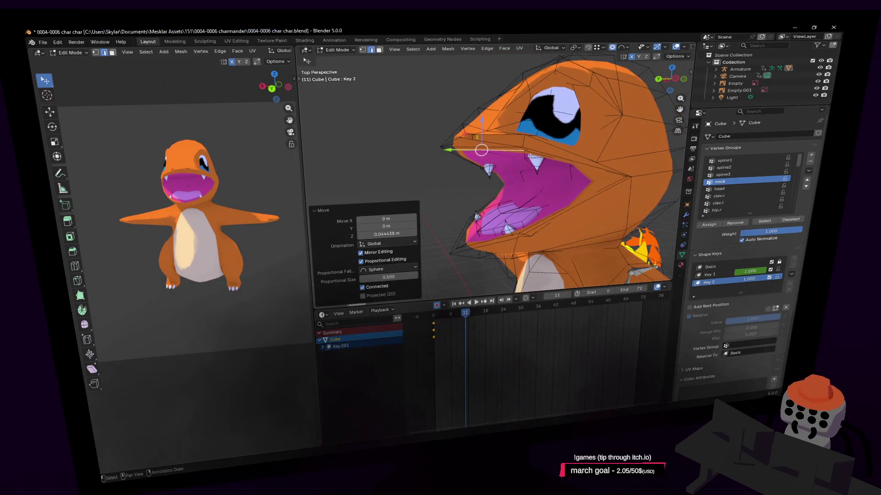
key("g")
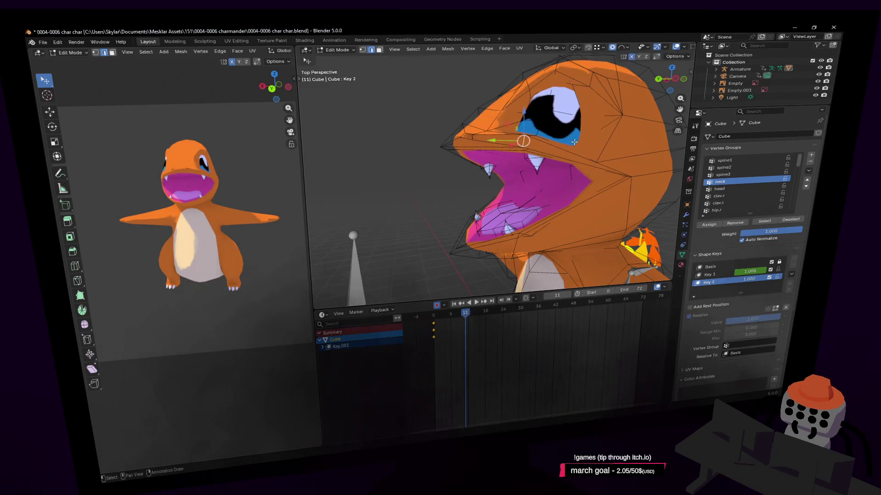
left_click(569, 138)
key("shift+grave")
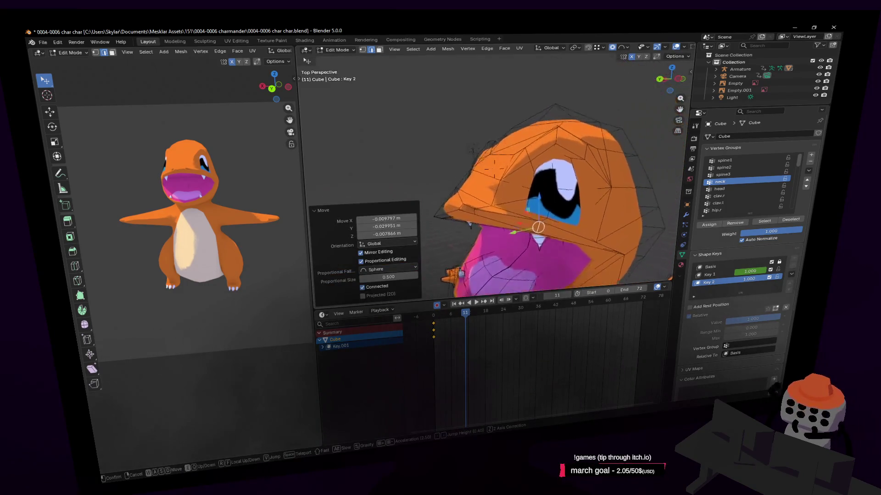
Step: Rotate the selected upper head vertices 22.3° to tilt the brow down
left_click(547, 179)
key("g")
left_click(584, 180)
key("r")
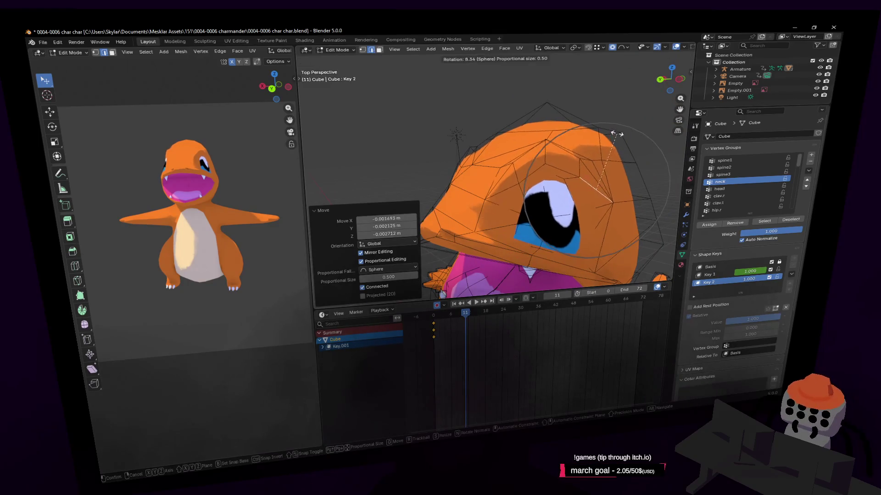
right_click(606, 126)
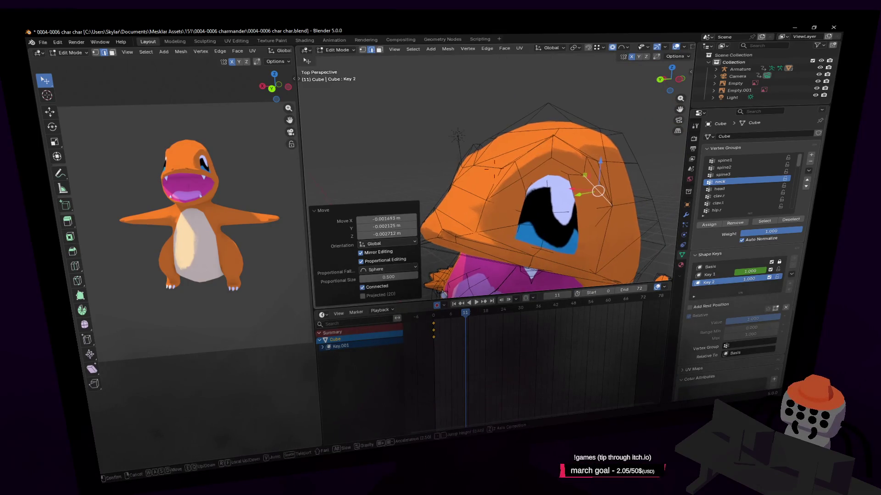
middle_click_drag(606, 126, 592, 128)
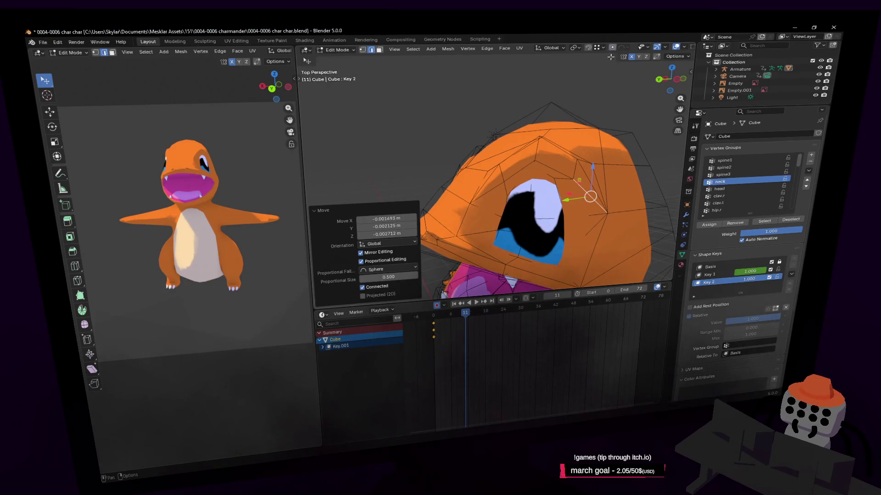
middle_click_drag(549, 166, 551, 208)
key("r")
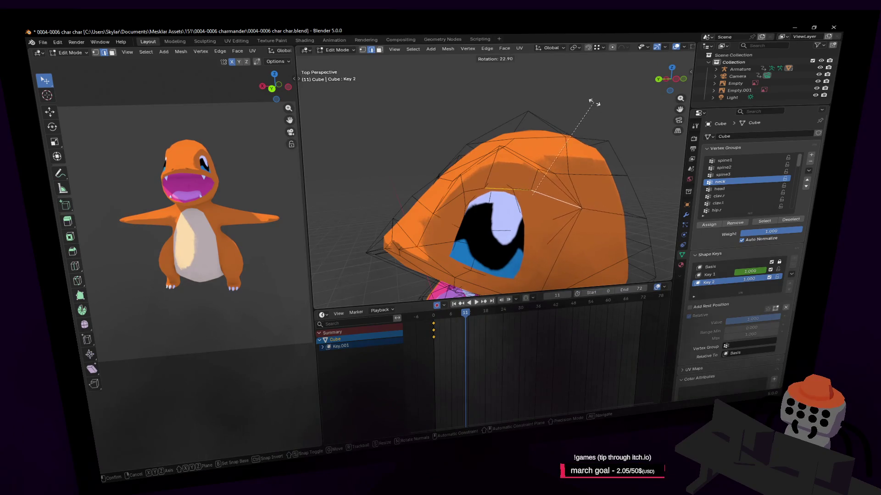
left_click(595, 103)
Step: Pull individual brow vertices down over the eye into a squint and return to Object Mode
key("1")
left_click(503, 146)
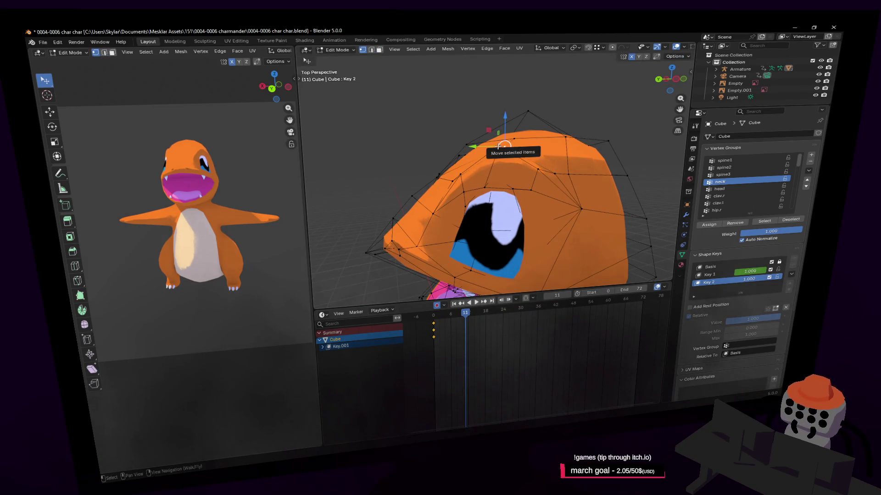
key("g")
left_click(509, 139)
left_click(497, 180)
key("g")
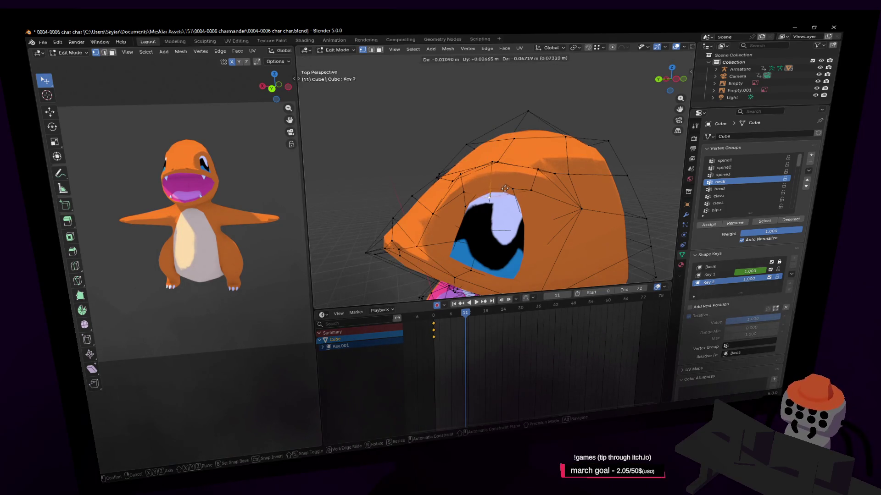
right_click(505, 189)
key("g")
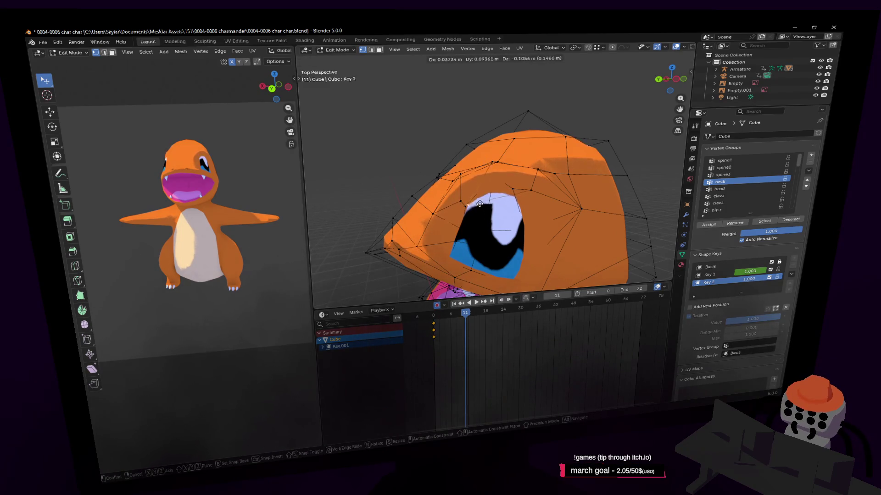
right_click(505, 185)
key("g")
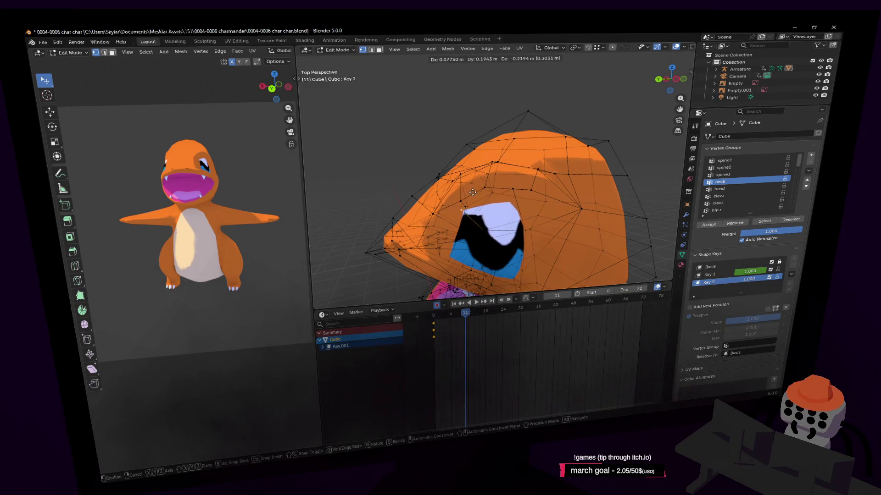
left_click(473, 192)
key("shift+grave")
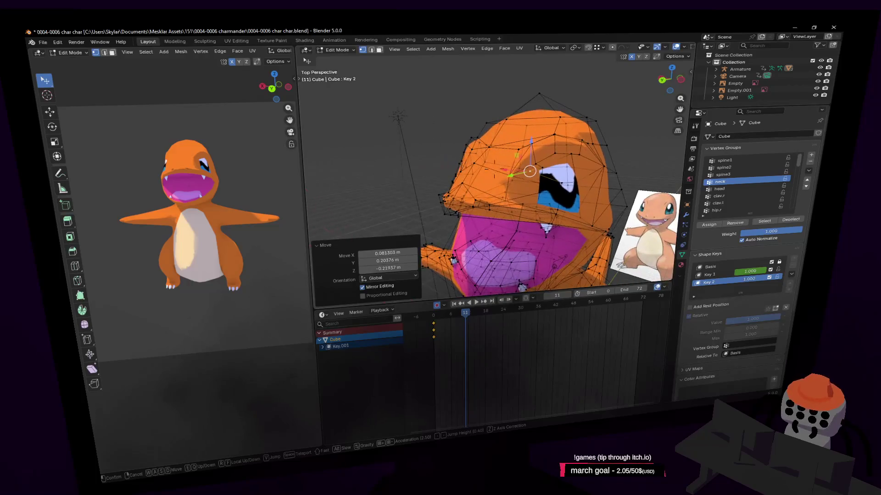
key("Tab")
Step: On shape key Key 1, move the head vertices about 0.094, 0.092, −0.166 m, then exit Edit Mode
key("s")
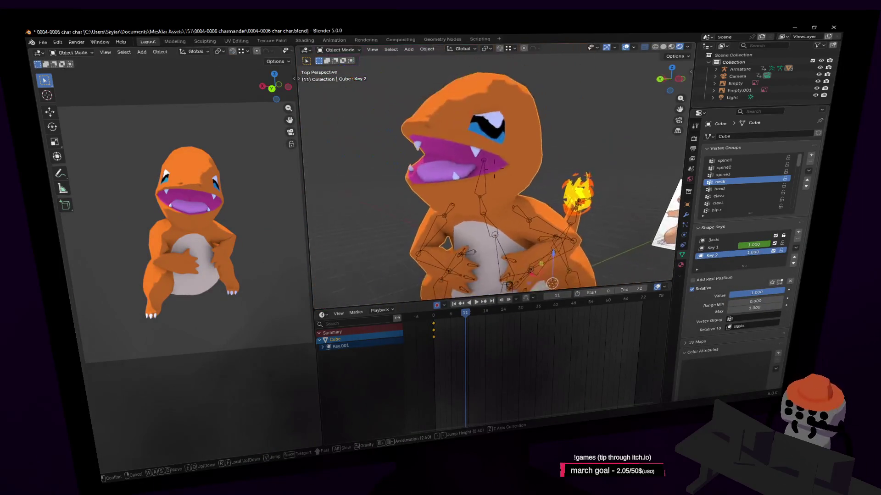
left_click(545, 228)
key("Tab")
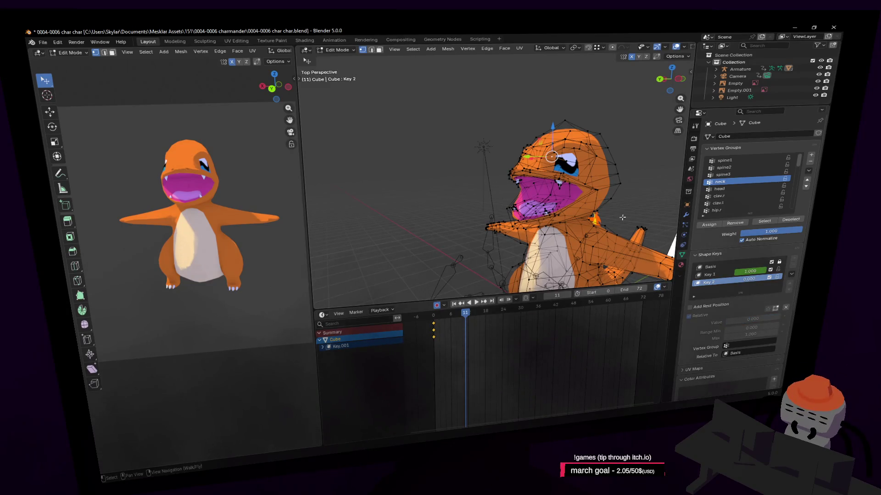
left_click(713, 275)
key("shift+grave")
key("w")
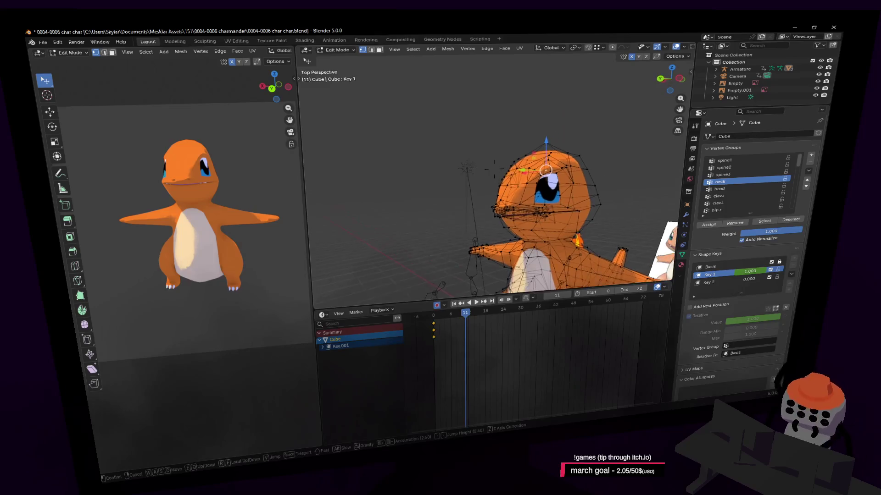
key("w")
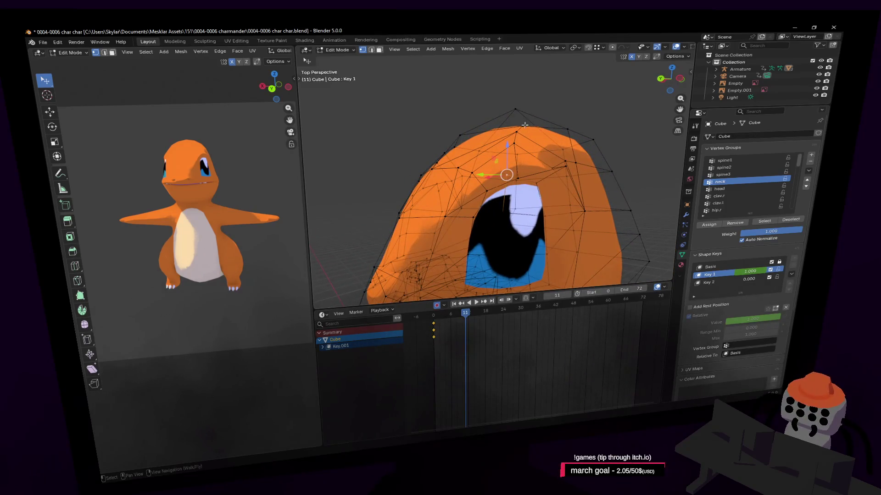
left_click(501, 155)
scroll(508, 210, "down", 5)
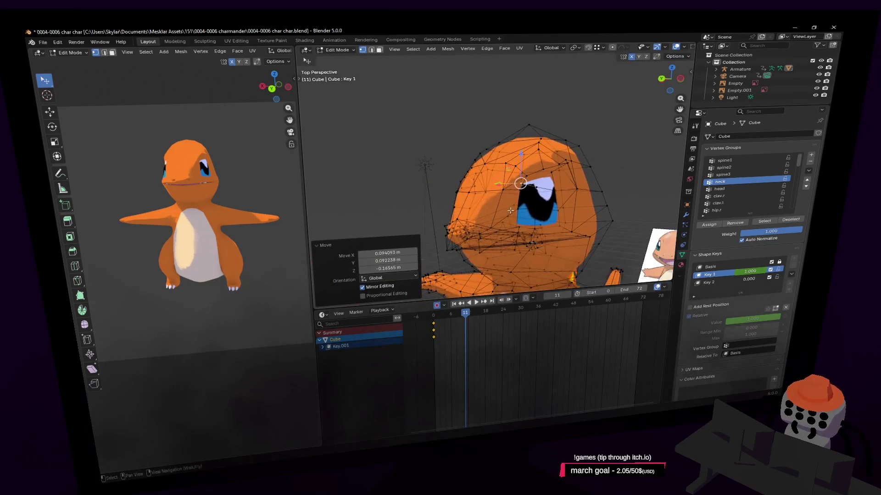
key("Tab")
key("shift+grave")
Step: Play the animation, then keyframe Key 2 at 0 around frame 10 to close the mouth
key("s")
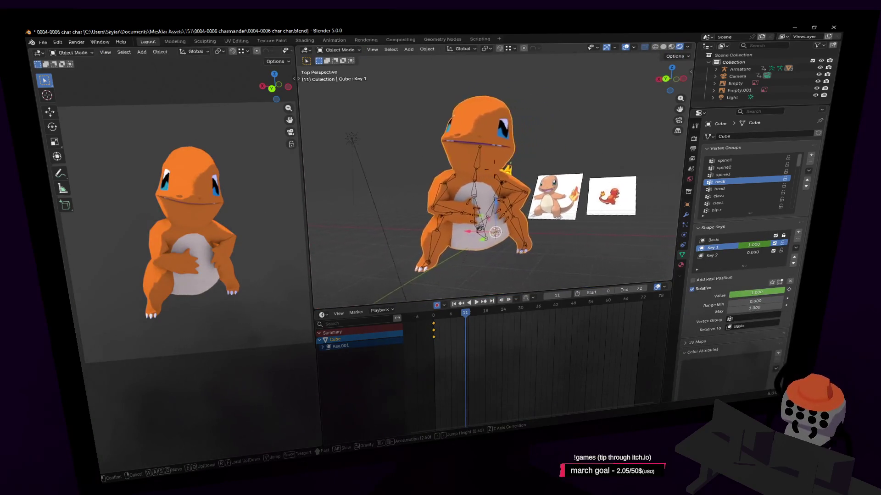
left_click(534, 301)
key("space")
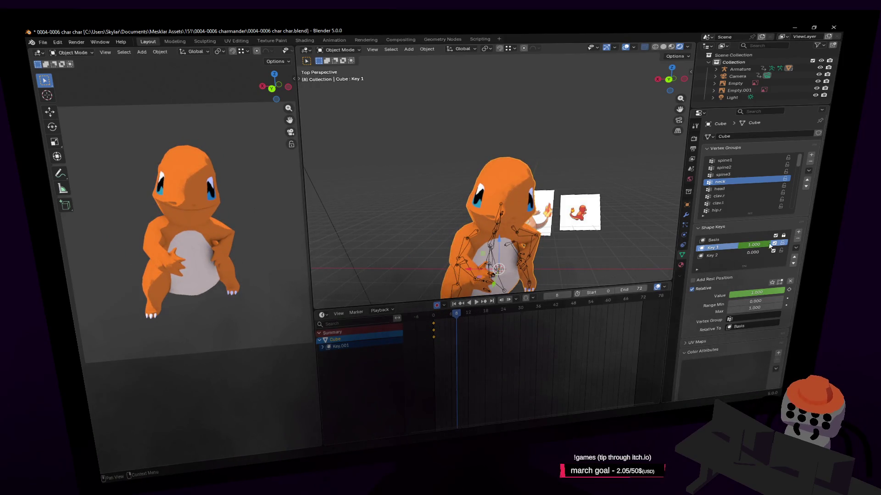
left_click_drag(455, 313, 464, 314)
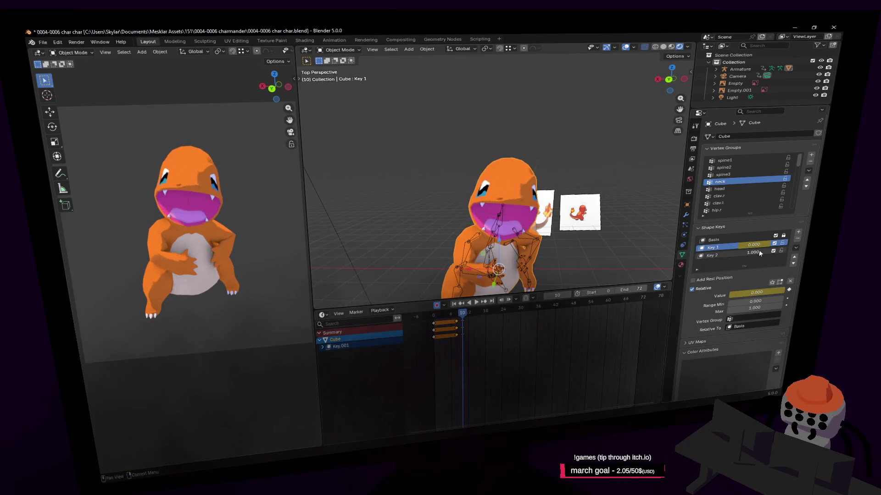
key("shift+grave")
key("w")
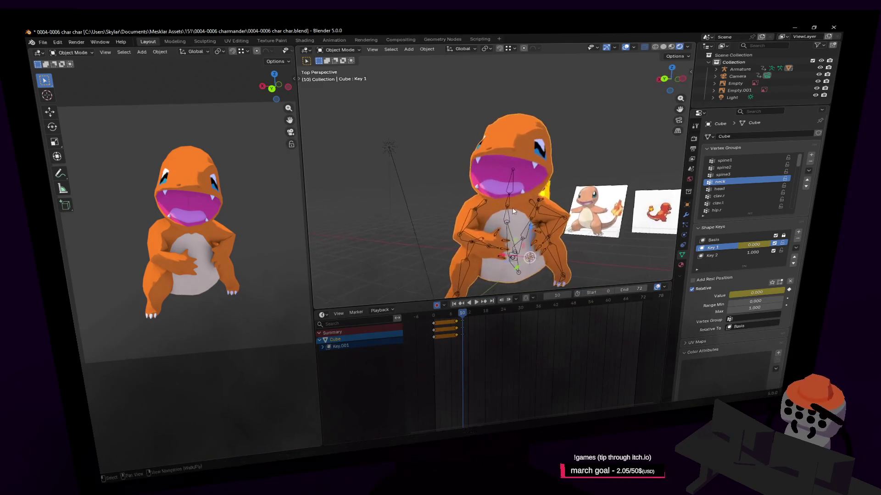
scroll(472, 322, "up", 4, "alt")
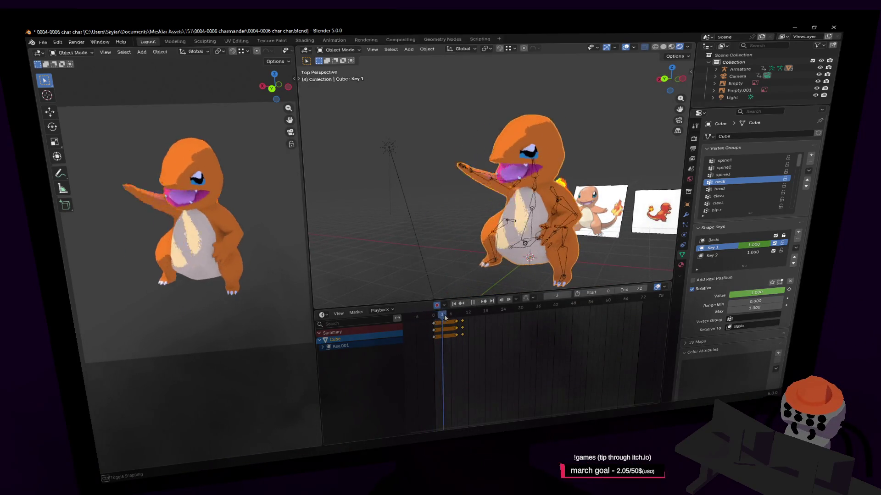
scroll(472, 322, "down", 2, "alt")
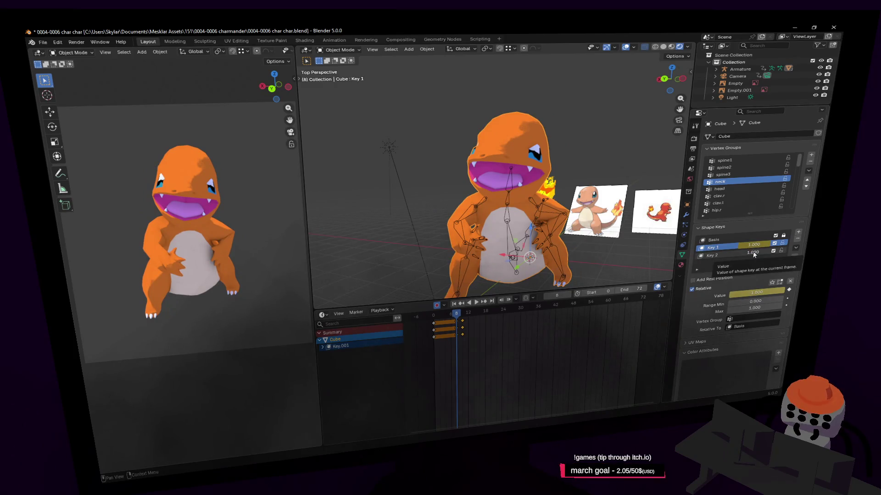
key("BackSpace")
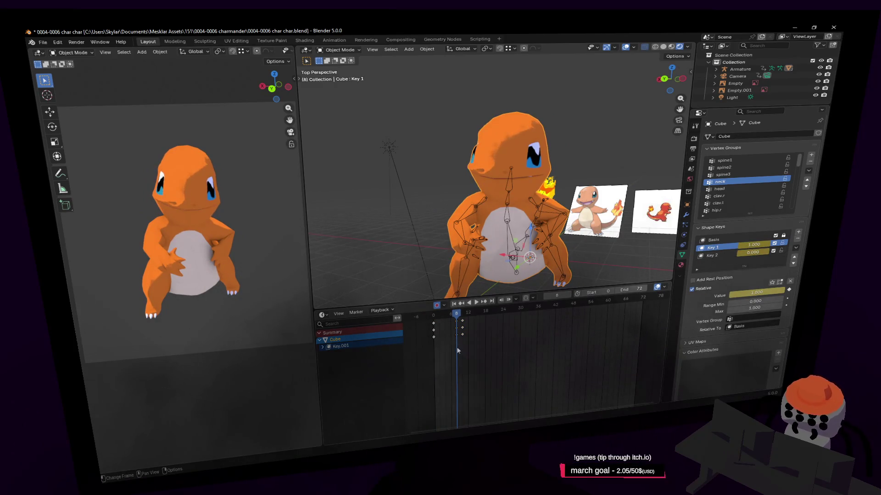
scroll(483, 351, "down", 2, "alt")
key("shift+grave")
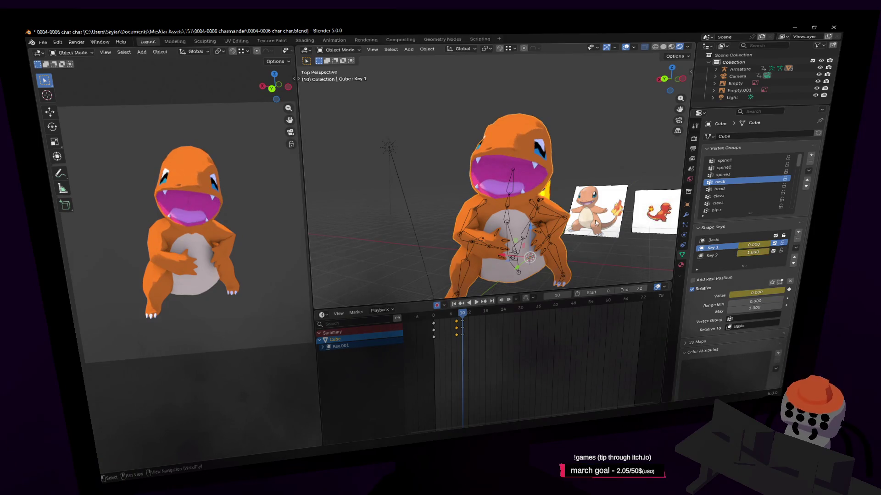
key("w")
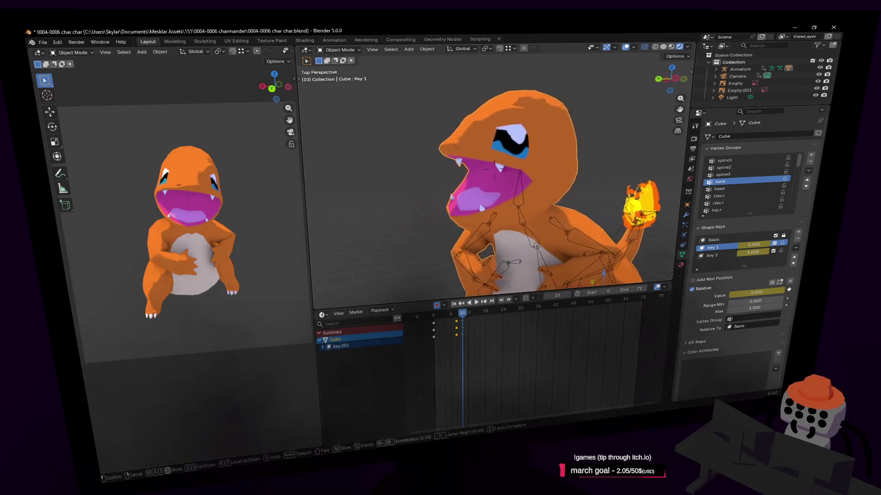
left_click(546, 159)
Step: Set Key 2 to 0 at frame 17 and duplicate the mouth keyframes later in the timeline
left_click_drag(464, 313, 492, 327)
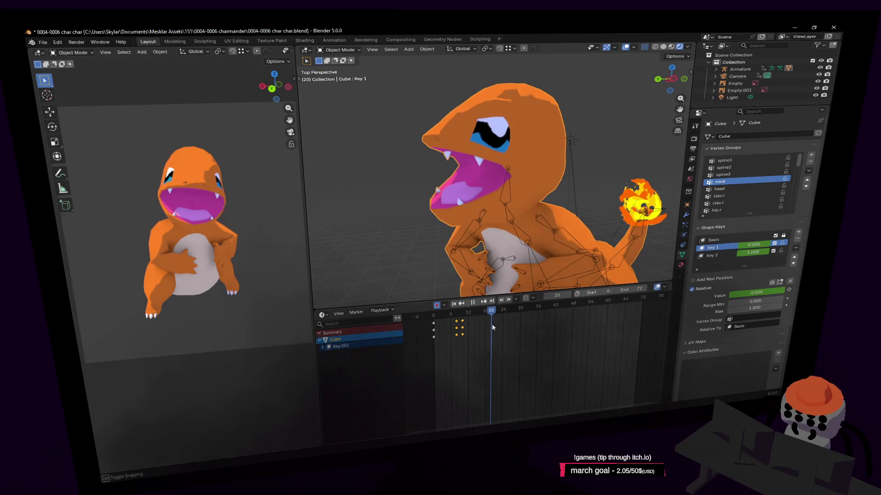
left_click_drag(756, 258, 730, 258)
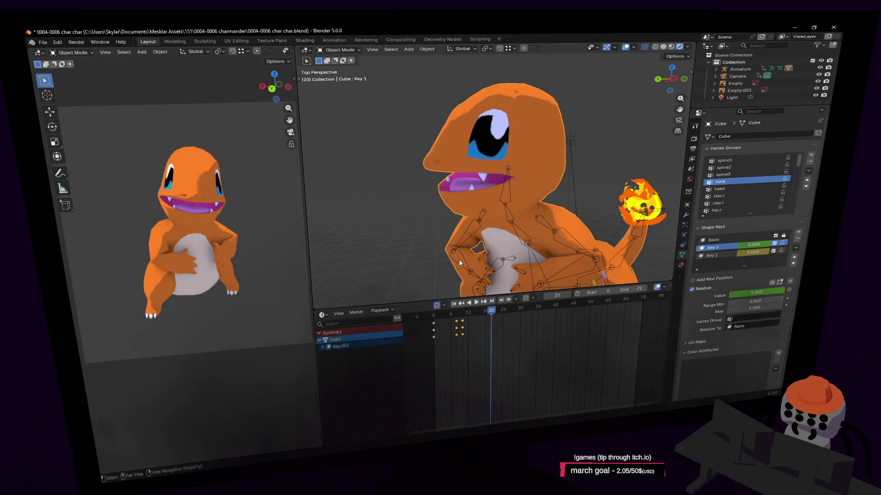
mouse_move(493, 324)
left_mouse_down()
mouse_move(497, 315)
mouse_move(566, 316)
mouse_move(468, 322)
left_mouse_up()
key("shift+d")
left_click(471, 312)
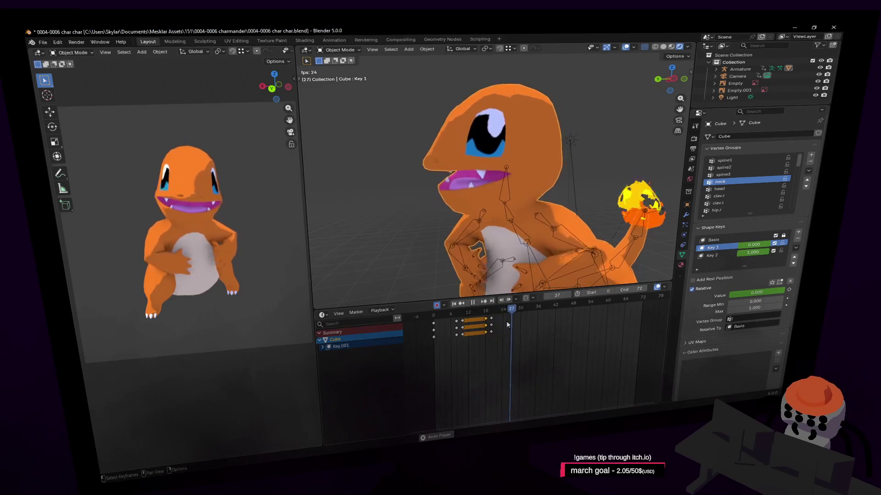
Step: Replay the animation repeatedly to check the mouth opening and shutting, ending at frame 58
key("Escape")
key("space")
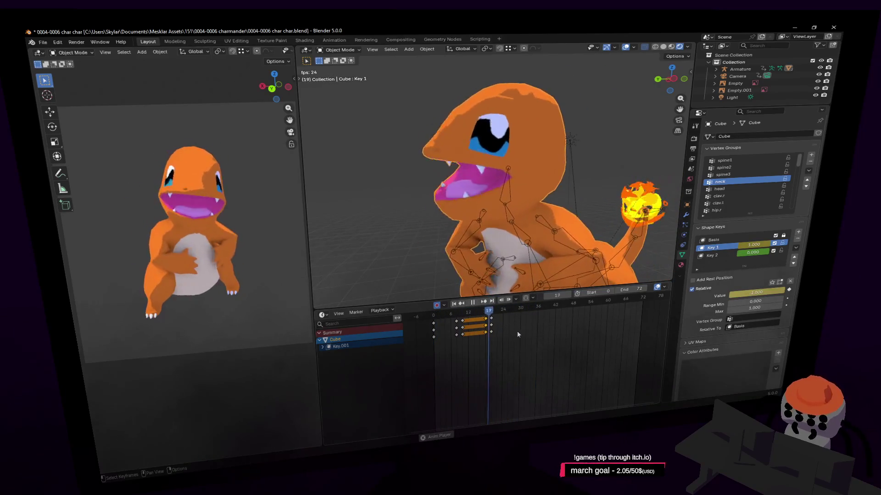
key("space")
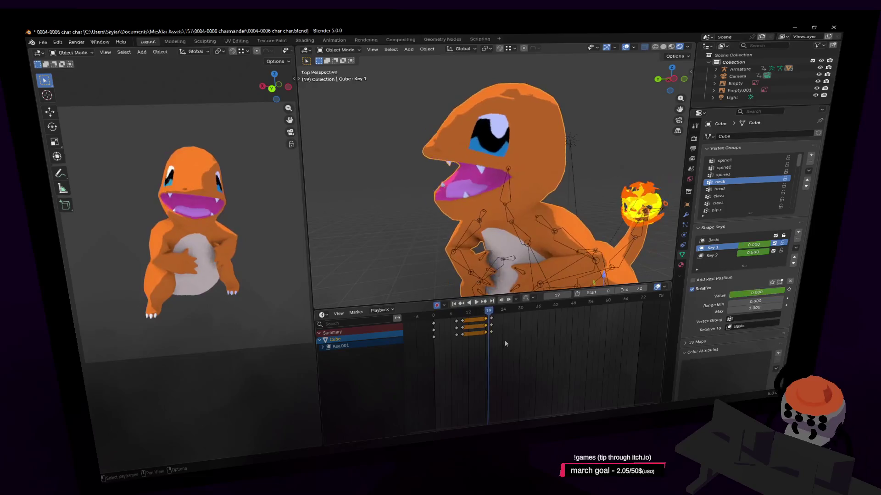
key("space")
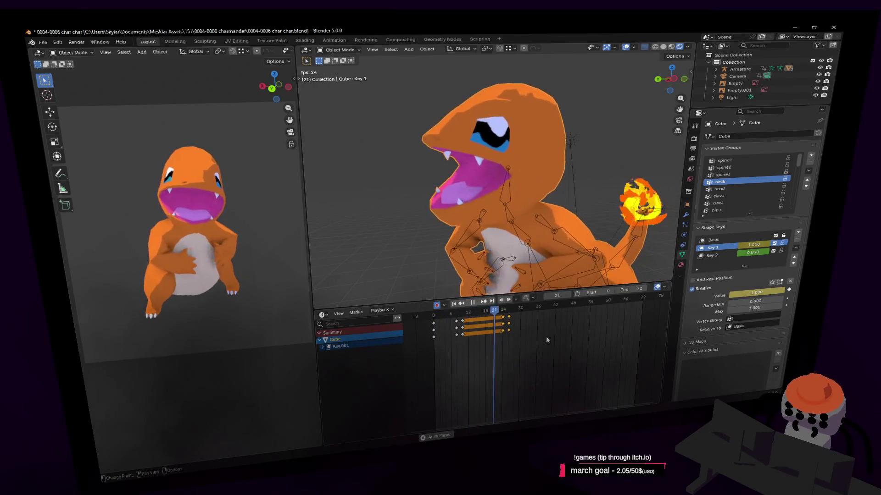
key("Escape")
key("space")
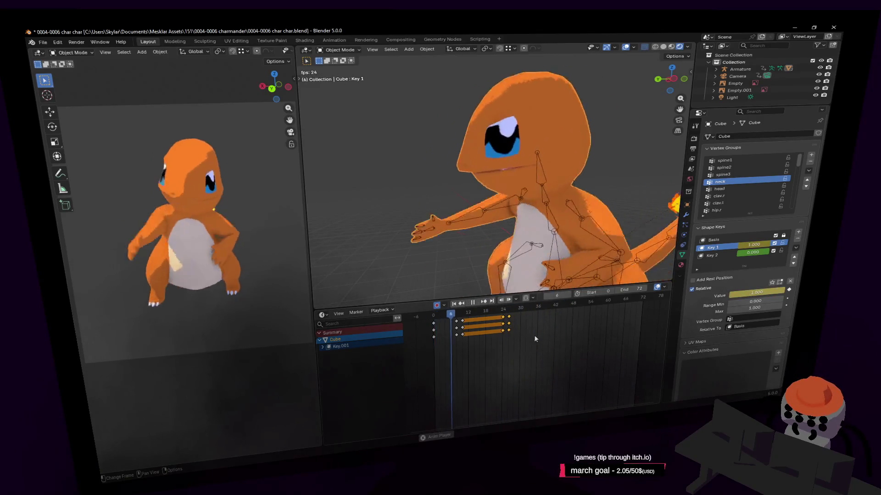
key("Escape")
key("space")
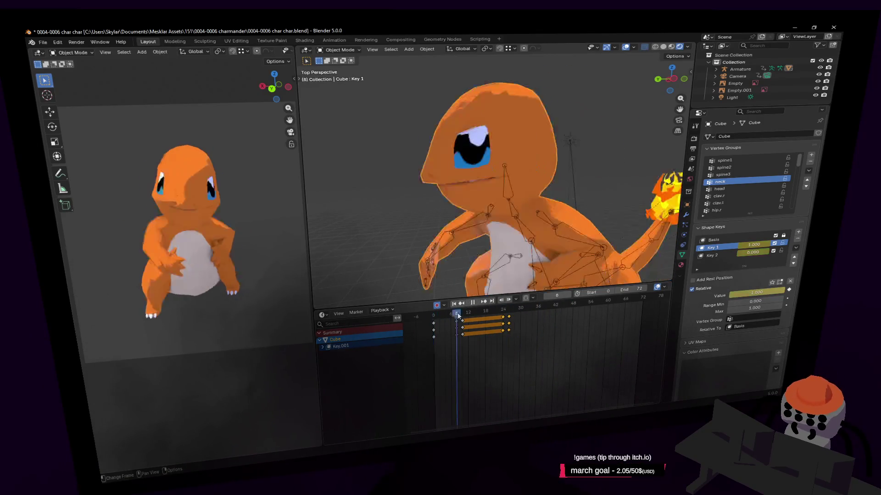
left_click_drag(458, 315, 463, 315)
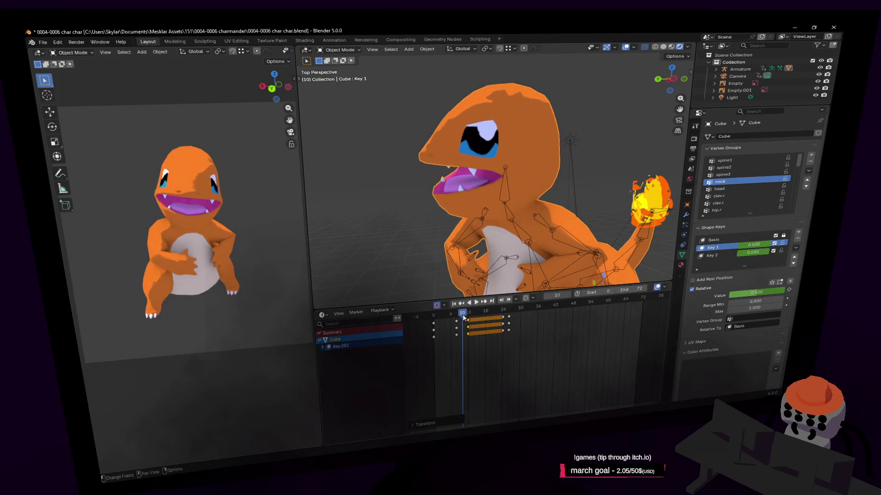
key("space")
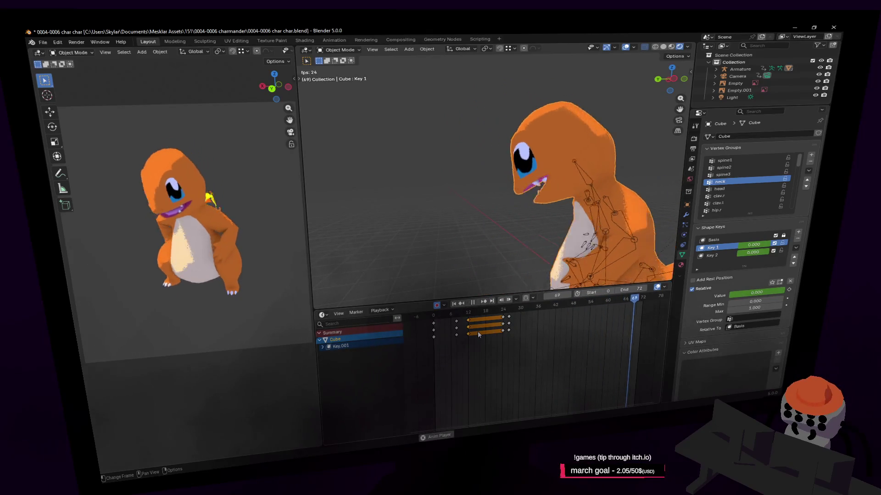
key("Escape")
key("space")
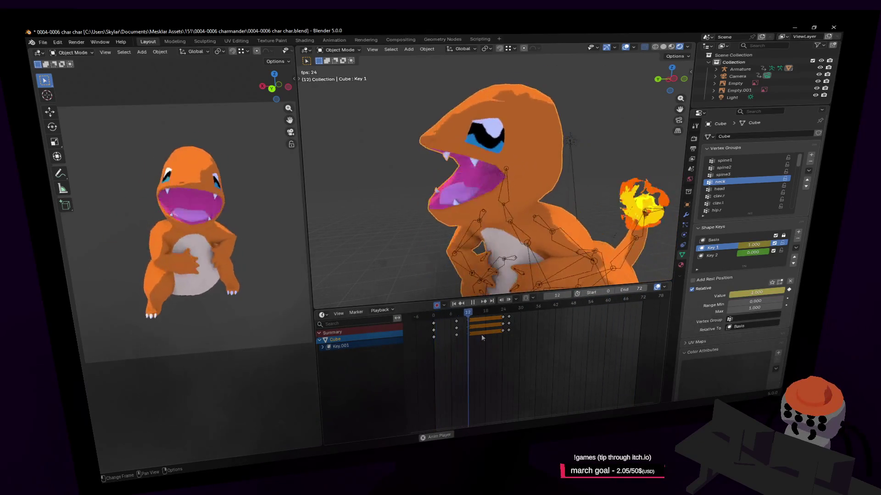
left_click(603, 301)
left_click_drag(603, 302, 625, 304)
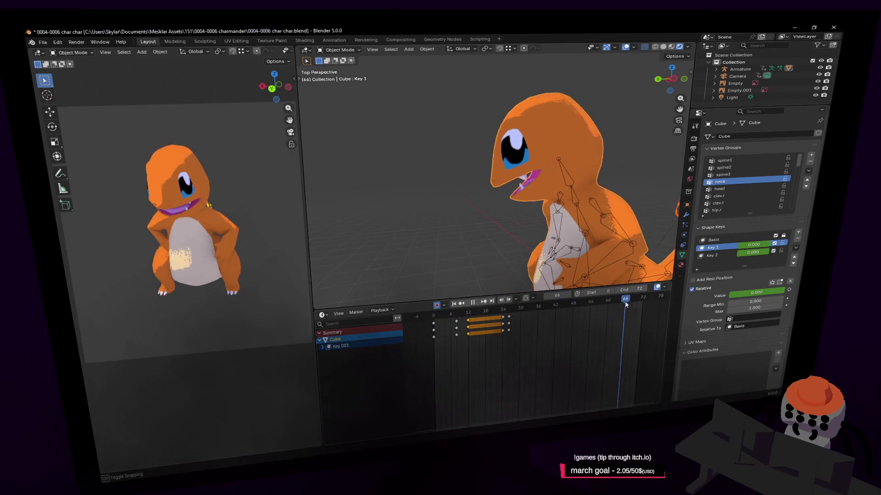
middle_click_drag(637, 314, 594, 316)
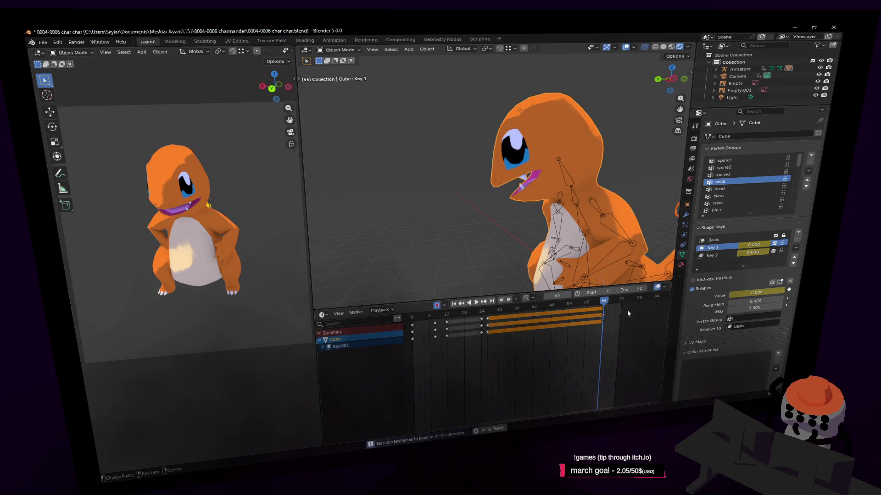
key("Down")
key("Down")
key("Down")
left_click_drag(622, 302, 622, 300)
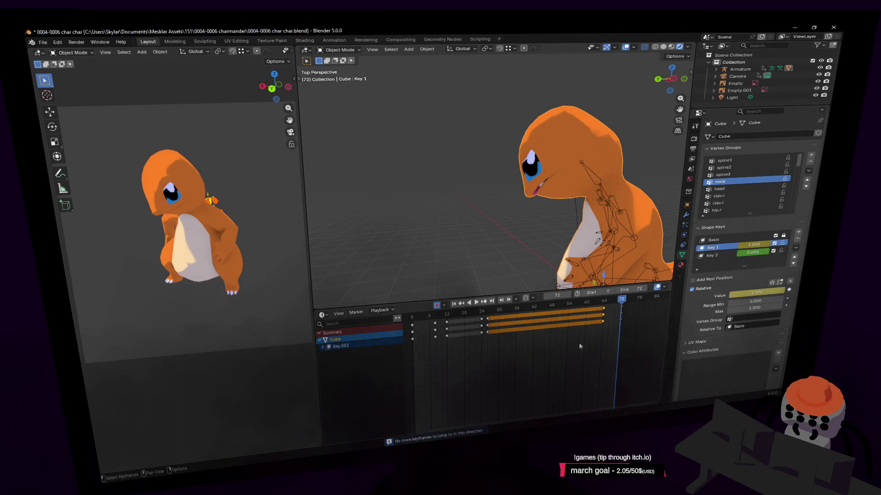
key("space")
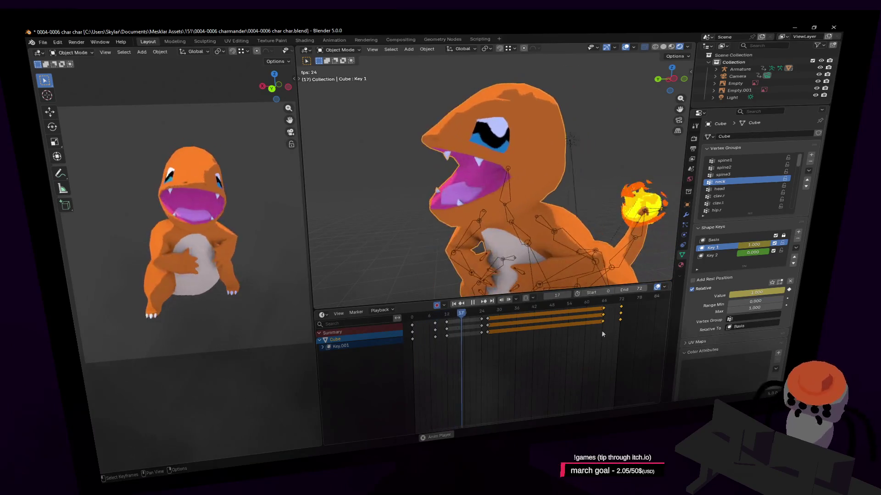
key("space")
Step: Exit fly navigation and play the loop, watching the mouth gape and the tail flame flicker
key("shift+grave")
key("w")
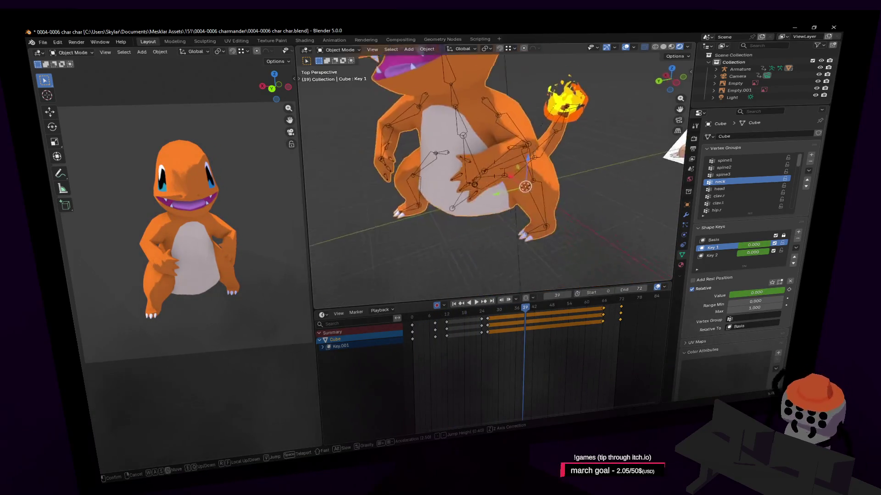
key("Escape")
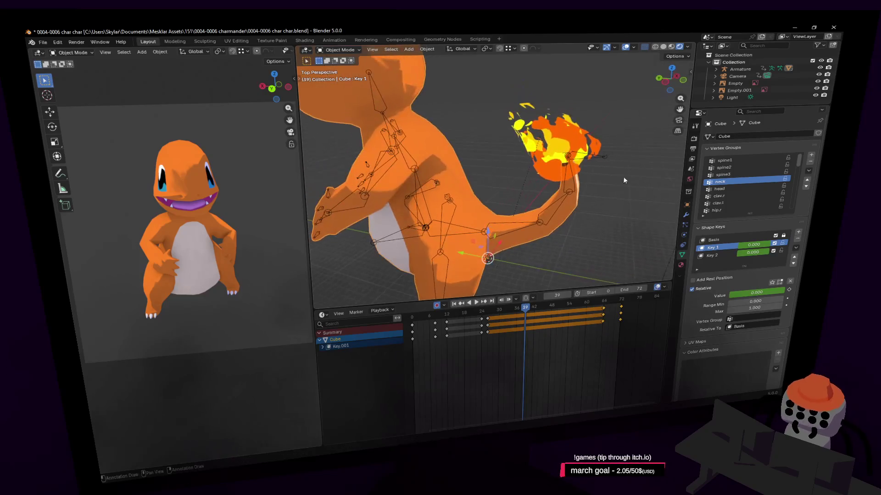
left_click(341, 52)
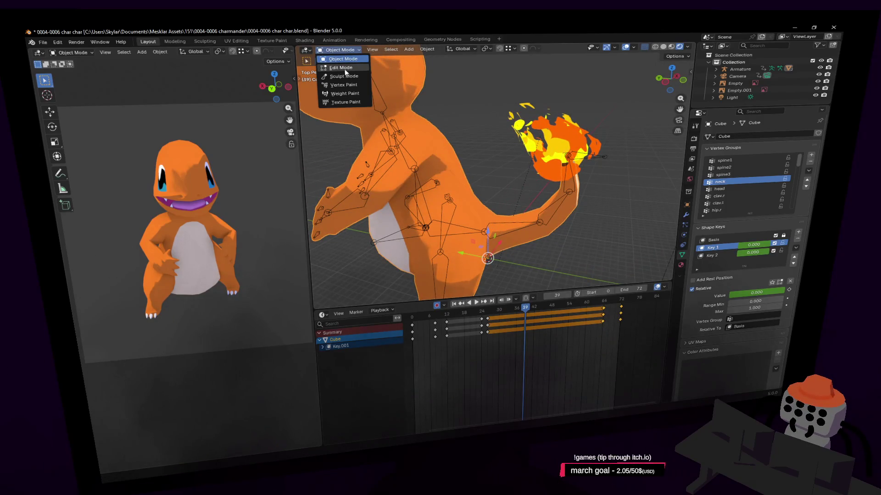
left_click(435, 320)
key("space")
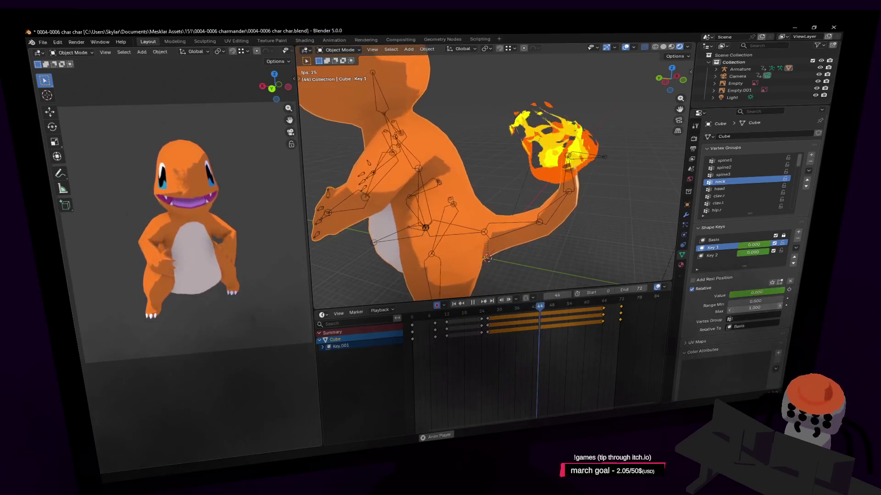
scroll(341, 281, "down", 3)
Step: Stop playback, select the Armature and switch it to Pose Mode
key("space")
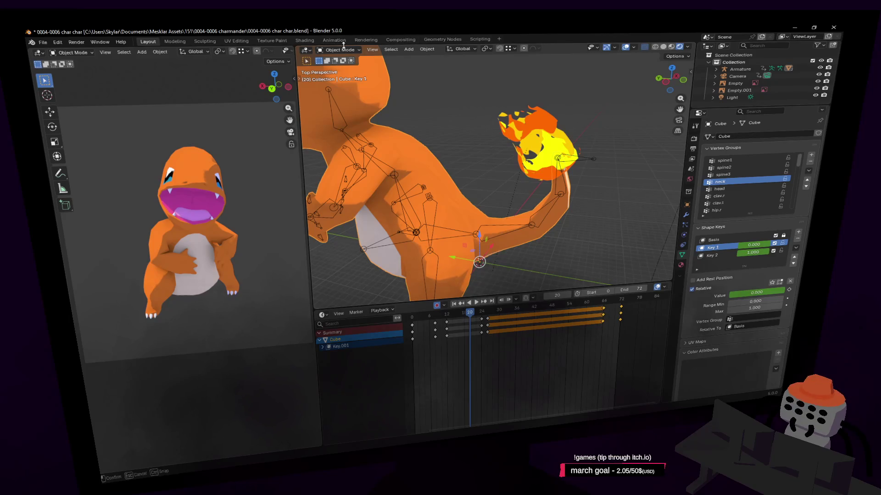
left_click(341, 50)
left_click(347, 56)
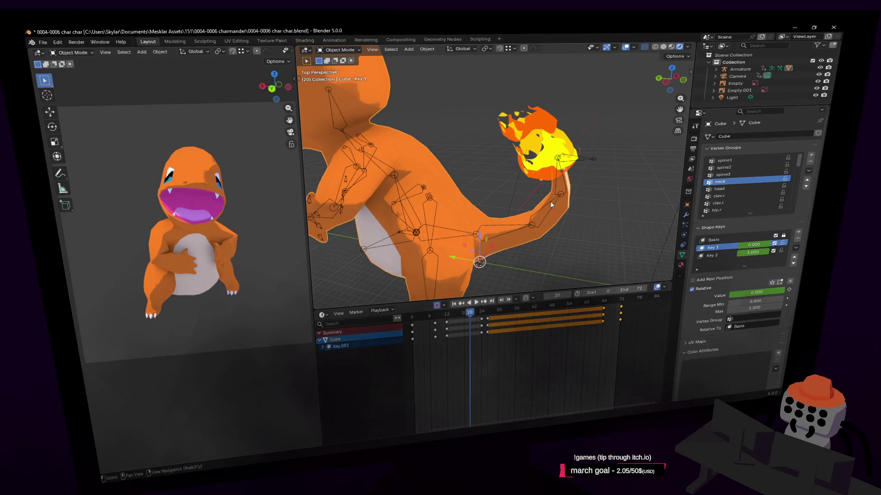
left_click(556, 191)
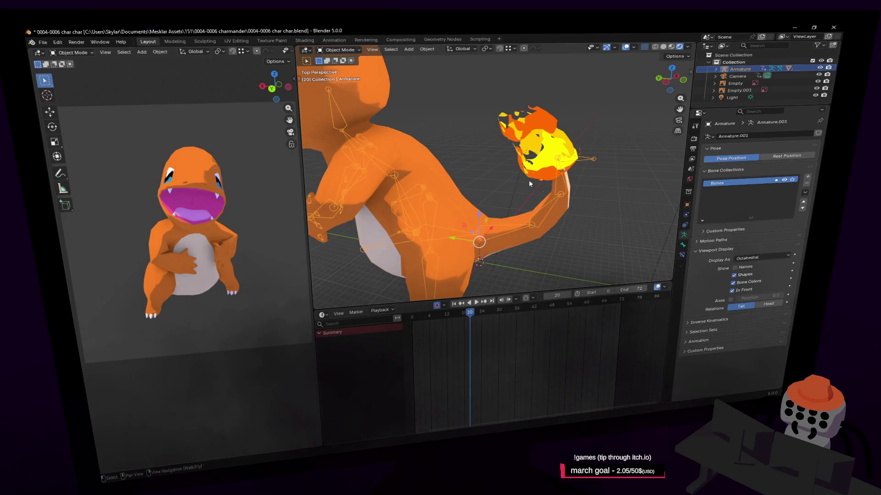
left_click(338, 49)
left_click(340, 76)
key("shift+grave")
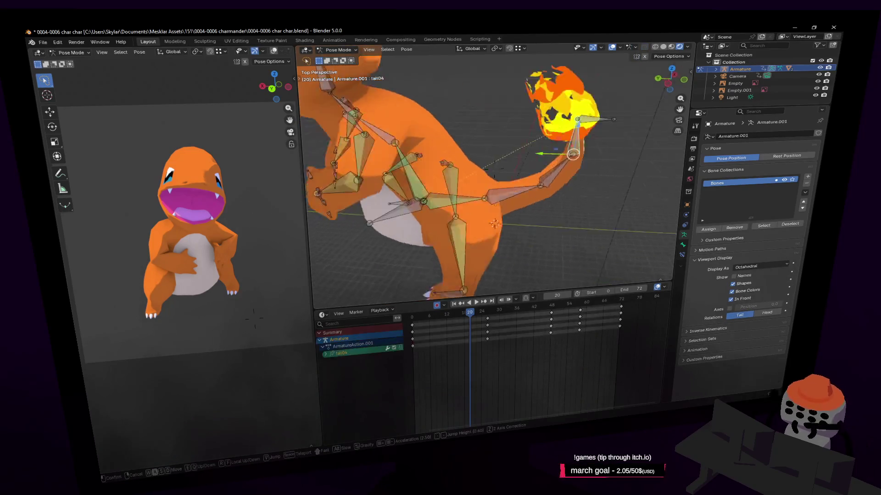
key("w")
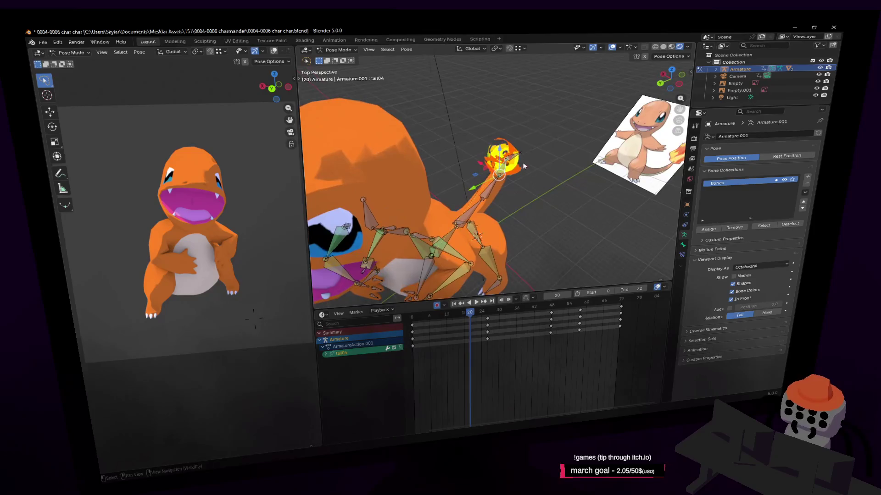
left_click(500, 296)
Step: Move the tail-flame bone about 2.57, 1.68, −0.65 m and keyframe it at frame 16
mouse_move(472, 314)
left_mouse_down()
mouse_move(490, 313)
mouse_move(459, 320)
left_mouse_up()
key("space")
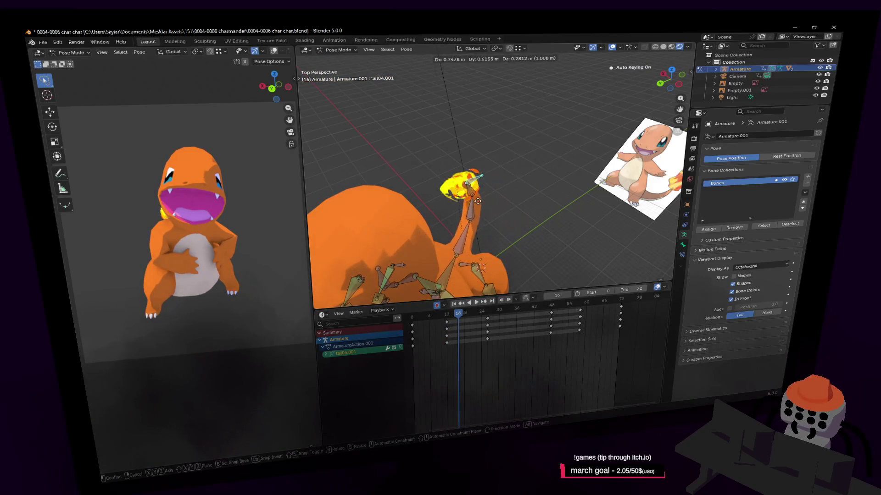
key("space")
key("shift+grave")
key("Return")
key("g")
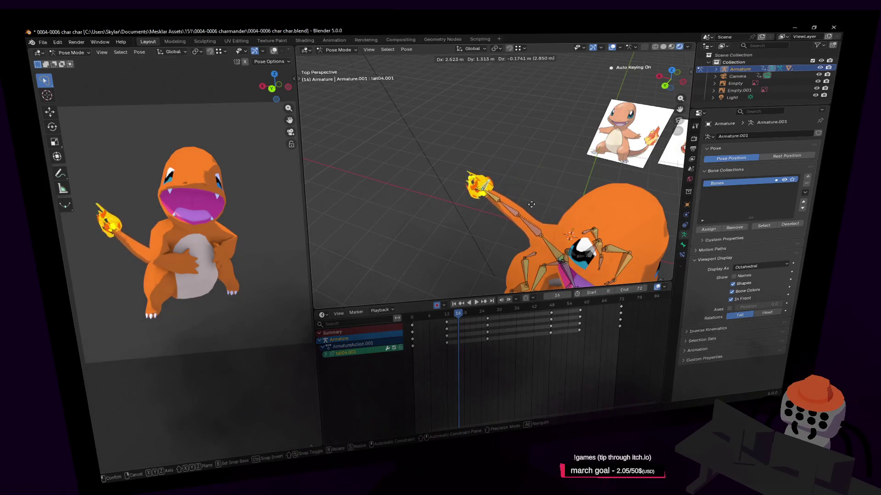
left_click(530, 224)
key("shift+grave")
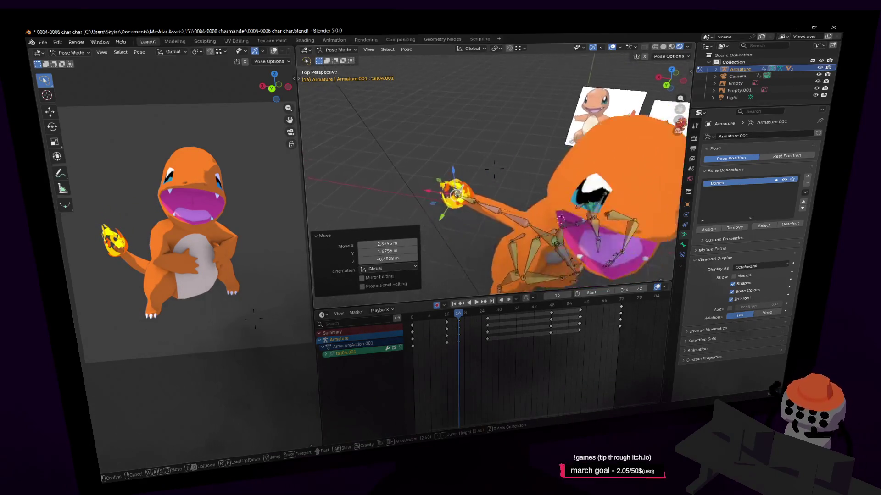
key("i")
left_click_drag(459, 317, 447, 324)
key("space")
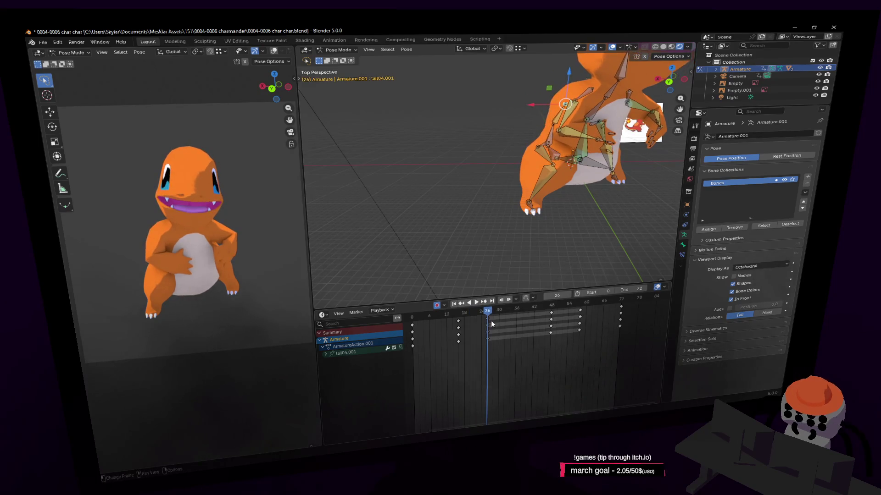
Step: Delete the tail-flame keyframes between frames 26 and 54
mouse_move(599, 335)
left_mouse_down()
mouse_move(469, 304)
mouse_move(463, 317)
mouse_move(501, 321)
mouse_move(479, 326)
left_mouse_up()
key("Delete")
left_click(452, 313)
Step: Duplicate the frame-18 keys to frame 28, then shift them to about frame 32
left_click(458, 321)
key("shift+d")
left_click(479, 317)
key("space")
left_click(511, 320)
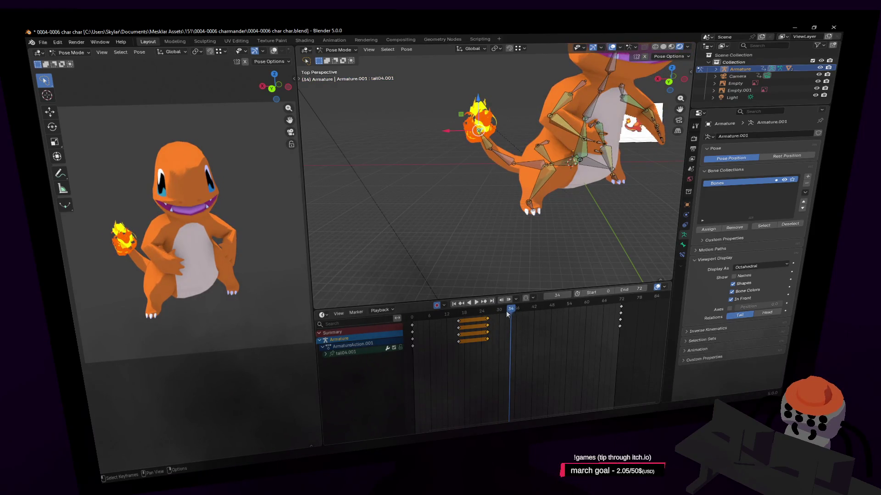
key("space")
key("g")
left_click(508, 317)
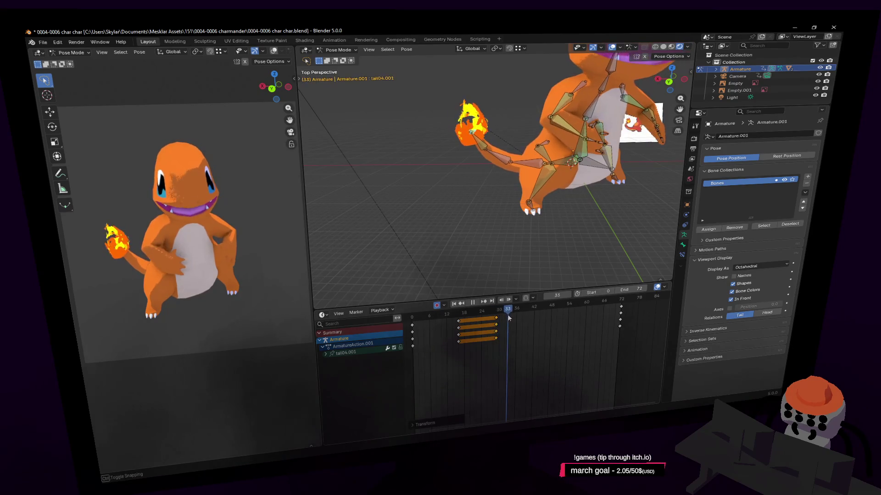
key("Escape")
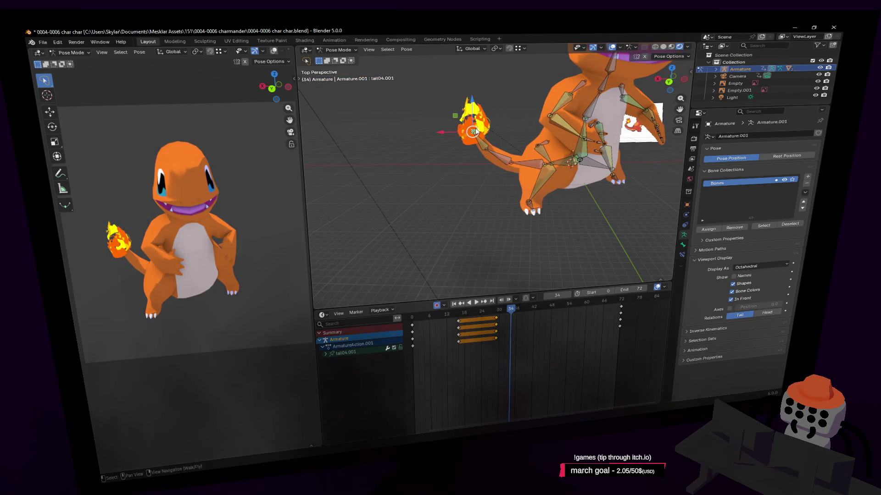
Step: Reposition the tail flame bone and duplicate its keys across frames 34–60
left_click(476, 132)
key("g")
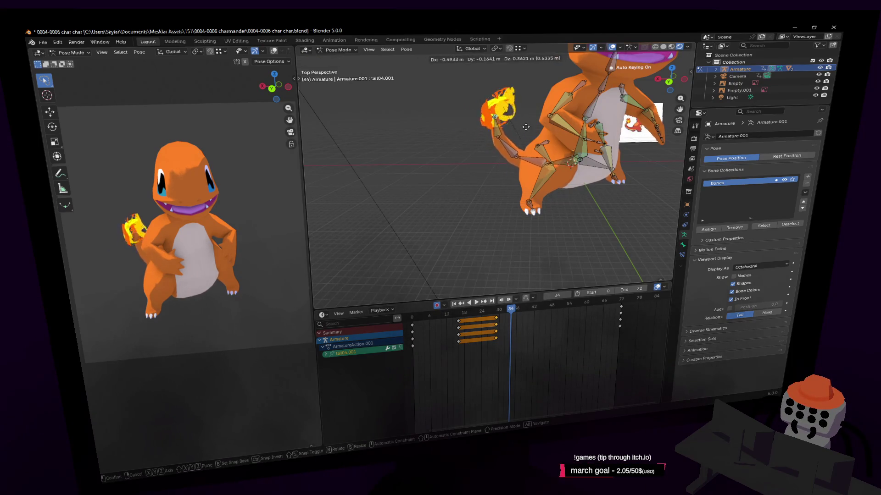
key("Return")
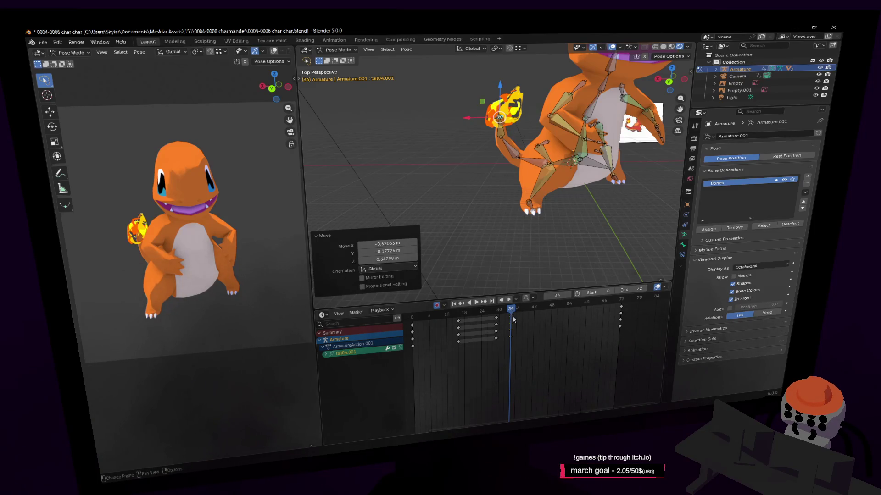
key("shift+d")
left_click(584, 317)
left_click(592, 306)
key("space")
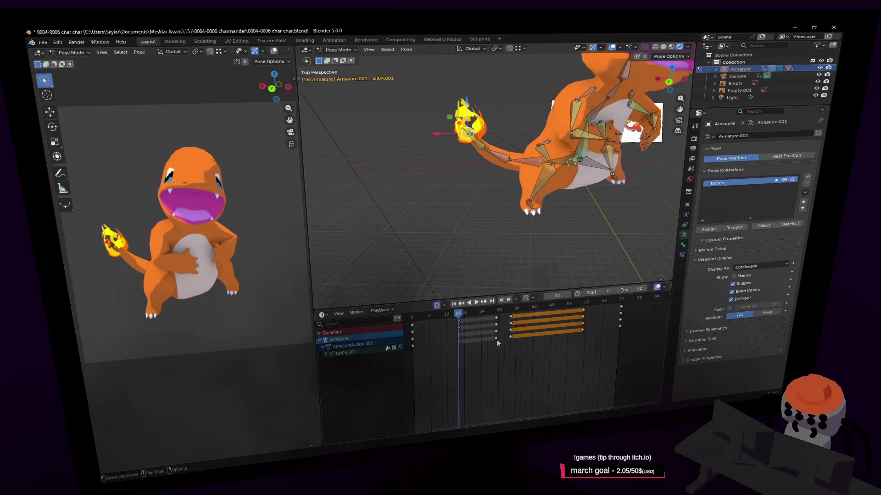
key("Escape")
Step: Adjust the tail flame bone's pose twice from closer and side-on views
mouse_move(566, 260)
middle_mouse_down()
mouse_move(557, 158)
mouse_move(430, 186)
middle_mouse_up()
key("g")
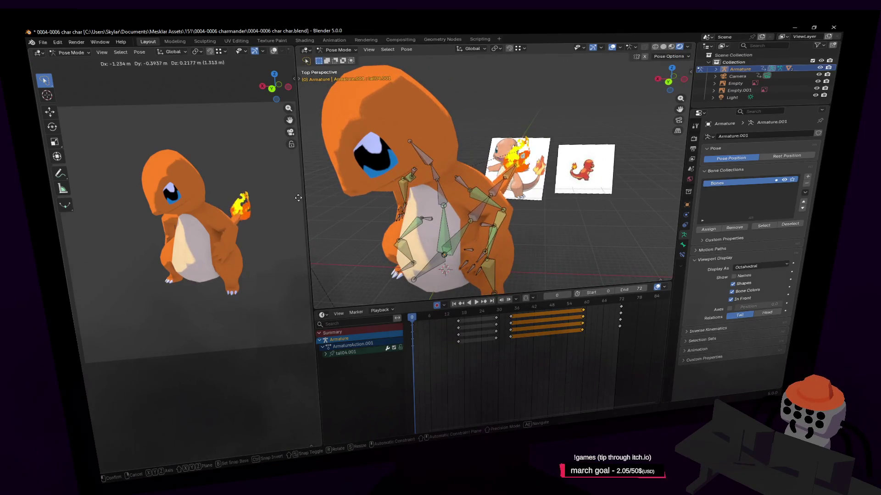
left_click(301, 196)
middle_click_drag(349, 193, 548, 140)
key("g")
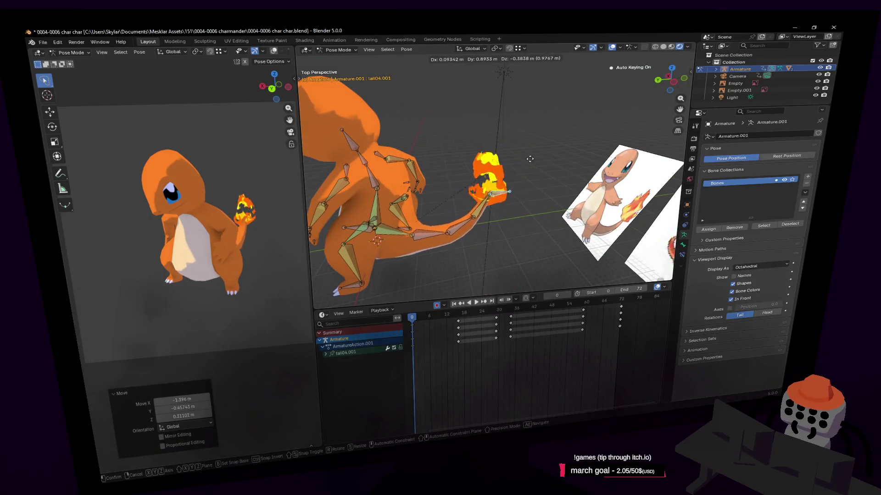
left_click(529, 168)
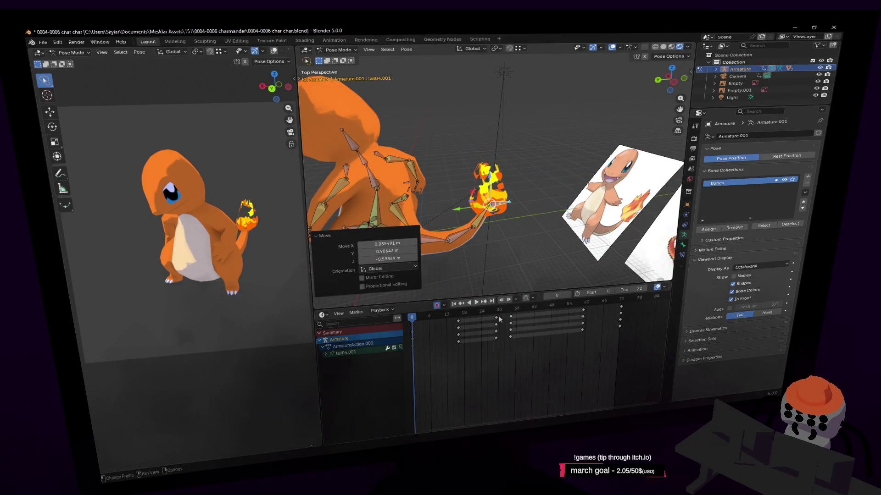
Step: Copy all keyframes 72 frames later so the tail sway loops
key("a")
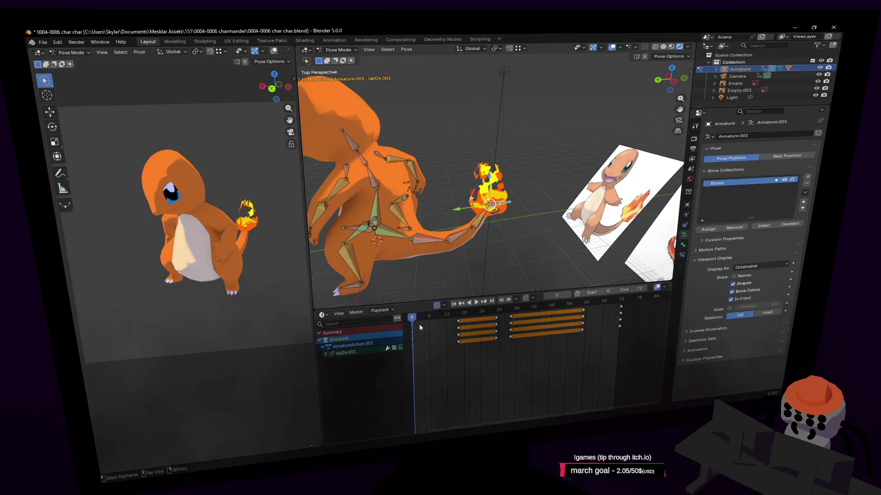
key("g")
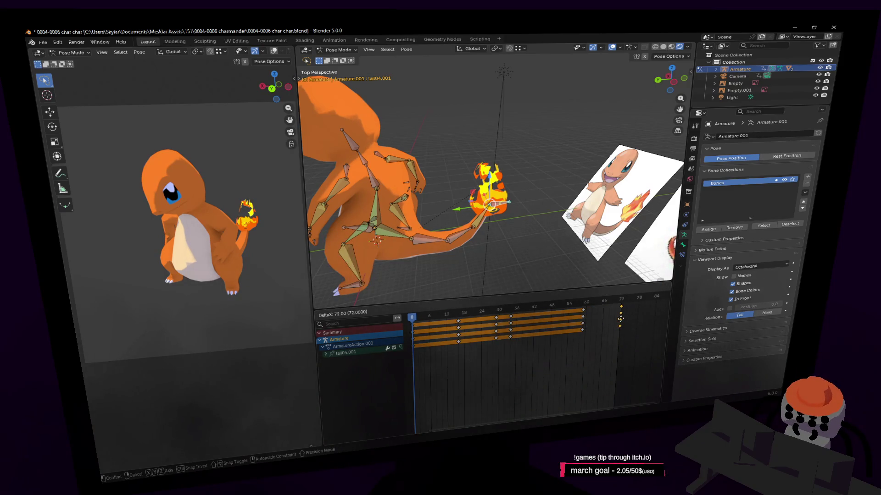
left_click(620, 319)
key("space")
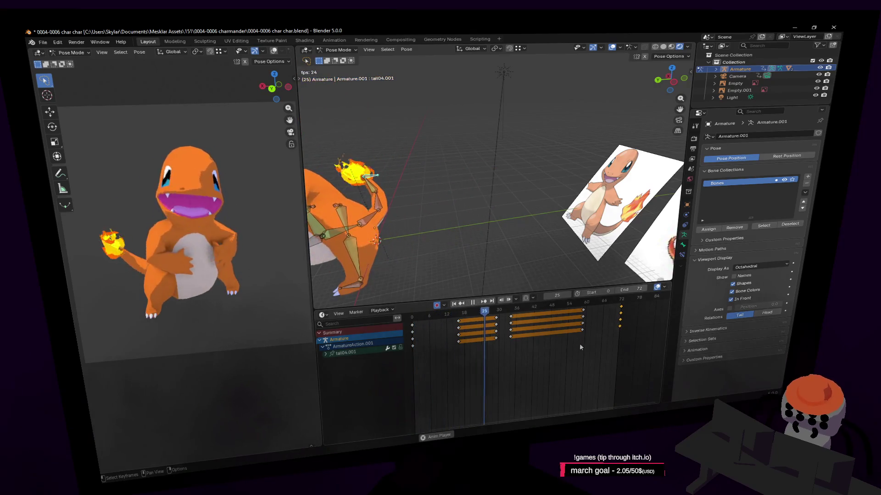
left_click_drag(452, 315, 447, 315)
key("Escape")
Step: Shift the early tail04.001 keys about 5 frames earlier and check the pose at frame 17
left_click(422, 192)
middle_click_drag(423, 193, 442, 368)
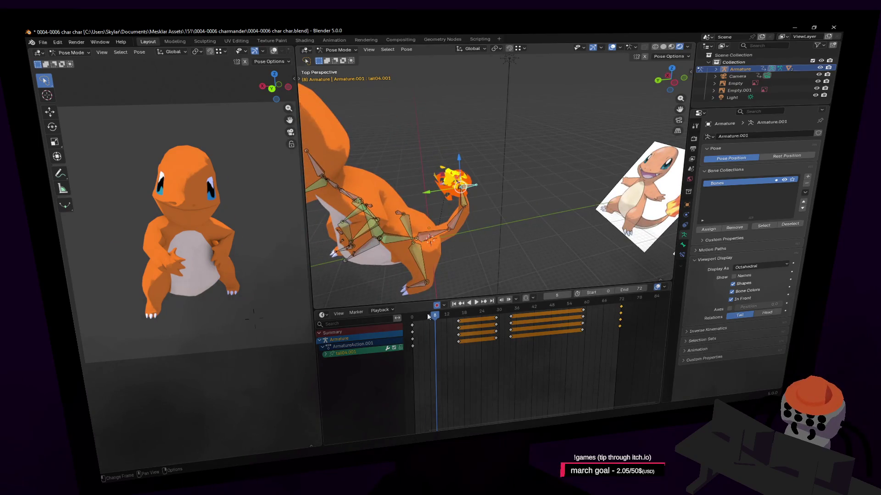
key("space")
mouse_move(435, 316)
left_mouse_down()
mouse_move(439, 332)
mouse_move(453, 336)
mouse_move(446, 324)
left_mouse_up()
key("space")
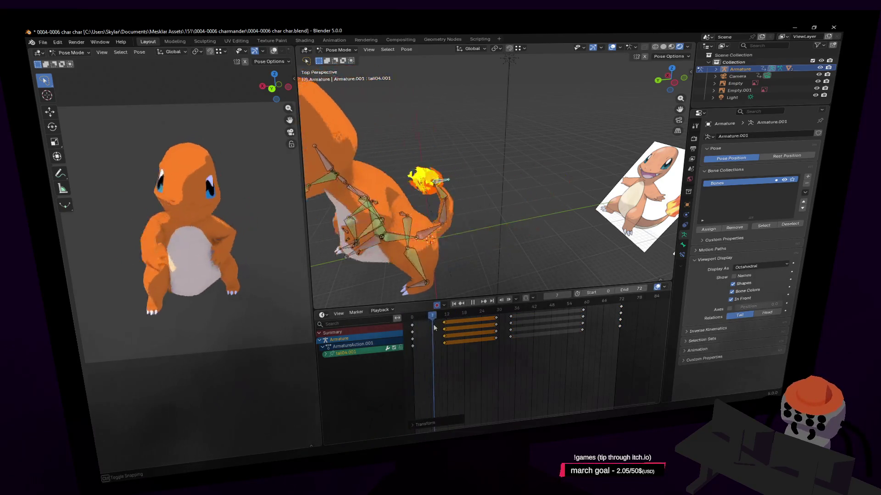
key("space")
left_click_drag(457, 332, 461, 333)
middle_click_drag(445, 183, 465, 179)
middle_click_drag(452, 268, 494, 276)
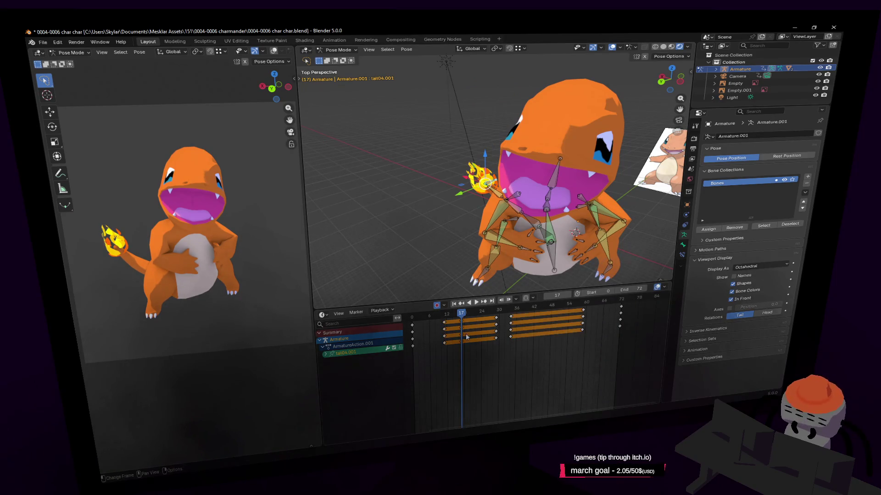
Step: Change the handle type of the selected tail keys and preview the playback
right_click(444, 325)
mouse_move(433, 367)
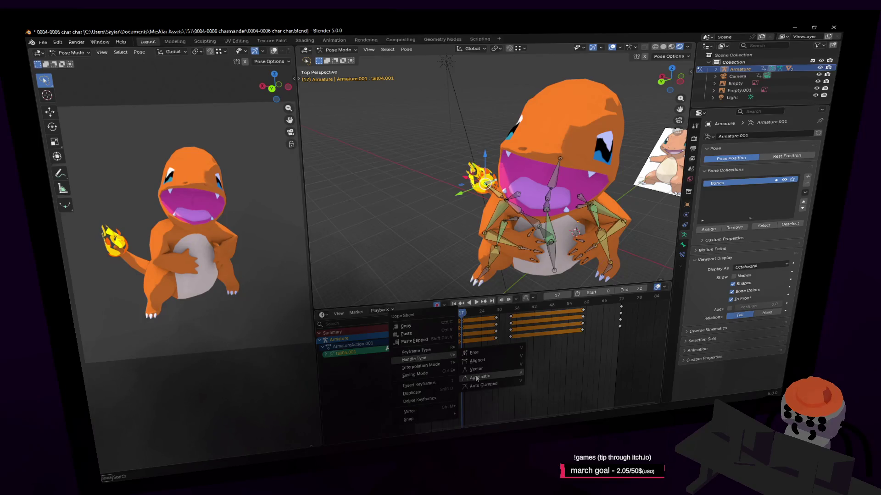
left_click(477, 378)
key("space")
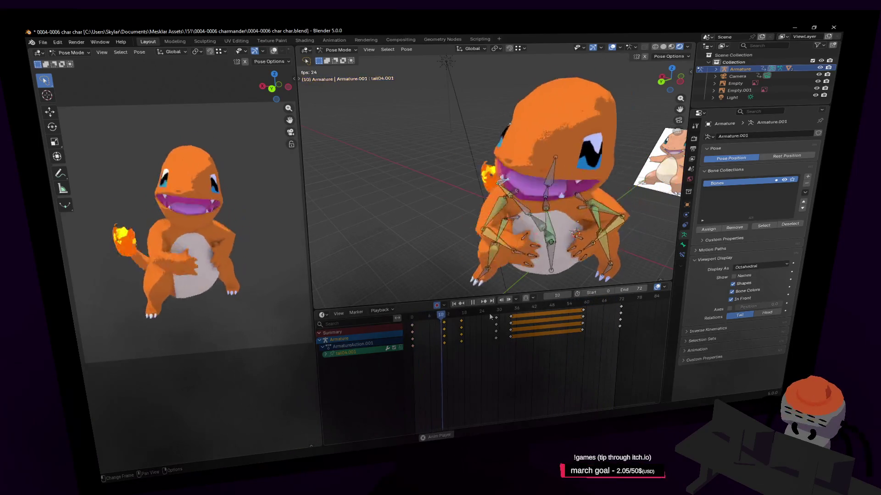
key("space")
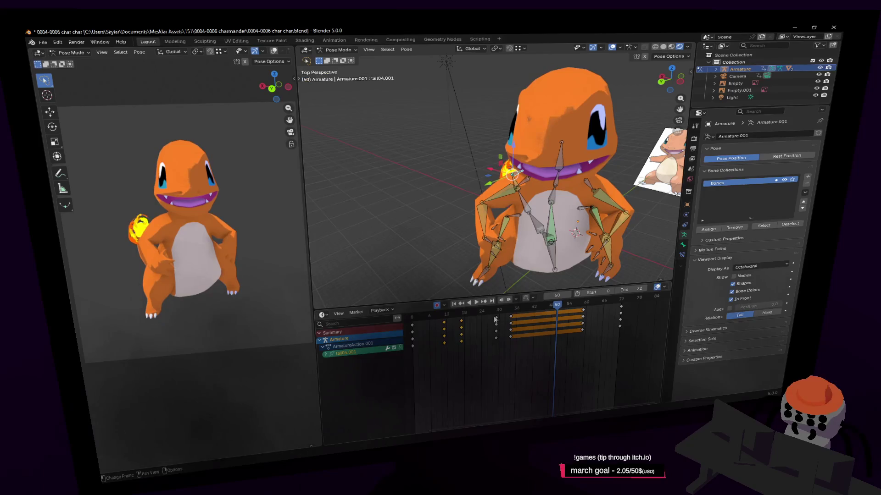
Step: Give the selected tail keys Auto Clamped handles and review the loop at frame 10
right_click(485, 313)
mouse_move(505, 324)
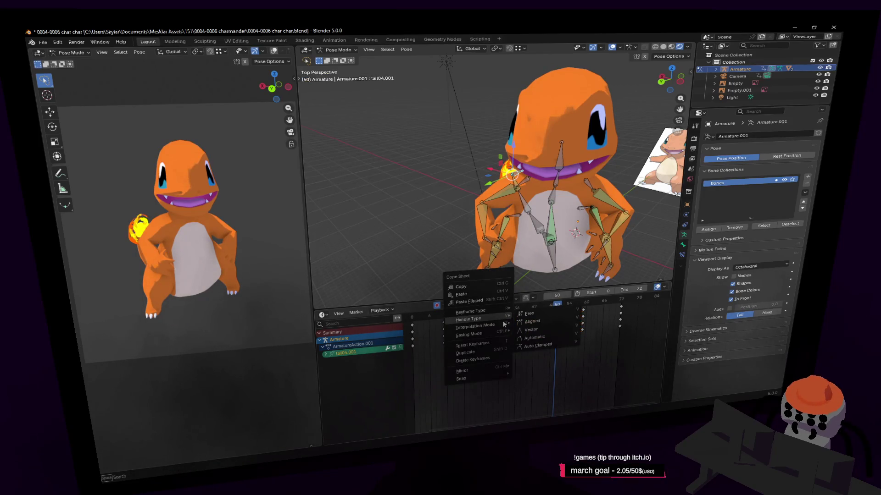
left_click(539, 343)
key("space")
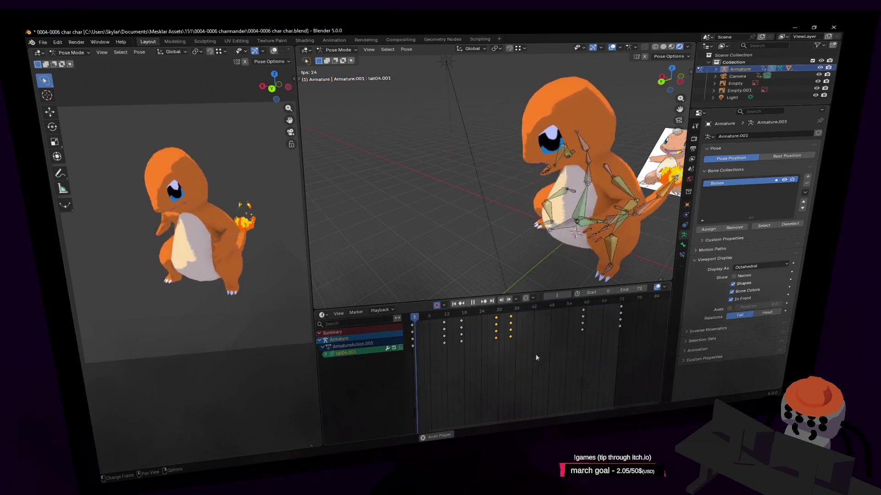
key("space")
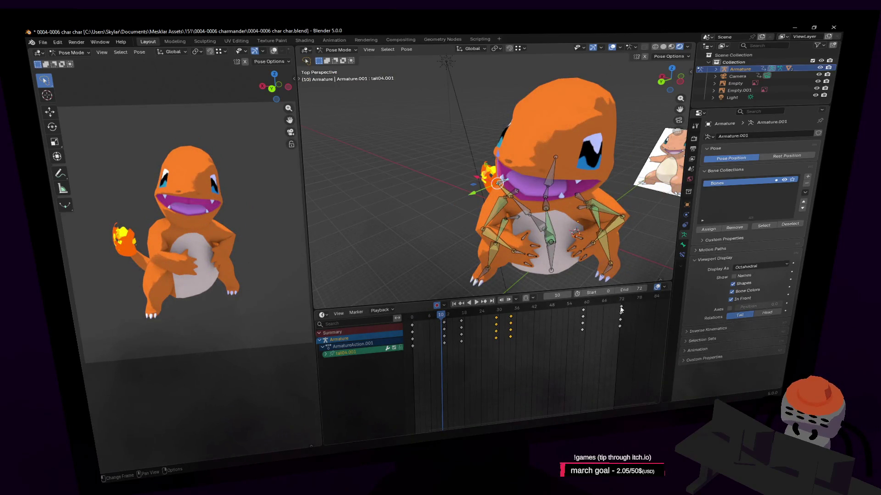
key("space")
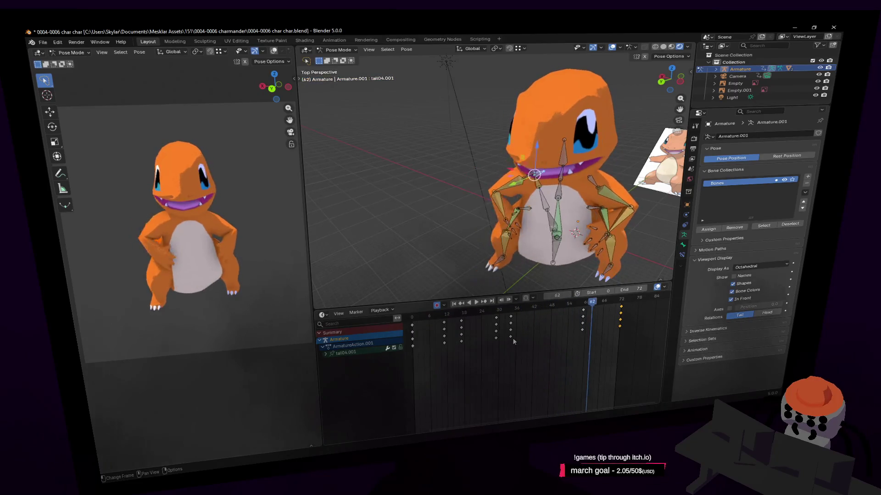
key("Escape")
mouse_move(422, 321)
left_mouse_down()
mouse_move(462, 319)
mouse_move(424, 319)
mouse_move(445, 318)
left_mouse_up()
left_click(594, 282)
Step: Rotate foot.l 29.7° on Z and keyframe it at frame 12
key("space")
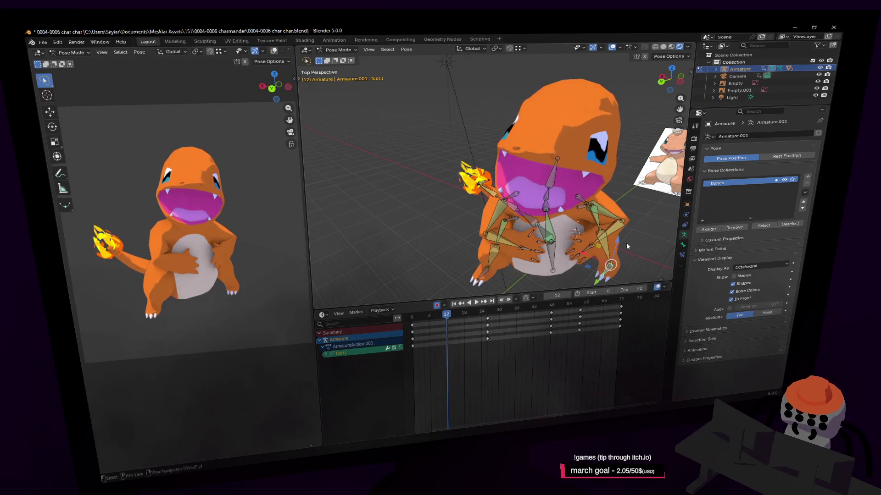
key("space")
key("r")
left_click(606, 237)
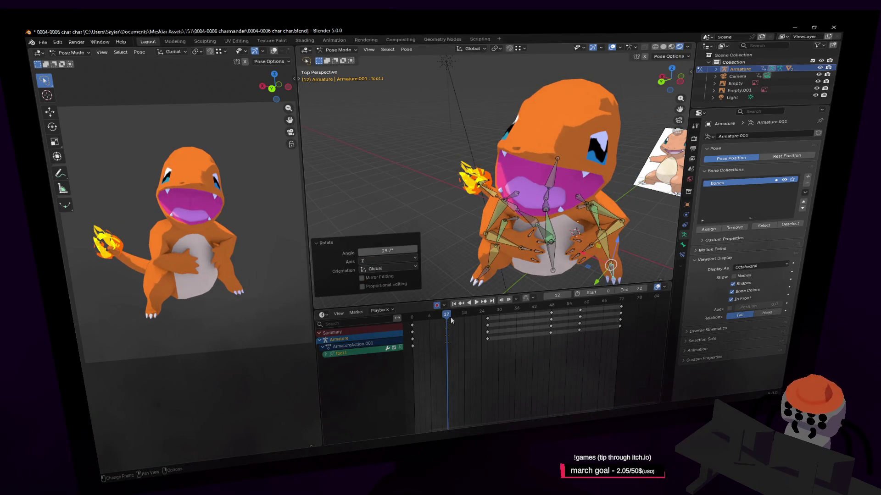
key("i")
key("space")
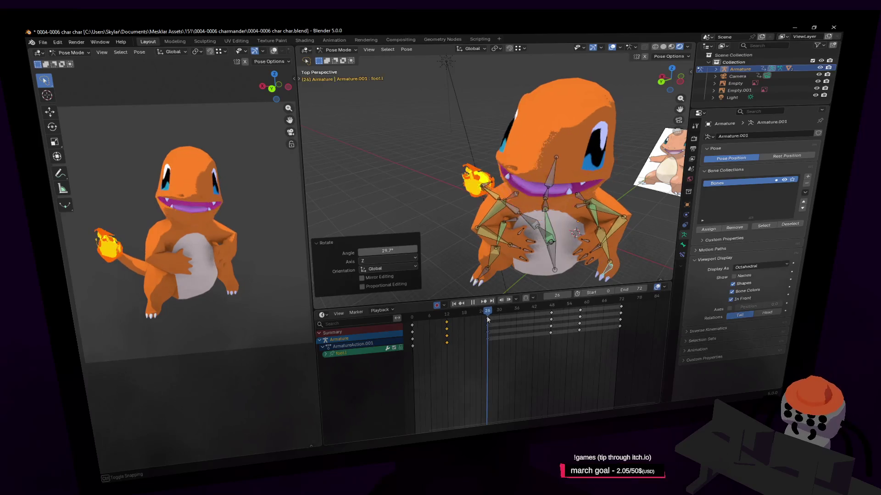
key("space")
Step: Duplicate the frame-12 foot keys along the timeline, settling a copy at frame 30
key("shift+d")
left_click(507, 321)
key("shift+d")
left_click(510, 322)
key("g")
left_click(501, 320)
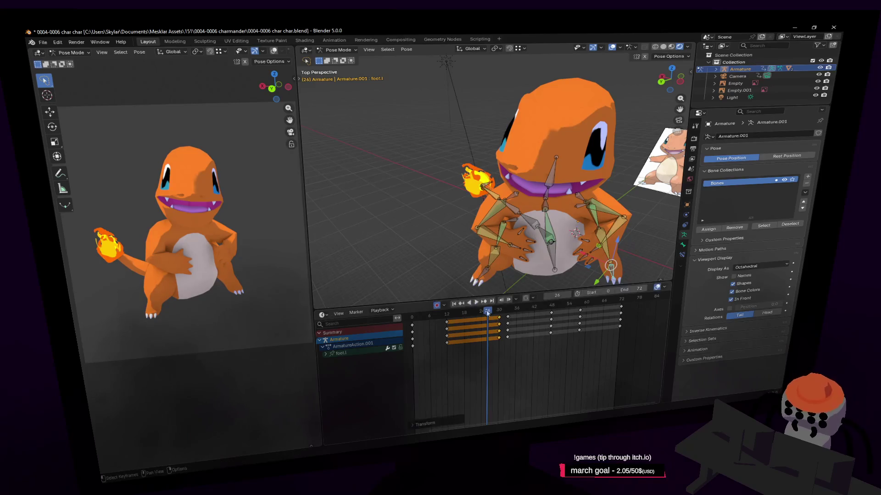
key("space")
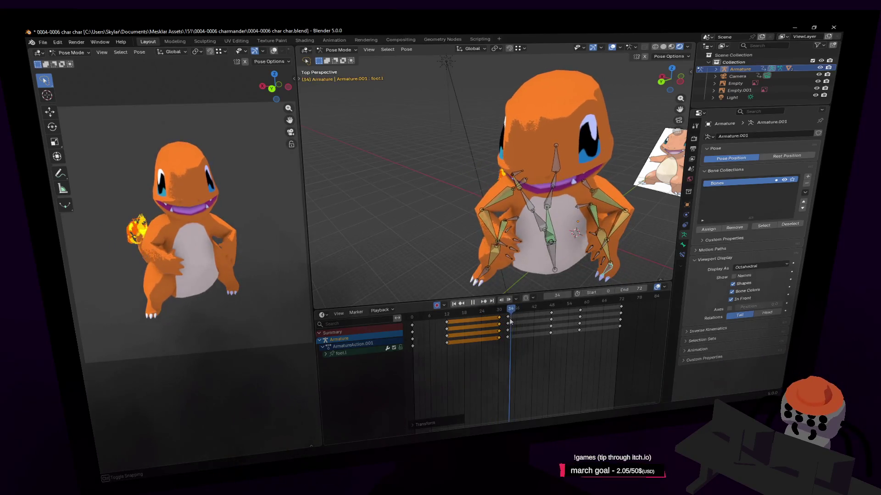
key("space")
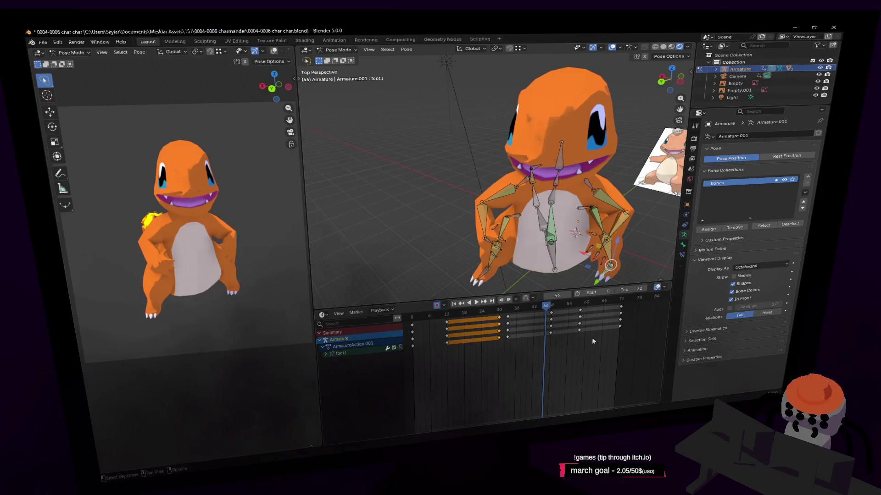
Step: Delete the foot key column near frame 33 and repeat the keys across frames 30–58
key("ctrl+i")
key("a")
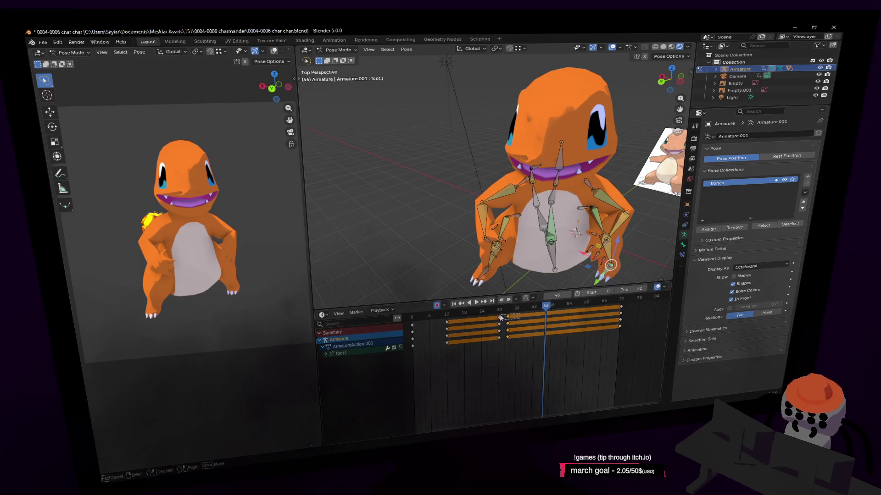
left_click(516, 317)
key("Delete")
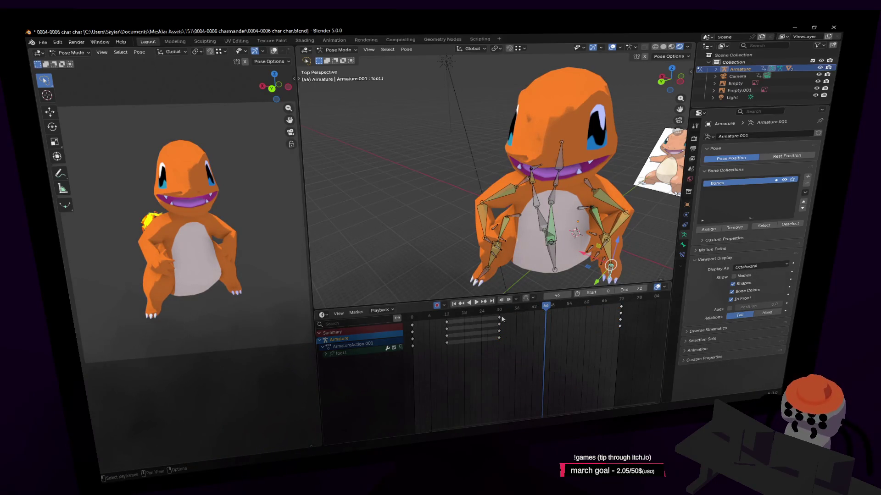
key("shift+d")
left_click(591, 323)
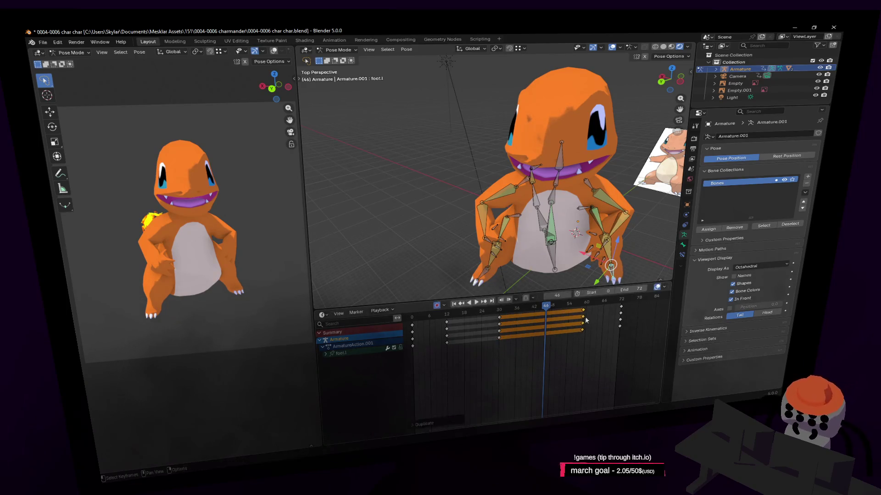
left_click_drag(556, 306, 615, 308)
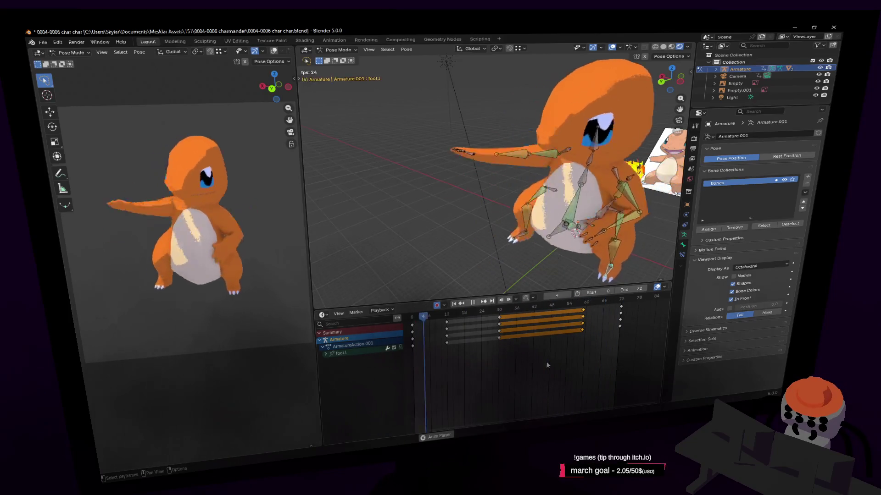
mouse_move(537, 313)
left_mouse_down()
mouse_move(615, 302)
mouse_move(605, 302)
left_mouse_up()
key("space")
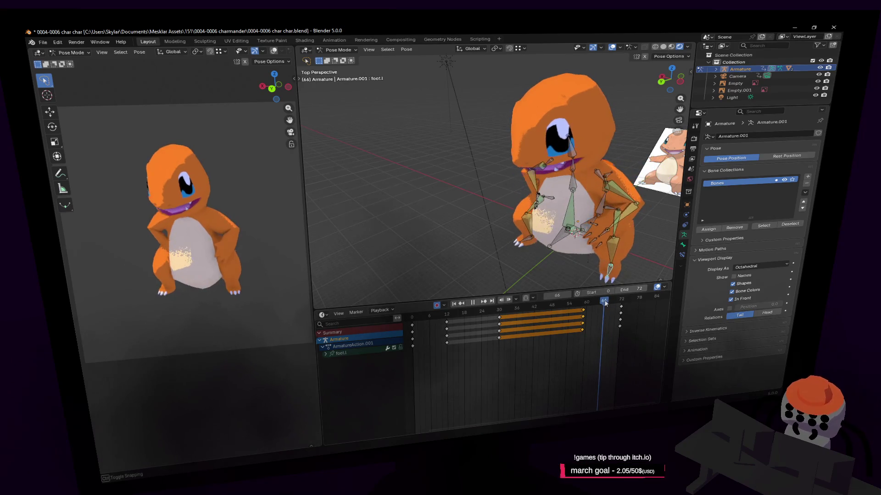
Step: Move hand.r about 0.63, 0.30, −0.025 m and preview the animation
mouse_move(538, 218)
middle_mouse_down()
mouse_move(523, 193)
mouse_move(500, 185)
mouse_move(484, 193)
mouse_move(487, 204)
middle_mouse_up()
scroll(519, 188, "up", 4)
left_click(519, 188)
scroll(518, 188, "up", 3)
key("g")
left_click(480, 184)
key("space")
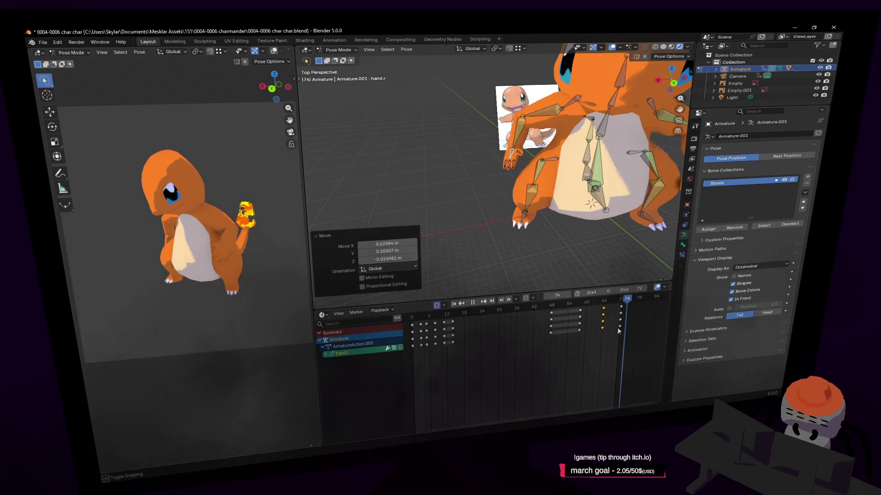
Step: Stop the loop at frame 33, F12-render it, and close the render window
key("space")
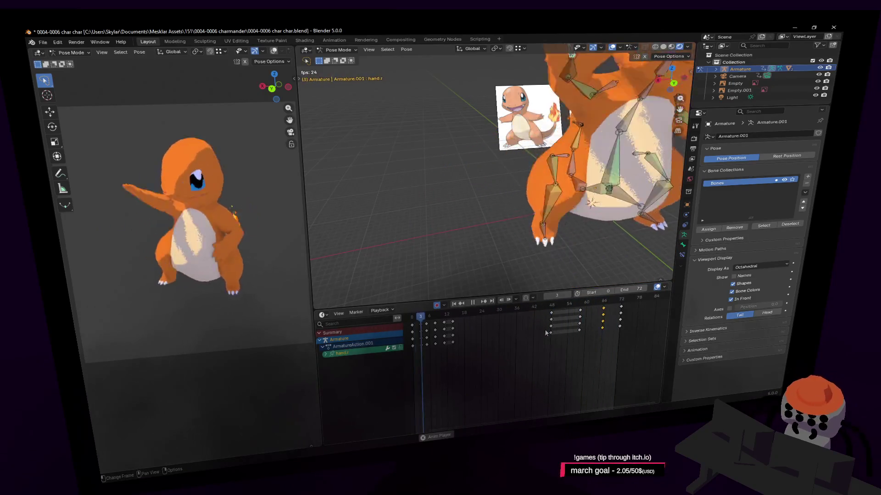
key("space")
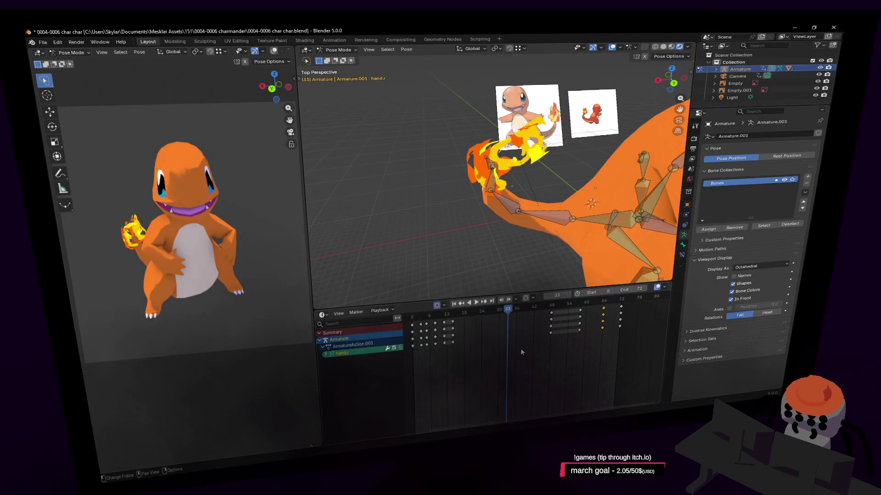
key("F12")
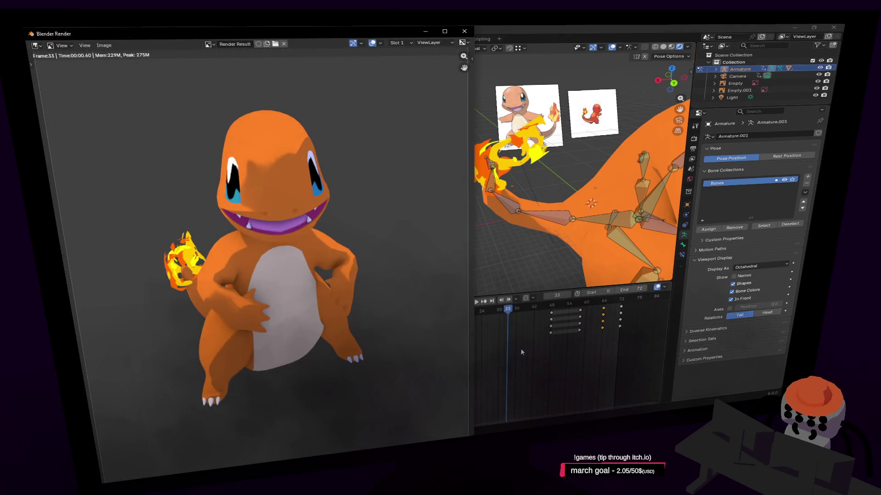
left_click(465, 30)
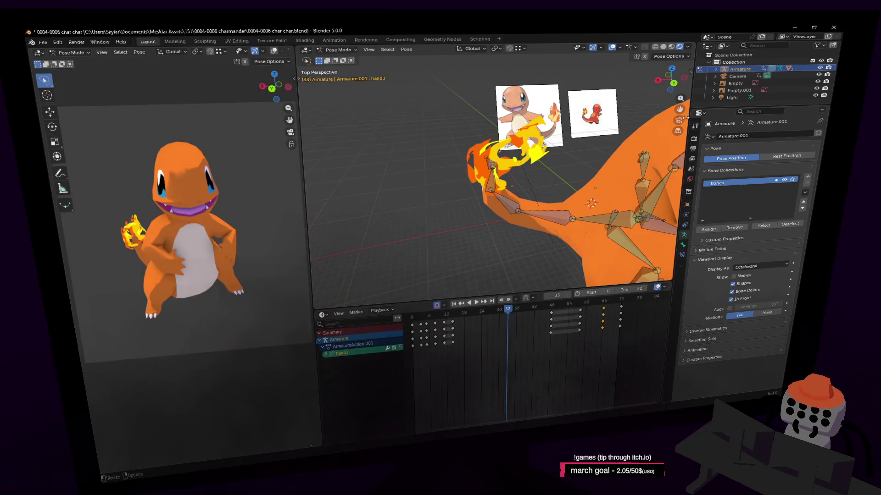
left_click(719, 98)
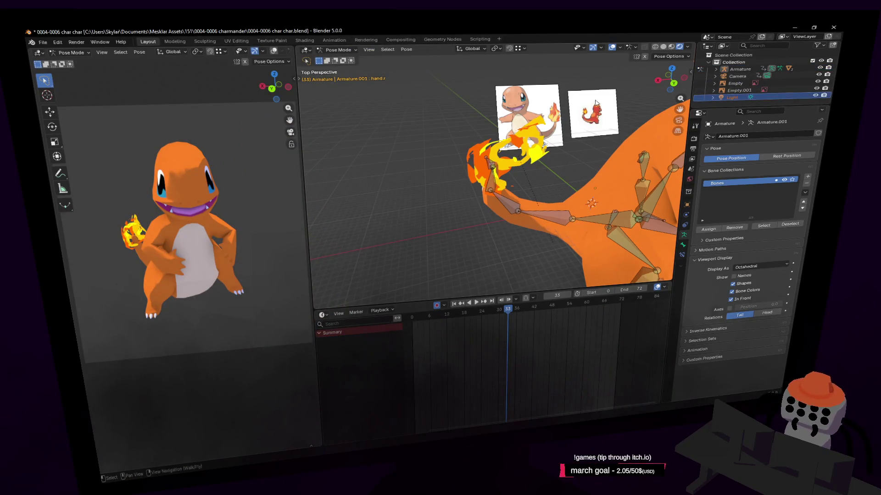
Step: Switch to Object Mode and rotate the sun light about 46° around global Z
key("KP_Decimal")
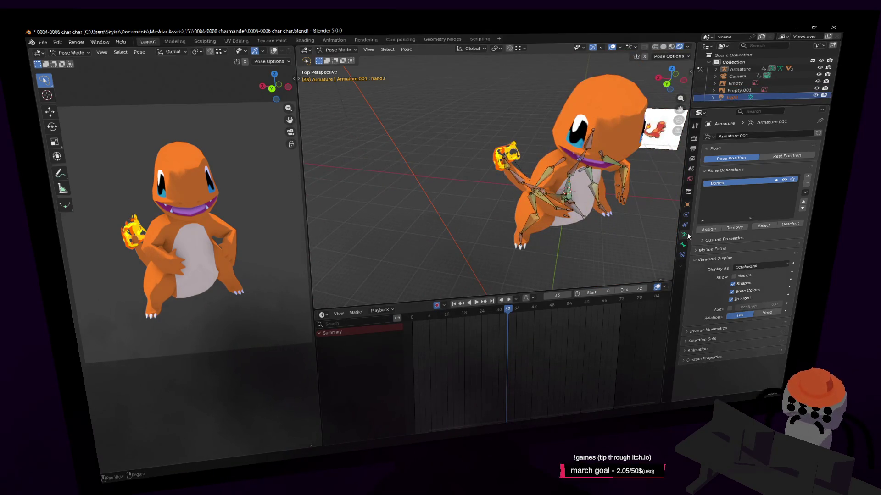
scroll(493, 126, "down", 6)
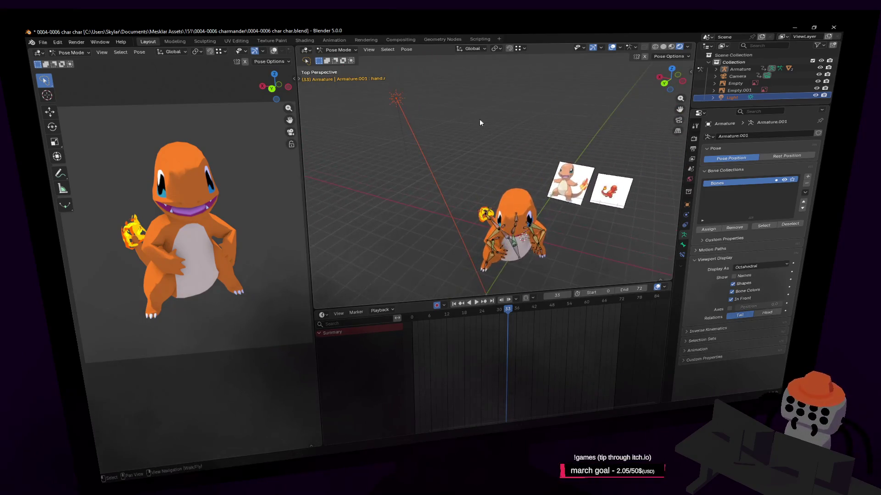
left_click(336, 60)
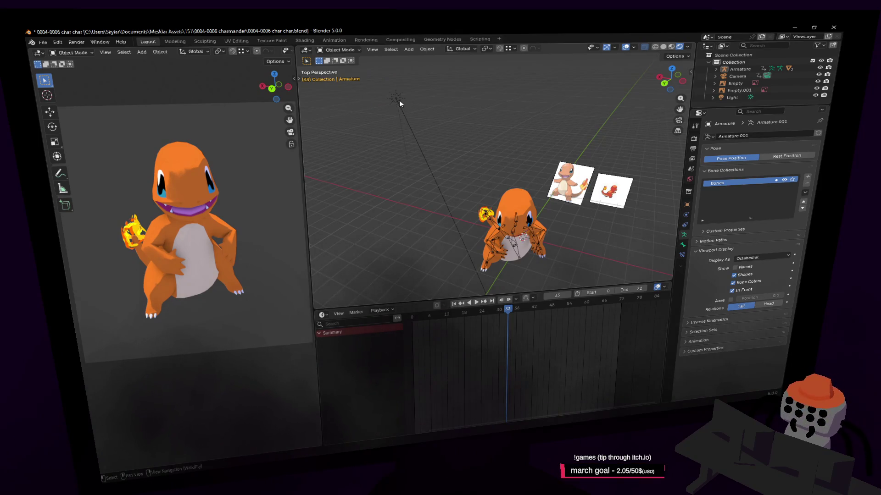
left_click(397, 98)
key("r")
key("z")
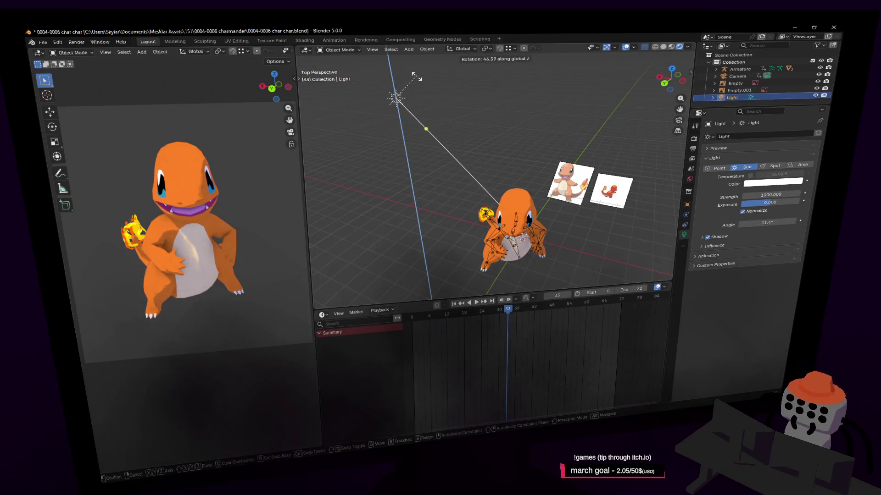